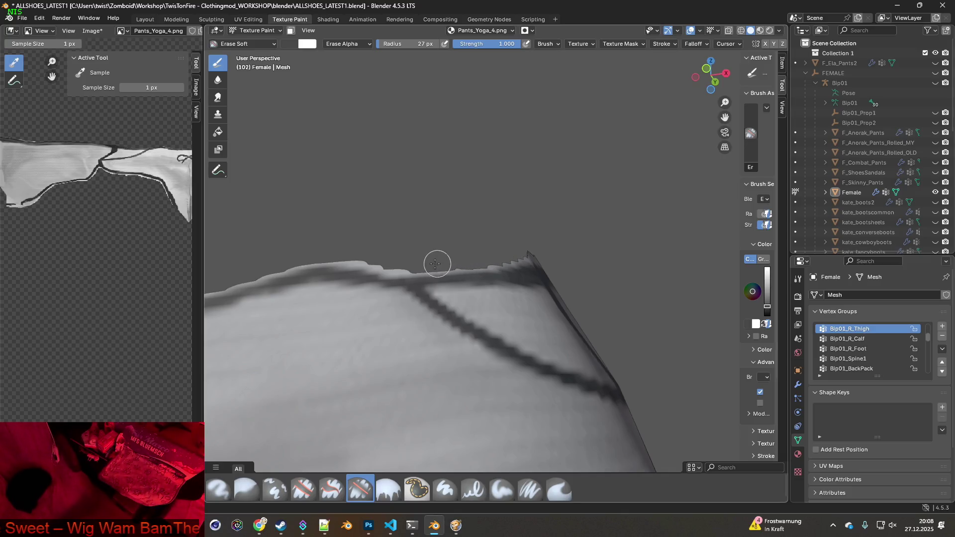
Erase the light bumpy fringe along the waistband top edge with the Erase Soft brush
{"action": "left_click_drag", "start_coordinate": [379, 264], "coordinate": [354, 259]}
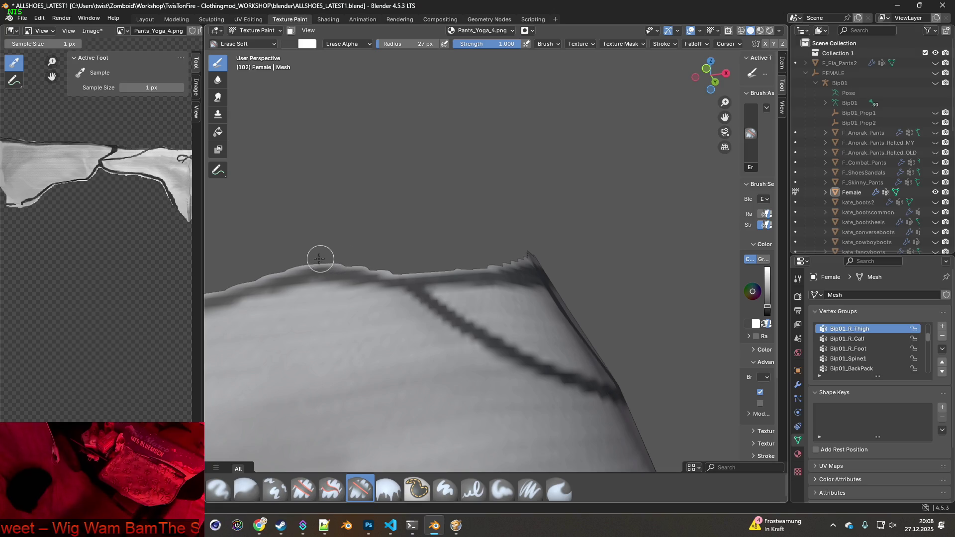
{"action": "middle_click_drag", "start_coordinate": [325, 261], "coordinate": [398, 291]}
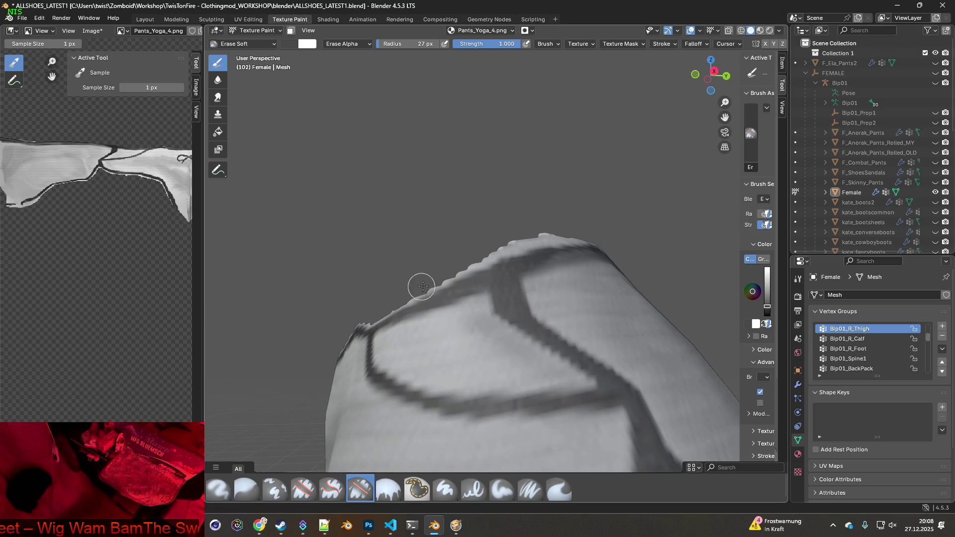
{"action": "mouse_move", "coordinate": [462, 270]}
{"action": "left_mouse_down"}
{"action": "mouse_move", "coordinate": [486, 252]}
{"action": "mouse_move", "coordinate": [578, 232]}
{"action": "left_mouse_up"}
{"action": "left_click_drag", "start_coordinate": [479, 262], "coordinate": [573, 236]}
{"action": "middle_click_drag", "start_coordinate": [623, 232], "coordinate": [483, 257]}
{"action": "left_click_drag", "start_coordinate": [551, 244], "coordinate": [584, 238]}
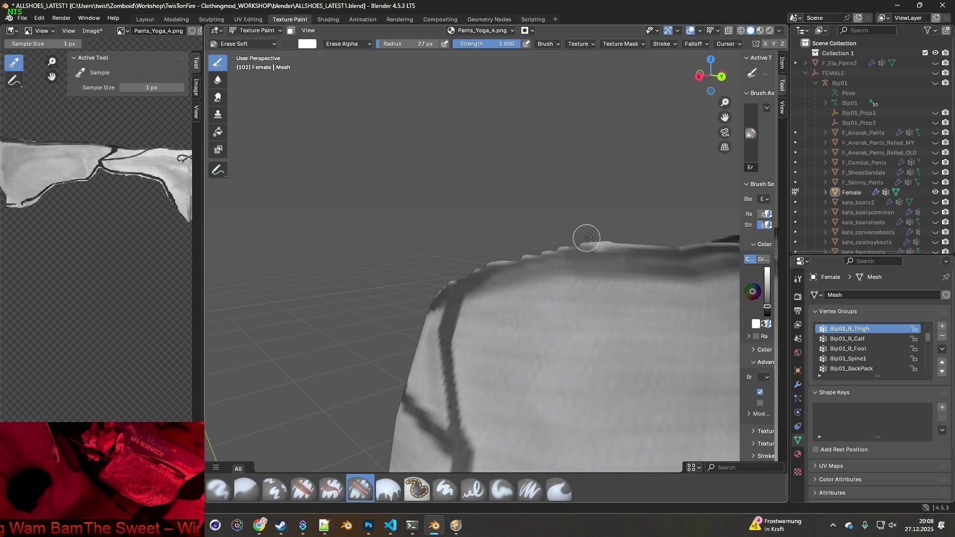
{"action": "mouse_move", "coordinate": [616, 237]}
{"action": "middle_mouse_down"}
{"action": "mouse_move", "coordinate": [476, 255]}
{"action": "mouse_move", "coordinate": [607, 279]}
{"action": "mouse_move", "coordinate": [484, 277]}
{"action": "middle_mouse_up"}
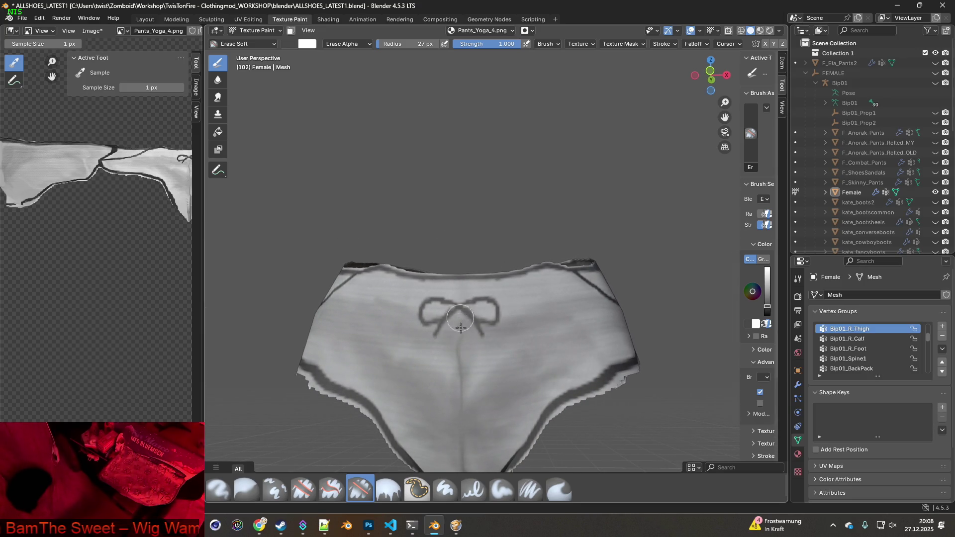
{"action": "left_click", "coordinate": [530, 489]}
Sample a dark grey from the waistband with S and paint it along the top edge
{"action": "mouse_move", "coordinate": [741, 261]}
{"action": "left_mouse_down"}
{"action": "mouse_move", "coordinate": [678, 263]}
{"action": "mouse_move", "coordinate": [687, 263]}
{"action": "left_mouse_up"}
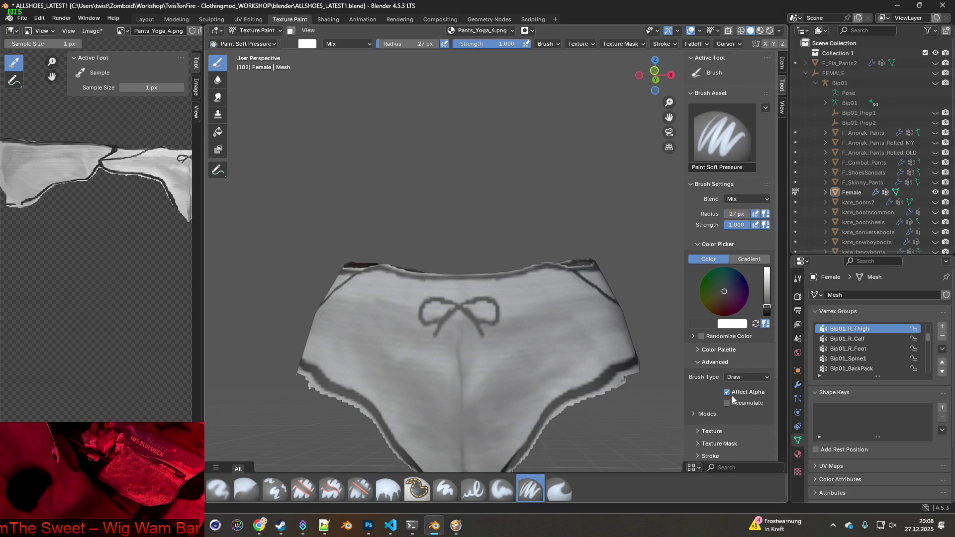
{"action": "scroll", "coordinate": [564, 341], "scroll_direction": "up", "scroll_amount": 1}
{"action": "scroll", "coordinate": [531, 342], "scroll_direction": "up", "scroll_amount": 2}
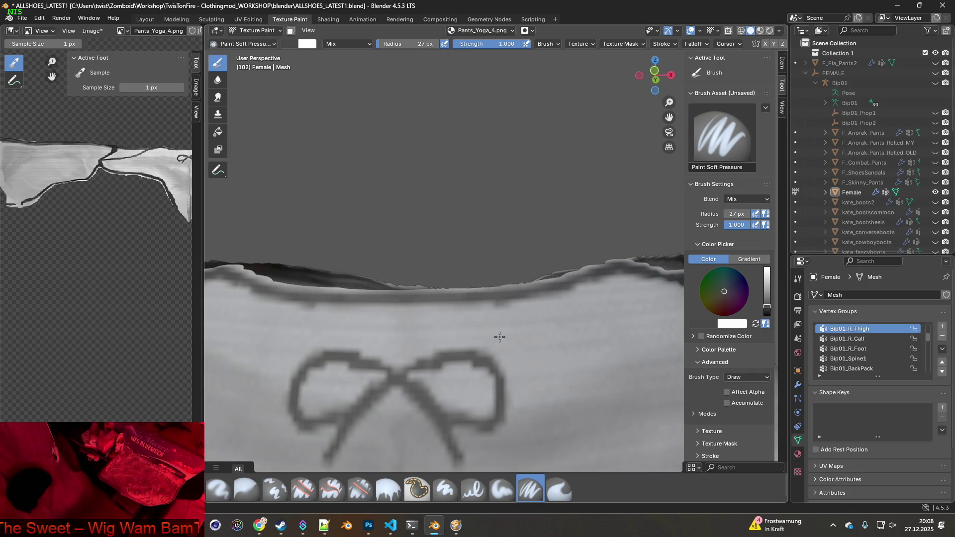
{"action": "scroll", "coordinate": [499, 337], "scroll_direction": "up", "scroll_amount": 1}
{"action": "mouse_move", "coordinate": [482, 352]}
{"action": "middle_mouse_down"}
{"action": "mouse_move", "coordinate": [412, 352]}
{"action": "mouse_move", "coordinate": [421, 290]}
{"action": "mouse_move", "coordinate": [420, 319]}
{"action": "mouse_move", "coordinate": [388, 329]}
{"action": "mouse_move", "coordinate": [591, 298]}
{"action": "middle_mouse_up"}
{"action": "key", "text": "s"}
{"action": "key", "text": "s"}
{"action": "middle_click_drag", "start_coordinate": [496, 292], "coordinate": [520, 299]}
{"action": "mouse_move", "coordinate": [378, 94]}
{"action": "middle_mouse_down"}
{"action": "mouse_move", "coordinate": [393, 149]}
{"action": "mouse_move", "coordinate": [415, 149]}
{"action": "middle_mouse_up"}
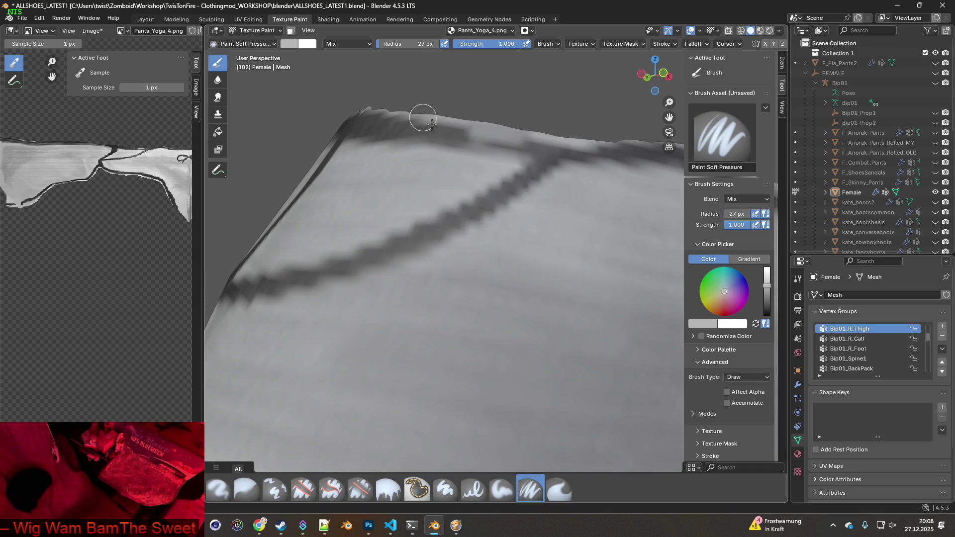
{"action": "mouse_move", "coordinate": [374, 126]}
{"action": "middle_mouse_down"}
{"action": "mouse_move", "coordinate": [454, 160]}
{"action": "mouse_move", "coordinate": [354, 120]}
{"action": "middle_mouse_up"}
{"action": "key", "text": "s"}
{"action": "left_click_drag", "start_coordinate": [351, 120], "coordinate": [601, 119]}
Darken the remaining light patches on the waistband edge seen from above
{"action": "mouse_move", "coordinate": [529, 121]}
{"action": "middle_mouse_down"}
{"action": "mouse_move", "coordinate": [527, 143]}
{"action": "mouse_move", "coordinate": [540, 159]}
{"action": "middle_mouse_up"}
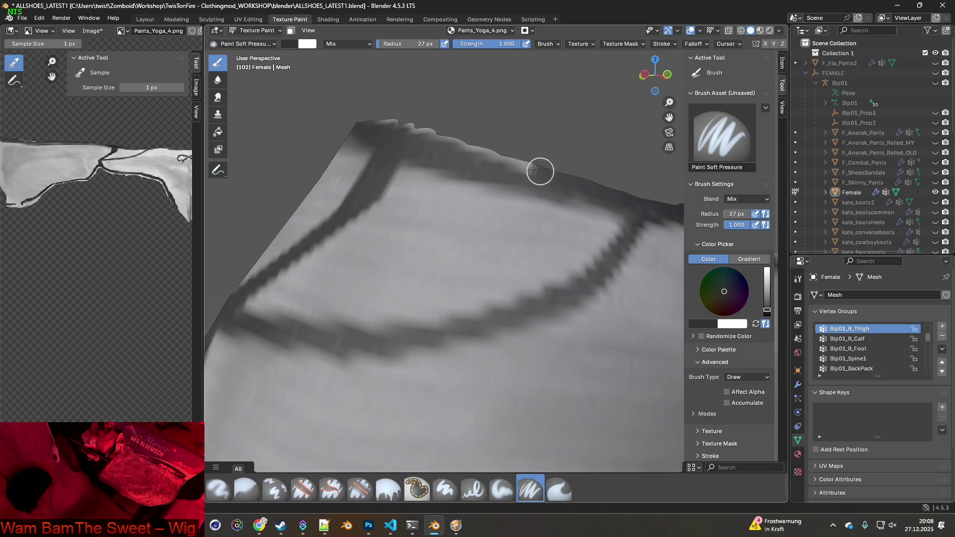
{"action": "mouse_move", "coordinate": [375, 118]}
{"action": "middle_mouse_down"}
{"action": "mouse_move", "coordinate": [573, 193]}
{"action": "mouse_move", "coordinate": [541, 198]}
{"action": "mouse_move", "coordinate": [505, 181]}
{"action": "middle_mouse_up"}
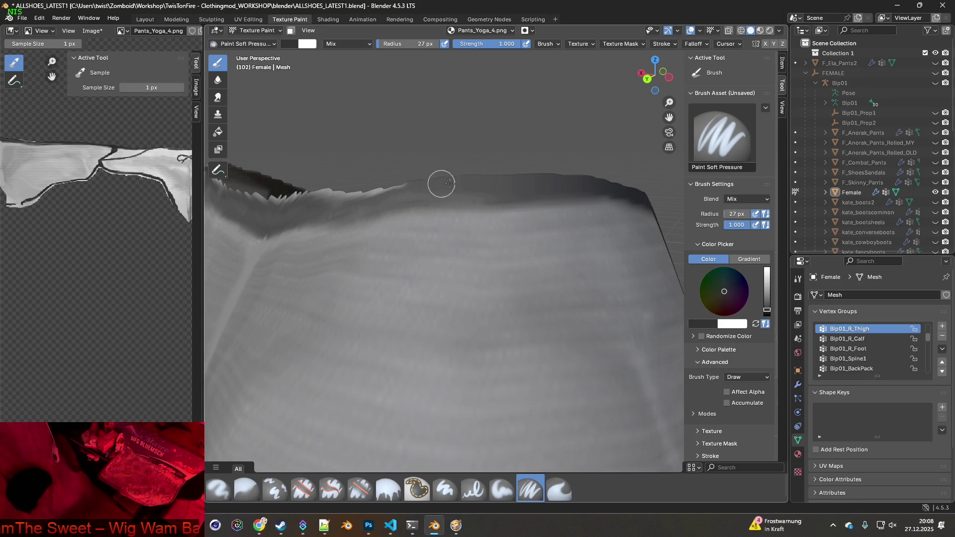
{"action": "middle_click_drag", "start_coordinate": [433, 181], "coordinate": [512, 176]}
{"action": "middle_click_drag", "start_coordinate": [458, 187], "coordinate": [552, 174]}
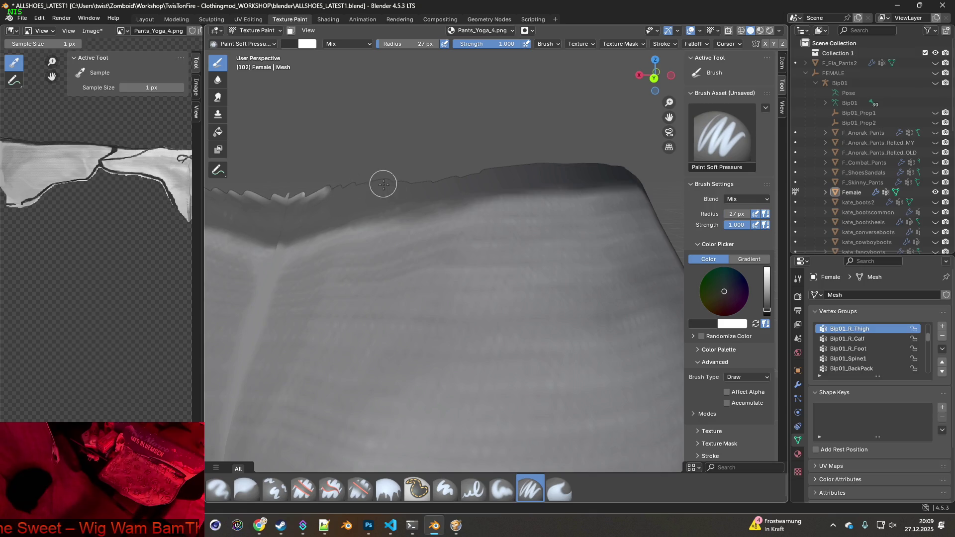
{"action": "middle_click_drag", "start_coordinate": [382, 183], "coordinate": [482, 189], "text": "shift"}
{"action": "mouse_move", "coordinate": [487, 188]}
{"action": "left_mouse_down"}
{"action": "mouse_move", "coordinate": [424, 202]}
{"action": "mouse_move", "coordinate": [348, 190]}
{"action": "left_mouse_up"}
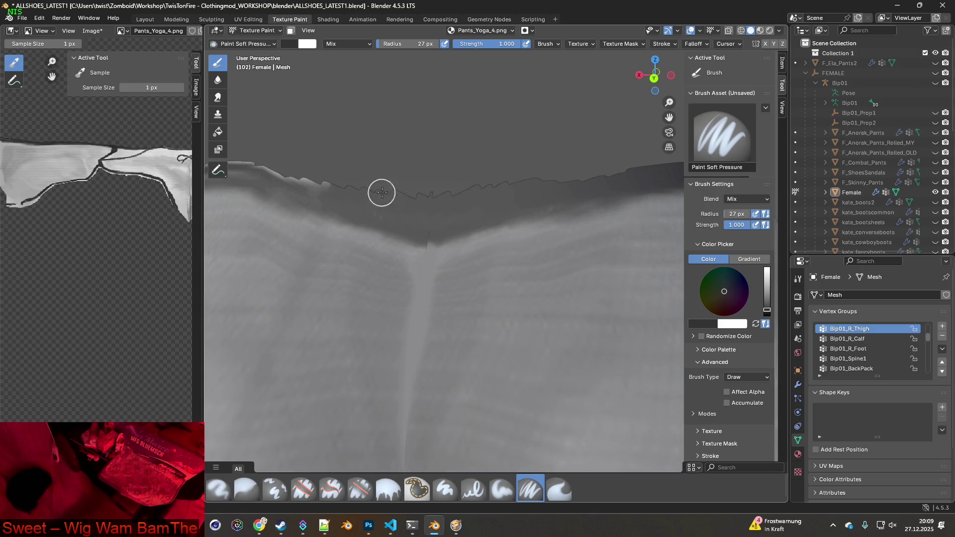
Paint dark grey along the front waistband edge above the bow
{"action": "middle_click_drag", "start_coordinate": [430, 234], "coordinate": [433, 212]}
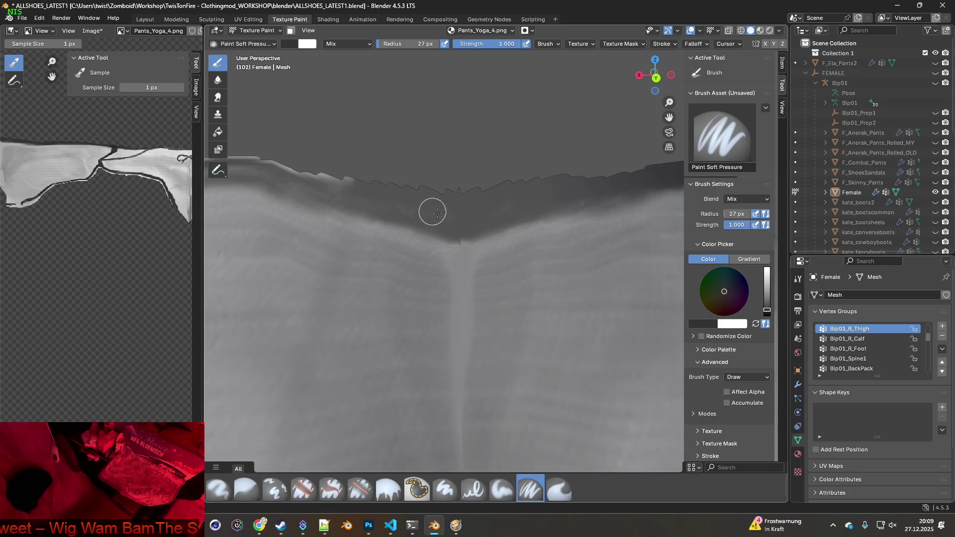
{"action": "middle_click_drag", "start_coordinate": [375, 194], "coordinate": [495, 210]}
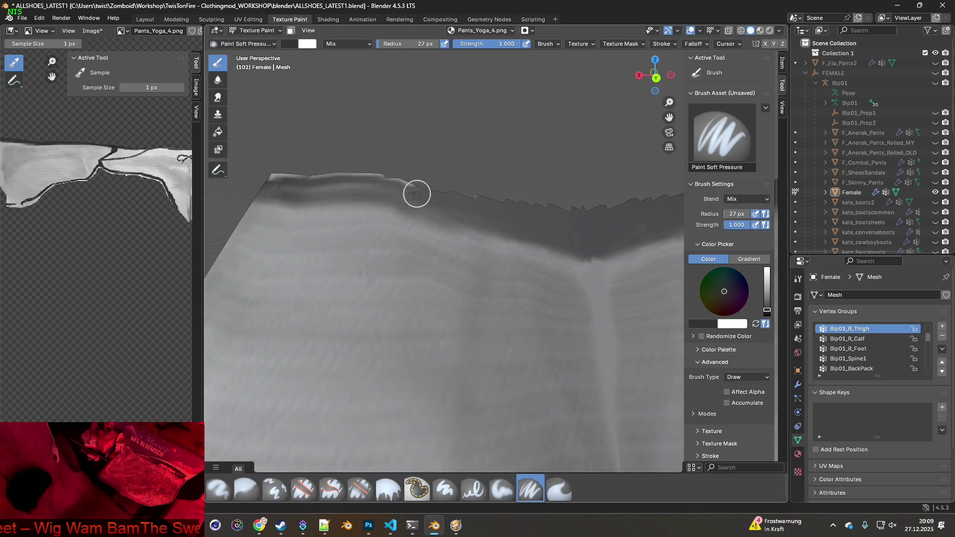
{"action": "middle_click_drag", "start_coordinate": [407, 182], "coordinate": [522, 194]}
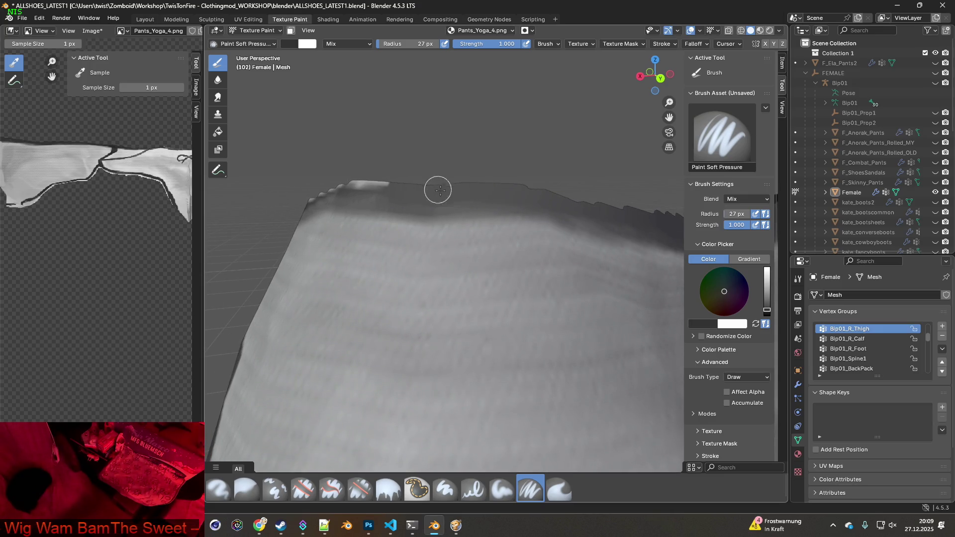
{"action": "middle_click_drag", "start_coordinate": [436, 190], "coordinate": [511, 196]}
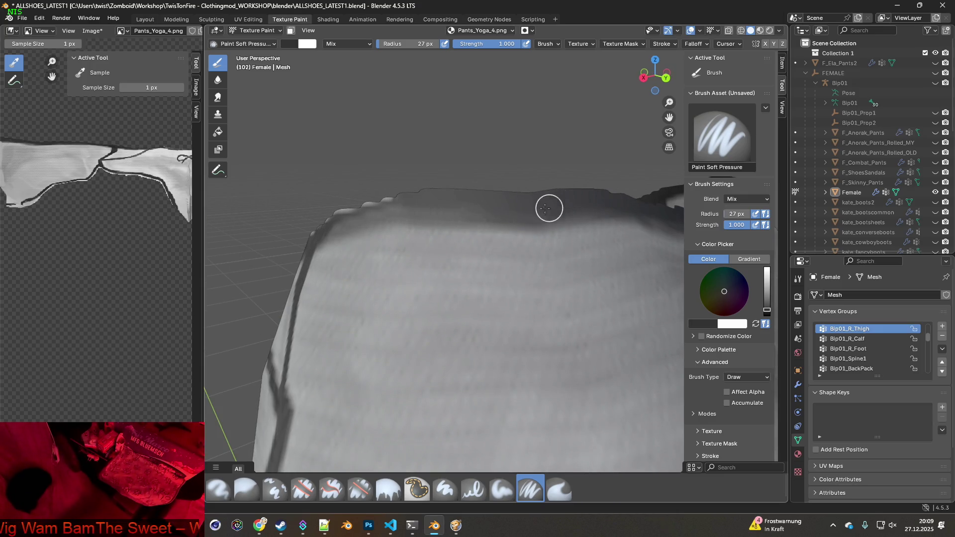
{"action": "middle_click_drag", "start_coordinate": [422, 202], "coordinate": [606, 200]}
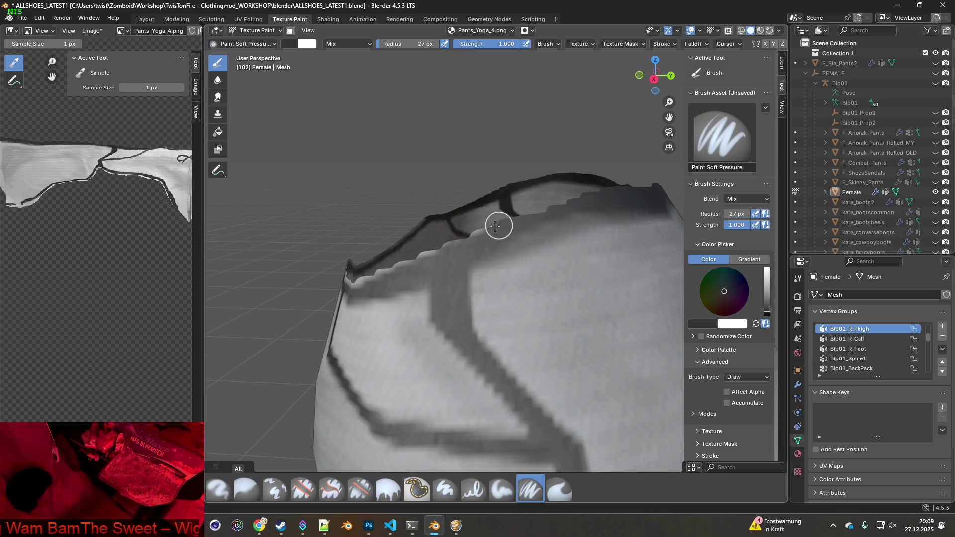
{"action": "mouse_move", "coordinate": [483, 230]}
{"action": "middle_mouse_down"}
{"action": "mouse_move", "coordinate": [479, 188]}
{"action": "mouse_move", "coordinate": [583, 171]}
{"action": "middle_mouse_up"}
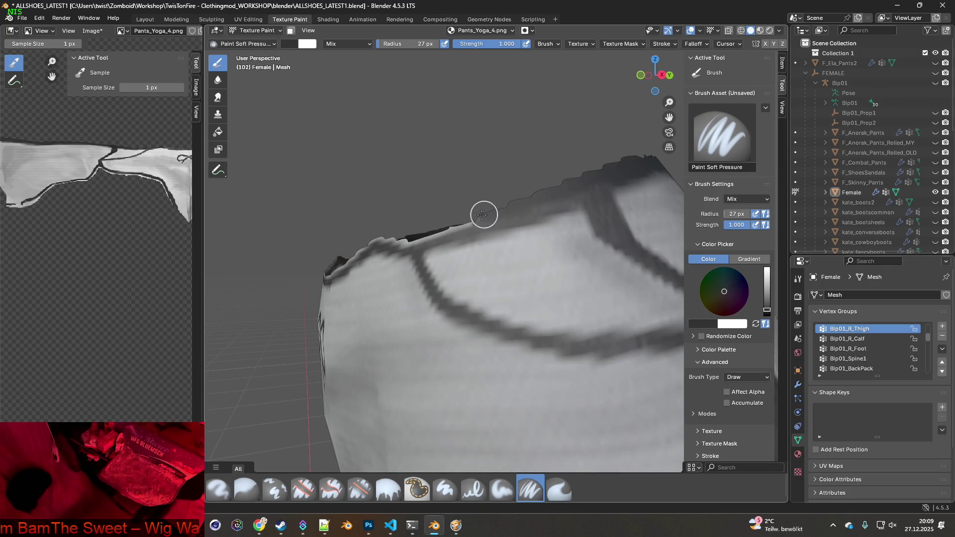
{"action": "middle_click_drag", "start_coordinate": [445, 224], "coordinate": [559, 201]}
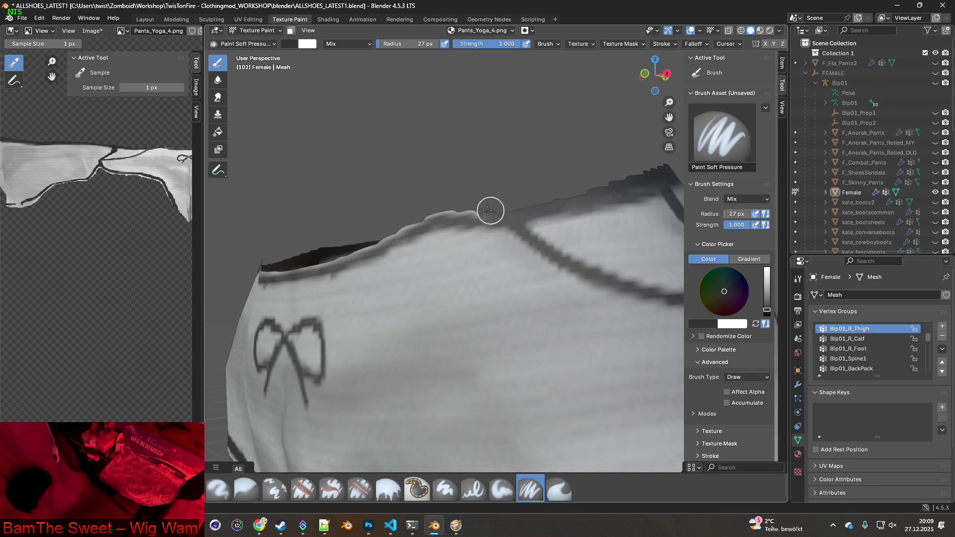
{"action": "middle_click_drag", "start_coordinate": [401, 222], "coordinate": [479, 208]}
{"action": "mouse_move", "coordinate": [570, 191]}
{"action": "left_mouse_down"}
{"action": "mouse_move", "coordinate": [495, 201]}
{"action": "mouse_move", "coordinate": [278, 199]}
{"action": "left_mouse_up"}
{"action": "middle_click_drag", "start_coordinate": [278, 199], "coordinate": [515, 212]}
{"action": "left_click_drag", "start_coordinate": [569, 207], "coordinate": [381, 187]}
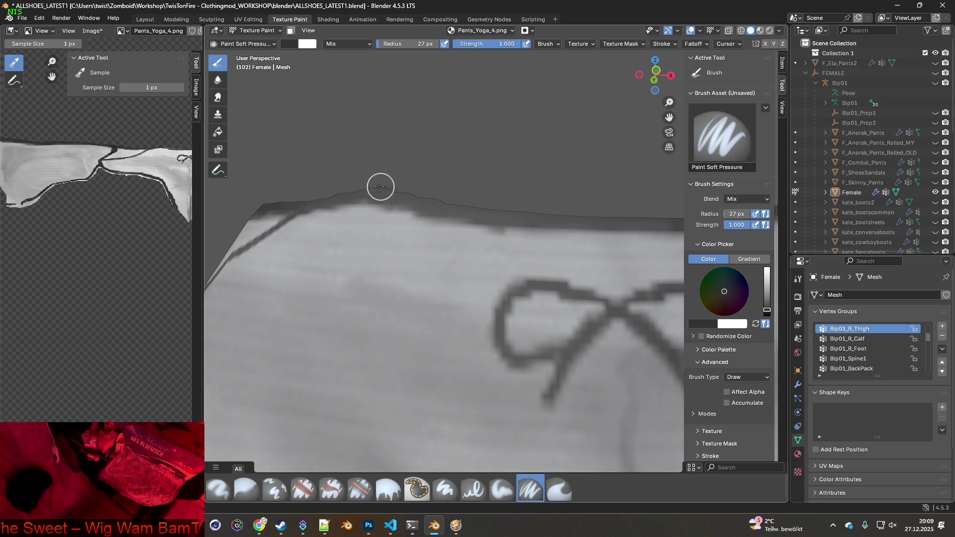
Orbit around the pants to check the painted waistband, ending on the central seam
{"action": "middle_click_drag", "start_coordinate": [380, 190], "coordinate": [452, 194]}
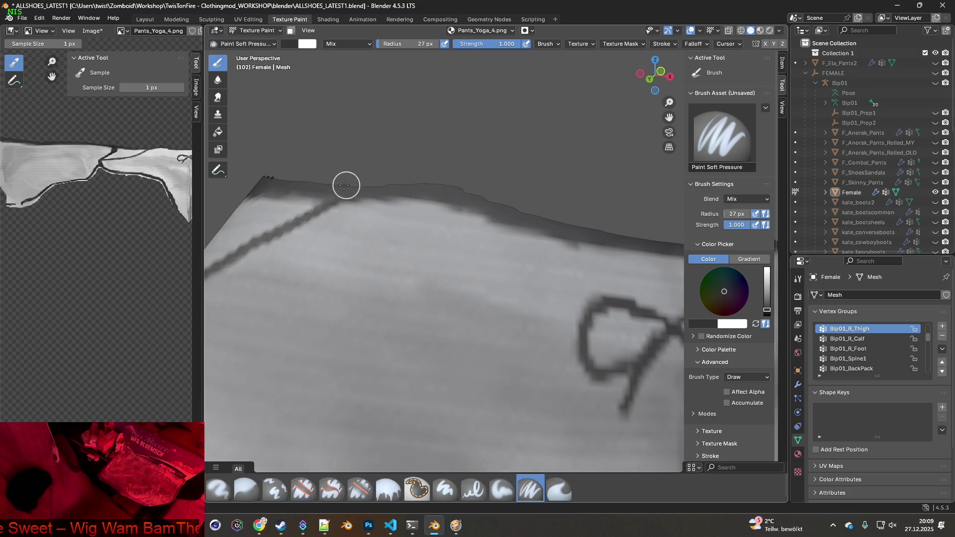
{"action": "scroll", "coordinate": [345, 185], "scroll_direction": "down", "scroll_amount": 6}
{"action": "mouse_move", "coordinate": [348, 208]}
{"action": "middle_mouse_down"}
{"action": "mouse_move", "coordinate": [470, 250]}
{"action": "mouse_move", "coordinate": [373, 259]}
{"action": "mouse_move", "coordinate": [503, 249]}
{"action": "mouse_move", "coordinate": [420, 253]}
{"action": "middle_mouse_up"}
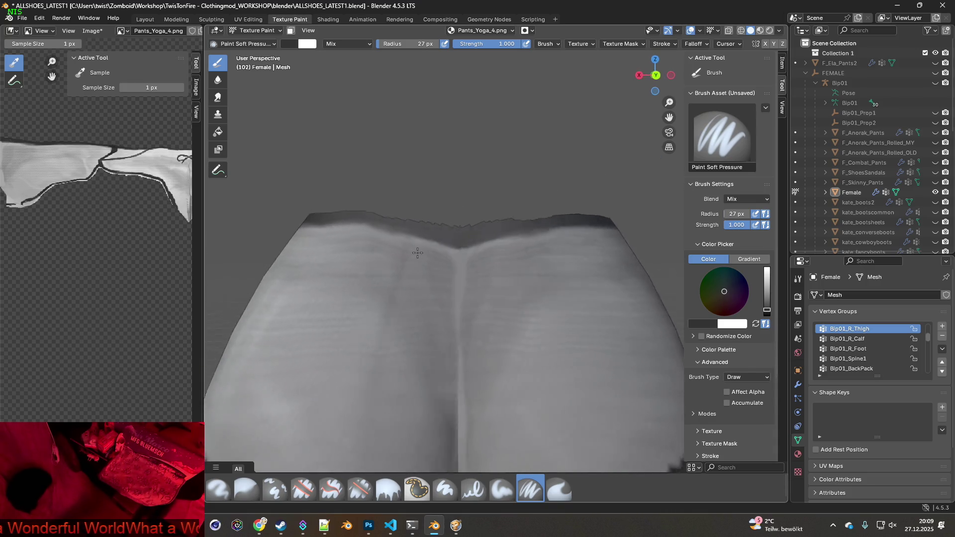
{"action": "scroll", "coordinate": [478, 269], "scroll_direction": "down", "scroll_amount": 3}
{"action": "mouse_move", "coordinate": [477, 269]}
{"action": "middle_mouse_down"}
{"action": "mouse_move", "coordinate": [511, 275]}
{"action": "mouse_move", "coordinate": [494, 203]}
{"action": "middle_mouse_up"}
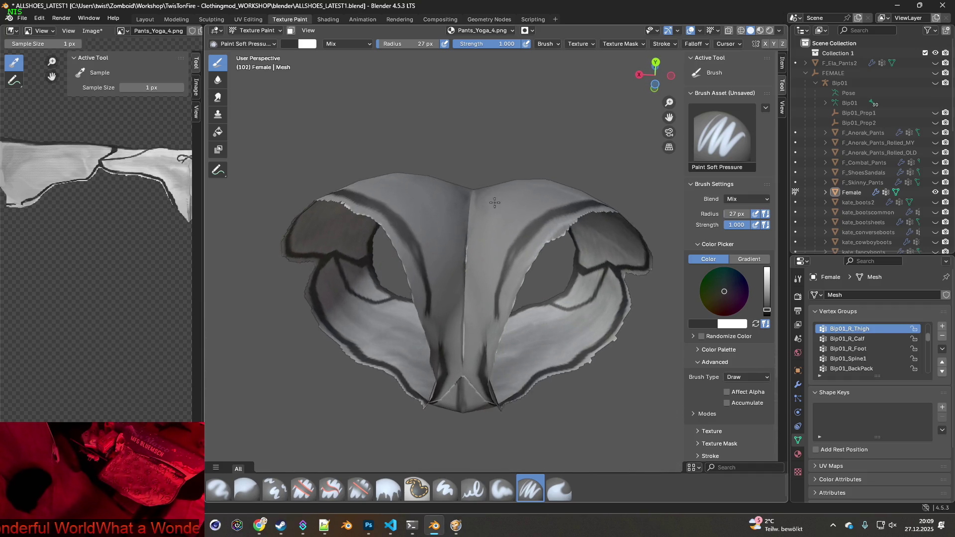
{"action": "scroll", "coordinate": [487, 218], "scroll_direction": "up", "scroll_amount": 6}
{"action": "middle_click_drag", "start_coordinate": [482, 252], "coordinate": [514, 269]}
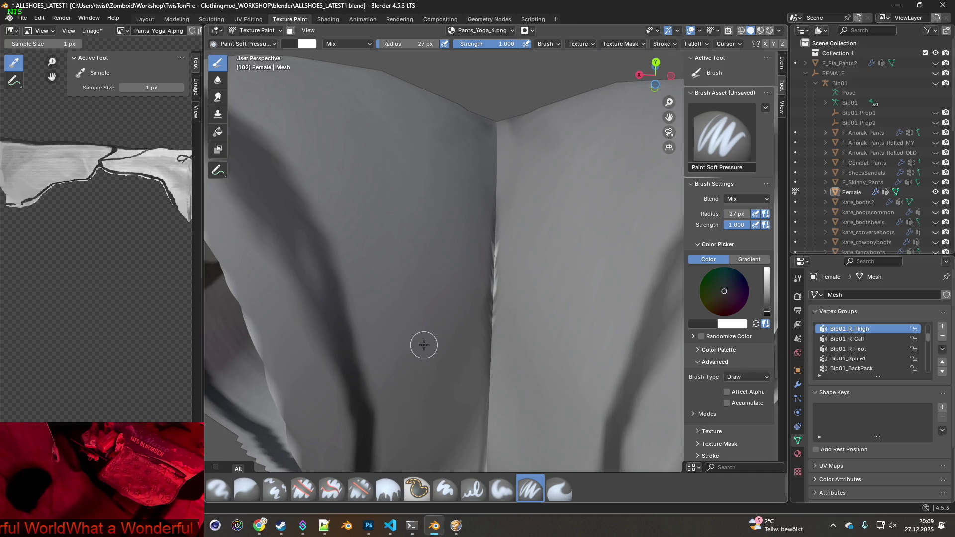
Switch to the Clone brush and clone over the light streak on the crotch seam
{"action": "left_click", "coordinate": [275, 489]}
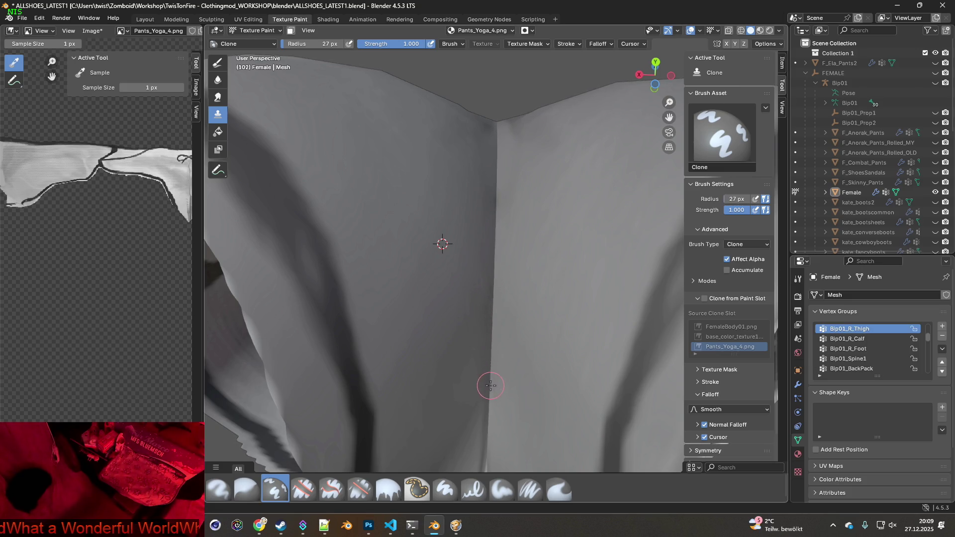
{"action": "scroll", "coordinate": [496, 317], "scroll_direction": "down", "scroll_amount": 3}
{"action": "mouse_move", "coordinate": [503, 358]}
{"action": "middle_mouse_down"}
{"action": "mouse_move", "coordinate": [528, 239]}
{"action": "mouse_move", "coordinate": [526, 259]}
{"action": "middle_mouse_up"}
{"action": "scroll", "coordinate": [526, 271], "scroll_direction": "up", "scroll_amount": 3}
{"action": "scroll", "coordinate": [537, 239], "scroll_direction": "down", "scroll_amount": 3}
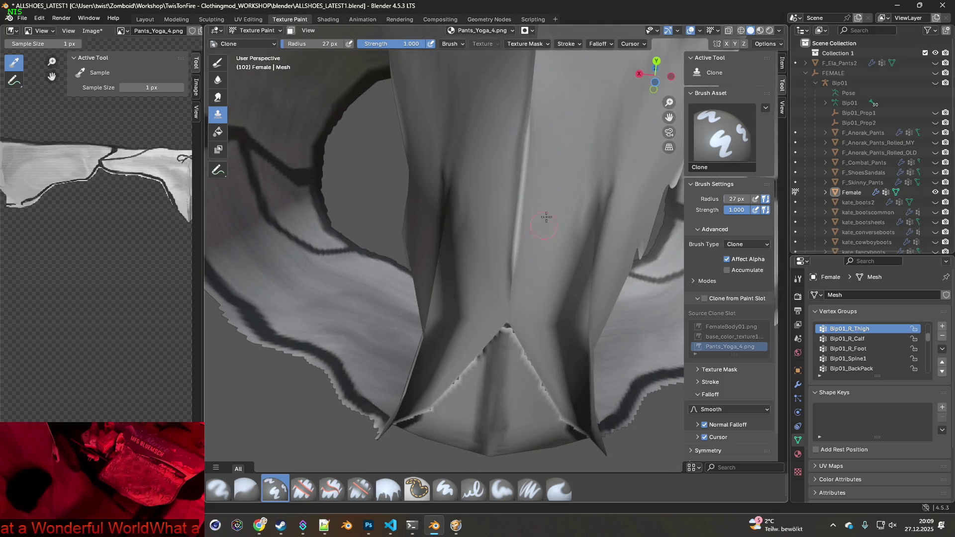
{"action": "scroll", "coordinate": [517, 278], "scroll_direction": "up", "scroll_amount": 4}
{"action": "mouse_move", "coordinate": [445, 278]}
{"action": "middle_mouse_down"}
{"action": "mouse_move", "coordinate": [465, 294]}
{"action": "mouse_move", "coordinate": [462, 235]}
{"action": "middle_mouse_up"}
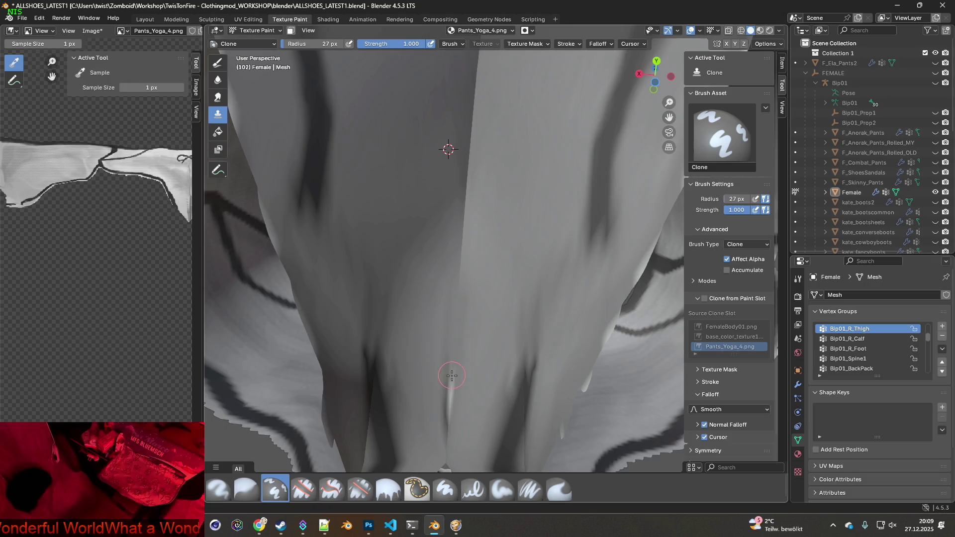
{"action": "middle_click_drag", "start_coordinate": [451, 374], "coordinate": [480, 324]}
{"action": "left_click_drag", "start_coordinate": [490, 243], "coordinate": [486, 280]}
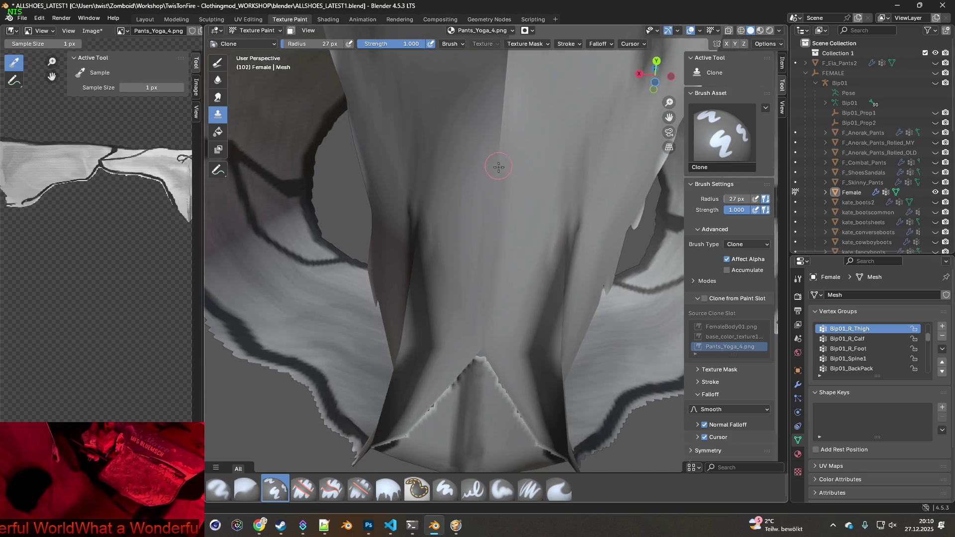
Clone over the crotch seam edge, then blend the inner-leg folds with the Smear brush
{"action": "middle_click_drag", "start_coordinate": [499, 282], "coordinate": [503, 254]}
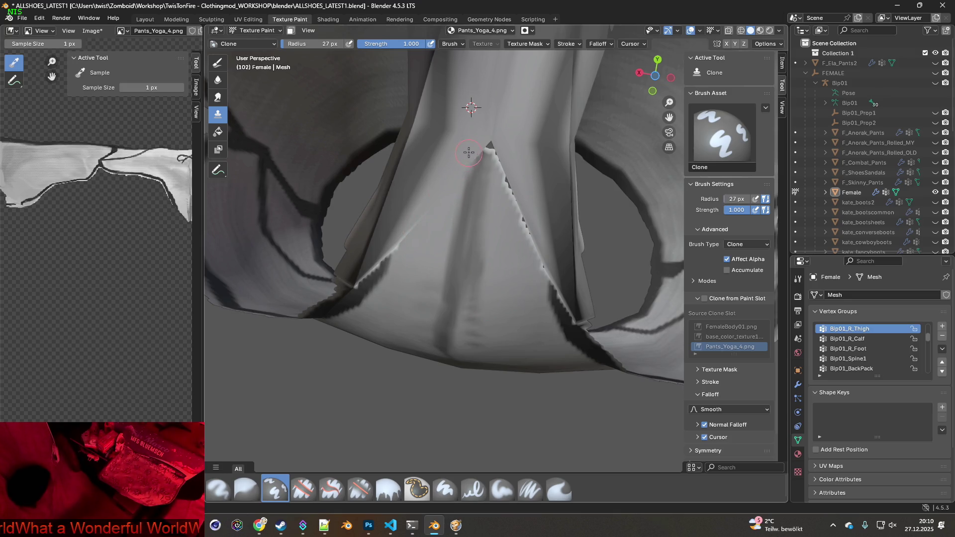
{"action": "left_click_drag", "start_coordinate": [479, 143], "coordinate": [494, 149]}
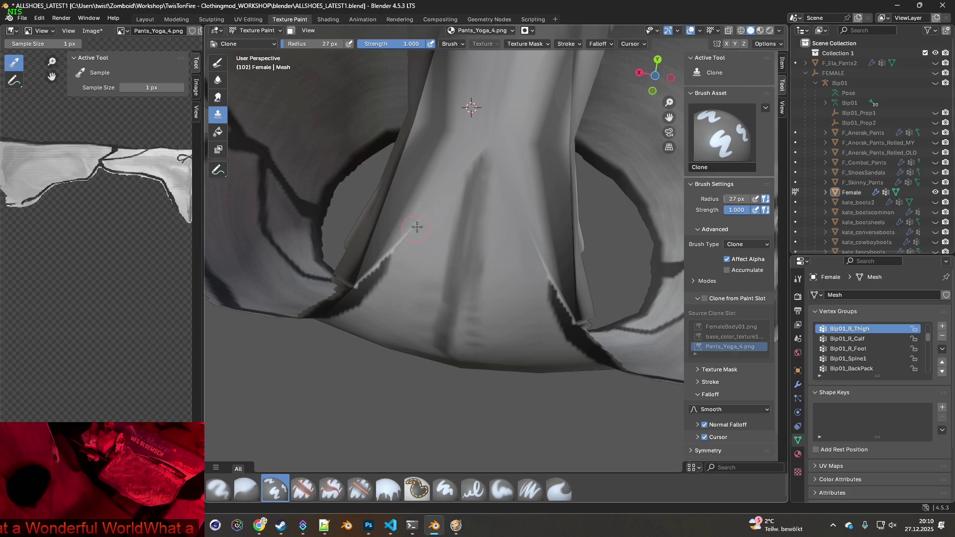
{"action": "middle_click_drag", "start_coordinate": [424, 247], "coordinate": [431, 236]}
{"action": "mouse_move", "coordinate": [499, 264]}
{"action": "middle_mouse_down"}
{"action": "mouse_move", "coordinate": [518, 230]}
{"action": "mouse_move", "coordinate": [421, 271]}
{"action": "middle_mouse_up"}
{"action": "scroll", "coordinate": [421, 271], "scroll_direction": "up", "scroll_amount": 2}
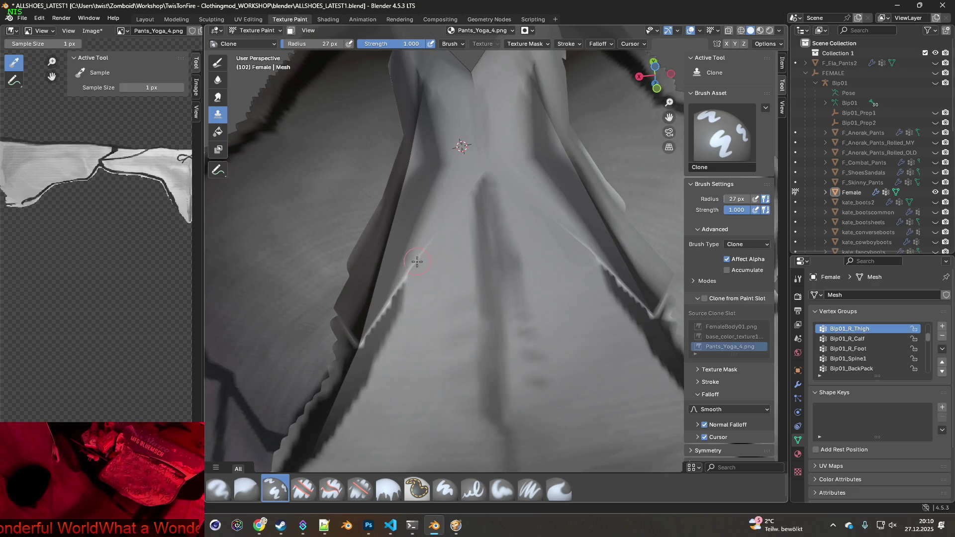
{"action": "left_click", "coordinate": [560, 486]}
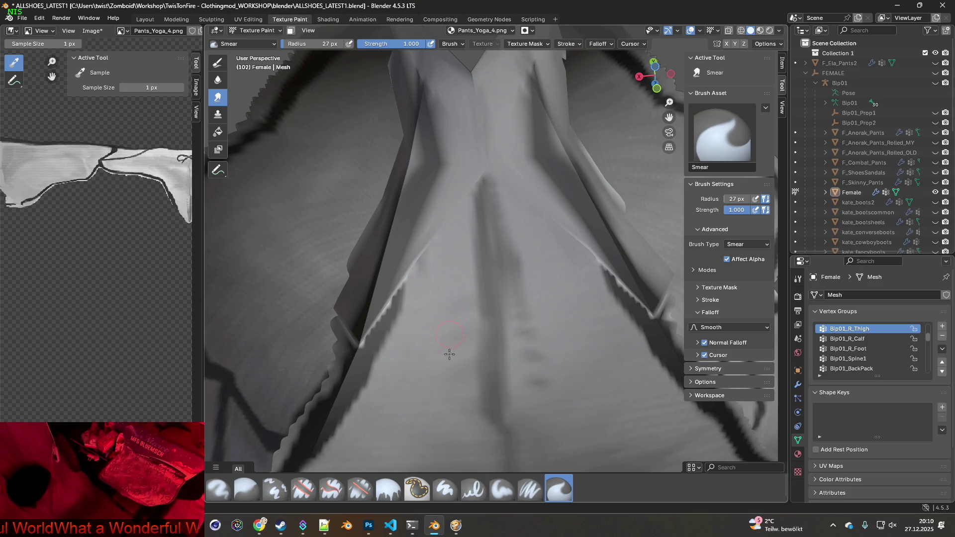
{"action": "left_click", "coordinate": [531, 489]}
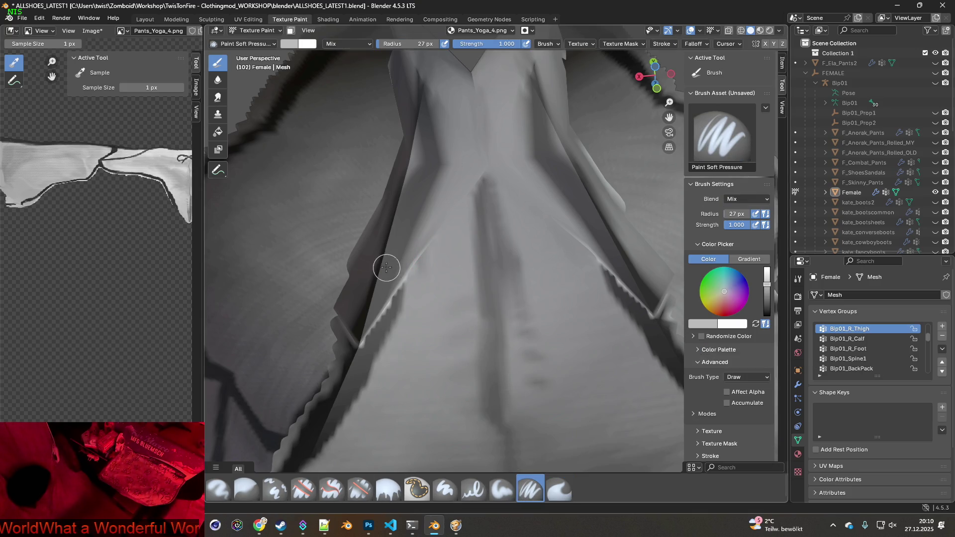
Sample the near-black trouser edge colour with S and orbit to look along the edge
{"action": "key", "text": "s"}
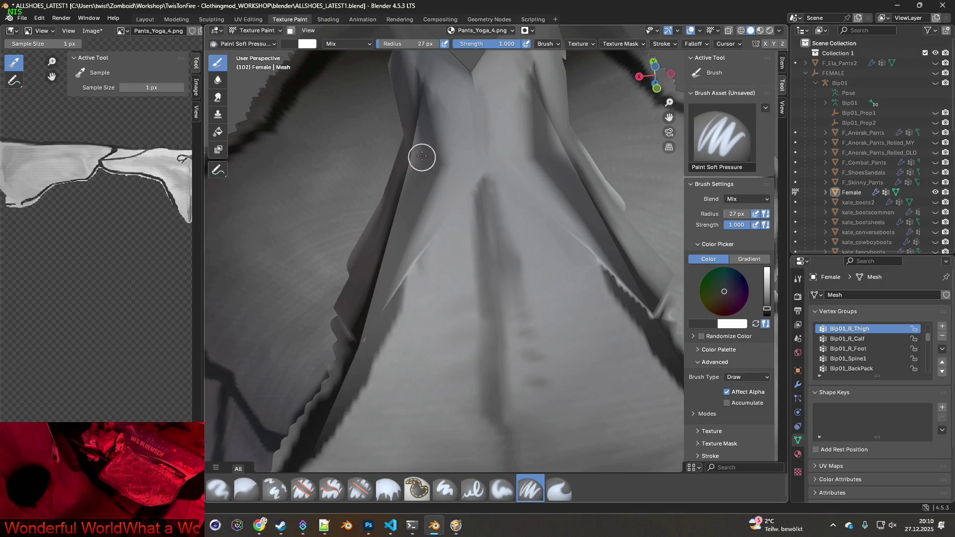
{"action": "mouse_move", "coordinate": [423, 132]}
{"action": "middle_mouse_down"}
{"action": "mouse_move", "coordinate": [392, 164]}
{"action": "mouse_move", "coordinate": [423, 353]}
{"action": "mouse_move", "coordinate": [447, 324]}
{"action": "mouse_move", "coordinate": [501, 314]}
{"action": "middle_mouse_up"}
{"action": "mouse_move", "coordinate": [422, 389]}
{"action": "middle_mouse_down"}
{"action": "mouse_move", "coordinate": [518, 256]}
{"action": "mouse_move", "coordinate": [515, 271]}
{"action": "mouse_move", "coordinate": [479, 189]}
{"action": "middle_mouse_up"}
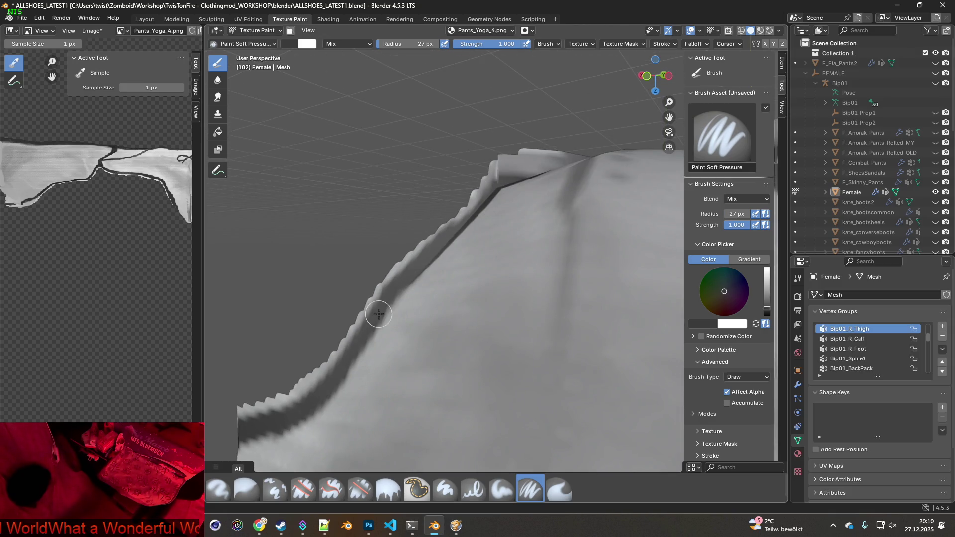
With Erase Soft, erase the jagged teeth up and down the trouser edge
{"action": "left_click", "coordinate": [360, 489]}
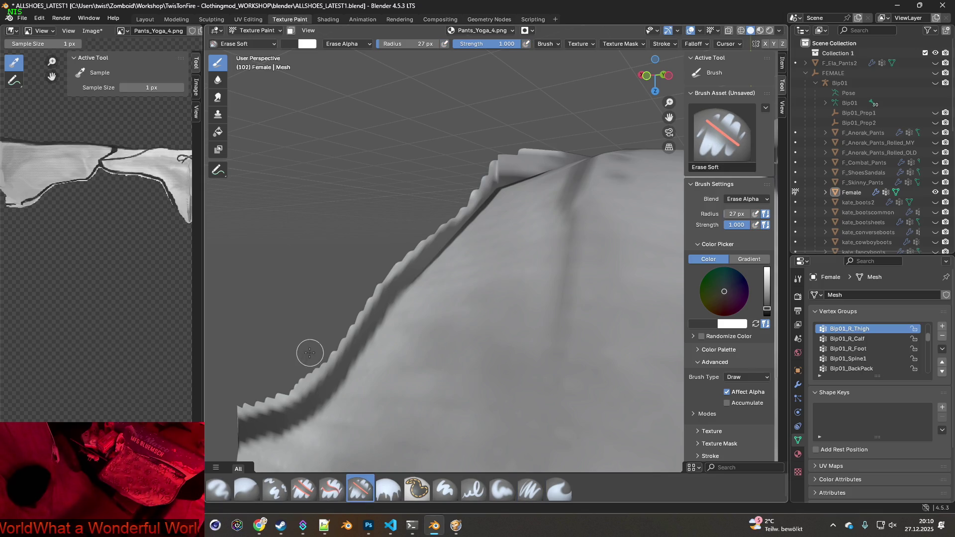
{"action": "mouse_move", "coordinate": [332, 343]}
{"action": "left_mouse_down"}
{"action": "mouse_move", "coordinate": [423, 234]}
{"action": "mouse_move", "coordinate": [491, 171]}
{"action": "mouse_move", "coordinate": [535, 155]}
{"action": "left_mouse_up"}
{"action": "middle_click_drag", "start_coordinate": [392, 247], "coordinate": [423, 258]}
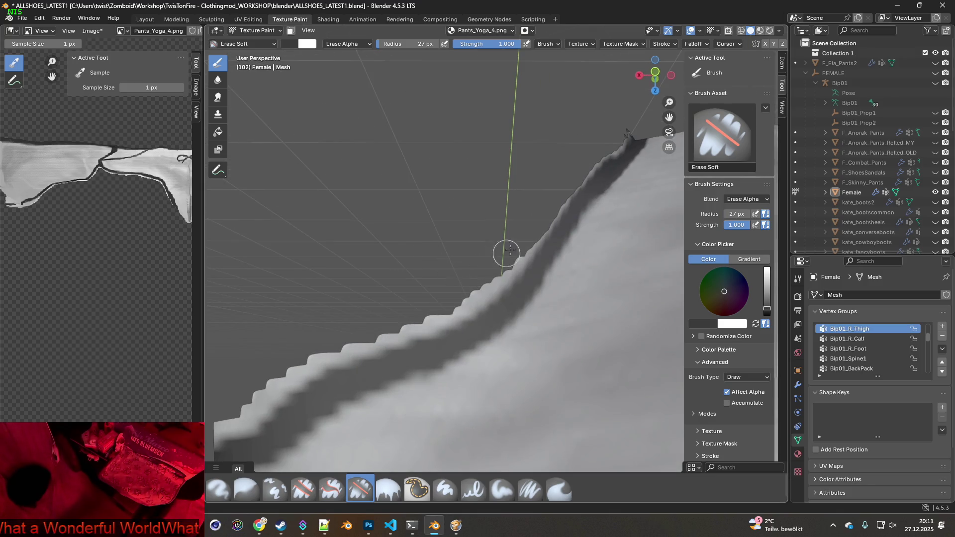
{"action": "mouse_move", "coordinate": [560, 194]}
{"action": "left_mouse_down"}
{"action": "mouse_move", "coordinate": [527, 249]}
{"action": "mouse_move", "coordinate": [463, 311]}
{"action": "mouse_move", "coordinate": [288, 376]}
{"action": "mouse_move", "coordinate": [254, 401]}
{"action": "mouse_move", "coordinate": [256, 418]}
{"action": "left_mouse_up"}
{"action": "middle_click_drag", "start_coordinate": [256, 418], "coordinate": [588, 215]}
{"action": "mouse_move", "coordinate": [587, 215]}
{"action": "left_mouse_down"}
{"action": "mouse_move", "coordinate": [352, 317]}
{"action": "mouse_move", "coordinate": [554, 230]}
{"action": "left_mouse_up"}
{"action": "middle_click_drag", "start_coordinate": [443, 293], "coordinate": [431, 298]}
{"action": "left_click_drag", "start_coordinate": [384, 258], "coordinate": [532, 193]}
{"action": "mouse_move", "coordinate": [413, 240]}
{"action": "left_mouse_down"}
{"action": "mouse_move", "coordinate": [323, 373]}
{"action": "mouse_move", "coordinate": [275, 272]}
{"action": "left_mouse_up"}
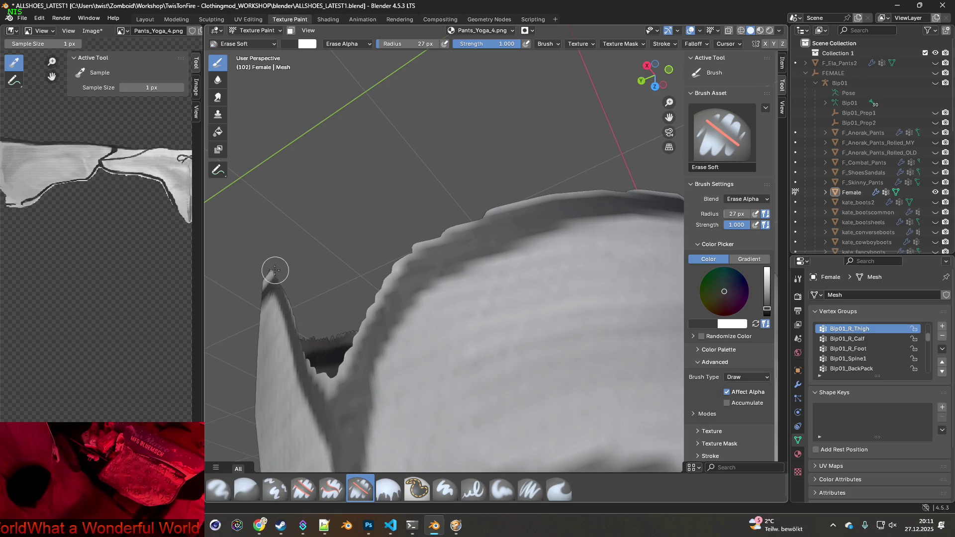
Erase the jagged teeth along the trousers' top rim, starting from the notch
{"action": "middle_click_drag", "start_coordinate": [344, 308], "coordinate": [405, 262]}
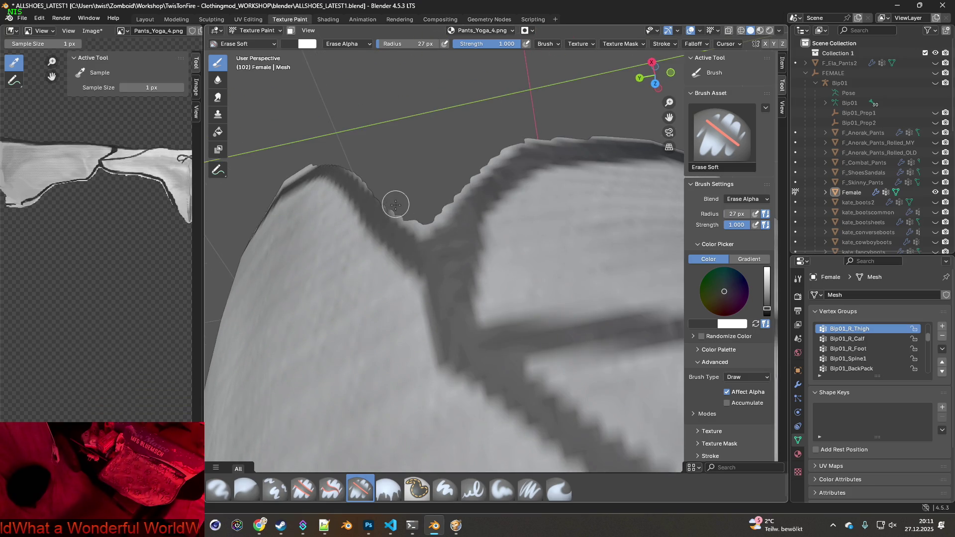
{"action": "mouse_move", "coordinate": [409, 222]}
{"action": "left_mouse_down"}
{"action": "mouse_move", "coordinate": [422, 226]}
{"action": "mouse_move", "coordinate": [495, 154]}
{"action": "mouse_move", "coordinate": [534, 133]}
{"action": "left_mouse_up"}
{"action": "middle_click_drag", "start_coordinate": [464, 172], "coordinate": [567, 213]}
{"action": "mouse_move", "coordinate": [567, 213]}
{"action": "left_mouse_down"}
{"action": "mouse_move", "coordinate": [550, 187]}
{"action": "mouse_move", "coordinate": [431, 145]}
{"action": "left_mouse_up"}
{"action": "left_click_drag", "start_coordinate": [356, 138], "coordinate": [278, 144]}
{"action": "mouse_move", "coordinate": [320, 181]}
{"action": "middle_mouse_down"}
{"action": "mouse_move", "coordinate": [431, 216]}
{"action": "mouse_move", "coordinate": [518, 315]}
{"action": "middle_mouse_up"}
{"action": "mouse_move", "coordinate": [544, 334]}
{"action": "left_mouse_down"}
{"action": "mouse_move", "coordinate": [473, 305]}
{"action": "mouse_move", "coordinate": [499, 298]}
{"action": "left_mouse_up"}
{"action": "middle_click_drag", "start_coordinate": [499, 298], "coordinate": [567, 330]}
{"action": "mouse_move", "coordinate": [567, 330]}
{"action": "left_mouse_down"}
{"action": "mouse_move", "coordinate": [416, 230]}
{"action": "mouse_move", "coordinate": [529, 312]}
{"action": "mouse_move", "coordinate": [469, 250]}
{"action": "mouse_move", "coordinate": [397, 224]}
{"action": "left_mouse_up"}
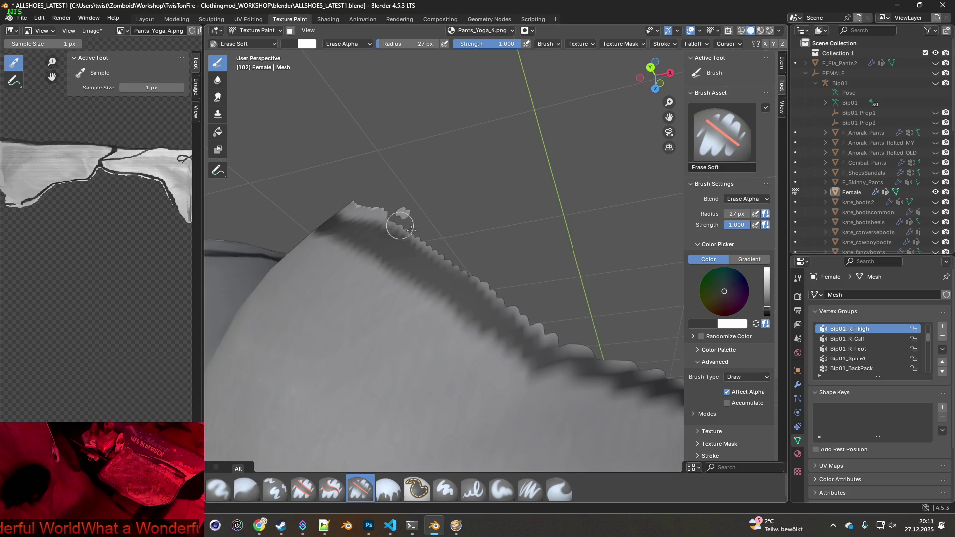
{"action": "middle_click_drag", "start_coordinate": [396, 224], "coordinate": [552, 294]}
{"action": "mouse_move", "coordinate": [552, 294]}
{"action": "left_mouse_down"}
{"action": "mouse_move", "coordinate": [573, 308]}
{"action": "mouse_move", "coordinate": [433, 222]}
{"action": "mouse_move", "coordinate": [397, 215]}
{"action": "mouse_move", "coordinate": [468, 235]}
{"action": "left_mouse_up"}
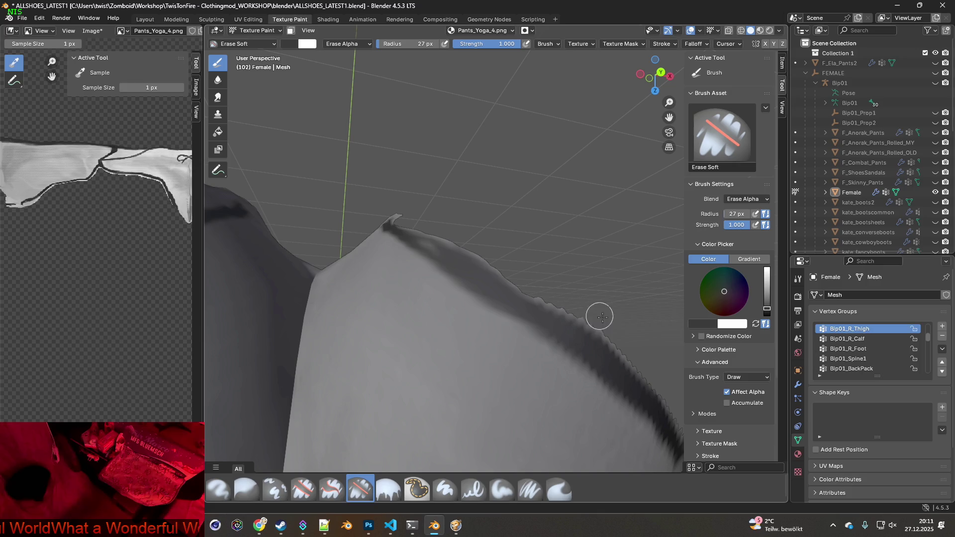
Erase the jagged rim along the ridge and the light upper rim
{"action": "middle_click_drag", "start_coordinate": [455, 246], "coordinate": [525, 282]}
{"action": "mouse_move", "coordinate": [493, 265]}
{"action": "left_mouse_down"}
{"action": "mouse_move", "coordinate": [373, 232]}
{"action": "mouse_move", "coordinate": [458, 252]}
{"action": "mouse_move", "coordinate": [497, 275]}
{"action": "left_mouse_up"}
{"action": "mouse_move", "coordinate": [497, 275]}
{"action": "middle_mouse_down"}
{"action": "mouse_move", "coordinate": [408, 290]}
{"action": "mouse_move", "coordinate": [464, 284]}
{"action": "mouse_move", "coordinate": [529, 312]}
{"action": "mouse_move", "coordinate": [502, 346]}
{"action": "mouse_move", "coordinate": [495, 334]}
{"action": "mouse_move", "coordinate": [527, 308]}
{"action": "middle_mouse_up"}
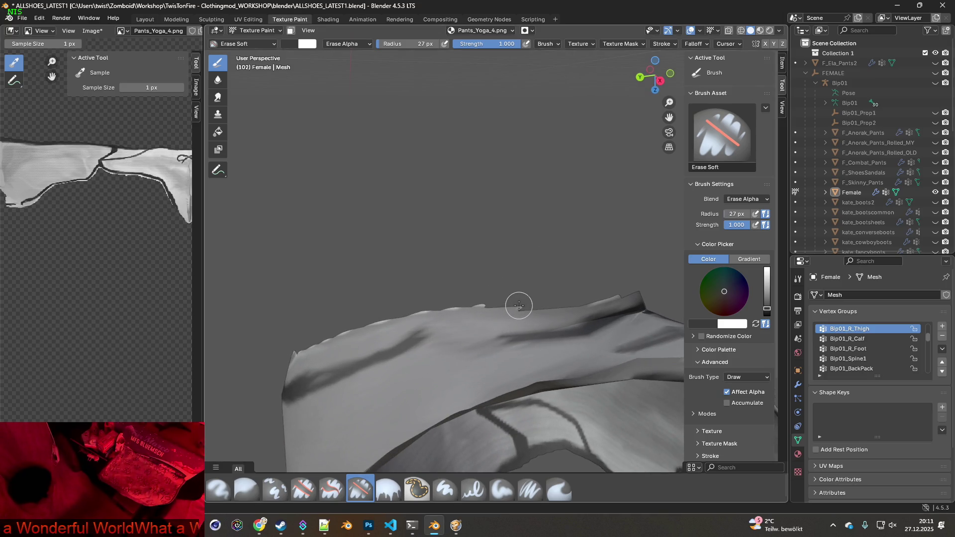
{"action": "scroll", "coordinate": [519, 305], "scroll_direction": "up", "scroll_amount": 1}
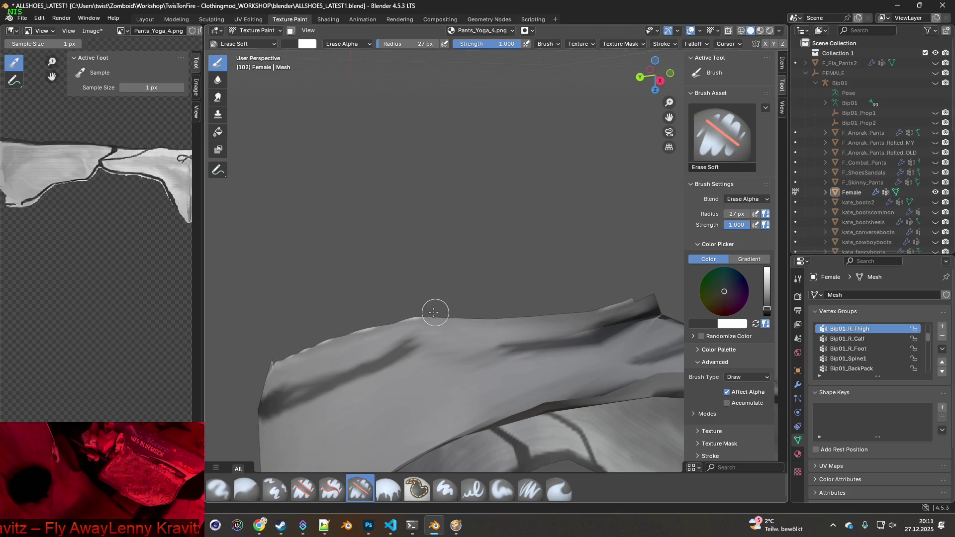
{"action": "mouse_move", "coordinate": [315, 333]}
{"action": "middle_mouse_down"}
{"action": "mouse_move", "coordinate": [399, 316]}
{"action": "mouse_move", "coordinate": [445, 366]}
{"action": "mouse_move", "coordinate": [485, 276]}
{"action": "mouse_move", "coordinate": [333, 330]}
{"action": "mouse_move", "coordinate": [509, 269]}
{"action": "mouse_move", "coordinate": [458, 296]}
{"action": "mouse_move", "coordinate": [383, 305]}
{"action": "mouse_move", "coordinate": [533, 281]}
{"action": "mouse_move", "coordinate": [420, 274]}
{"action": "mouse_move", "coordinate": [454, 300]}
{"action": "mouse_move", "coordinate": [450, 282]}
{"action": "mouse_move", "coordinate": [473, 277]}
{"action": "mouse_move", "coordinate": [558, 319]}
{"action": "mouse_move", "coordinate": [637, 316]}
{"action": "mouse_move", "coordinate": [567, 320]}
{"action": "middle_mouse_up"}
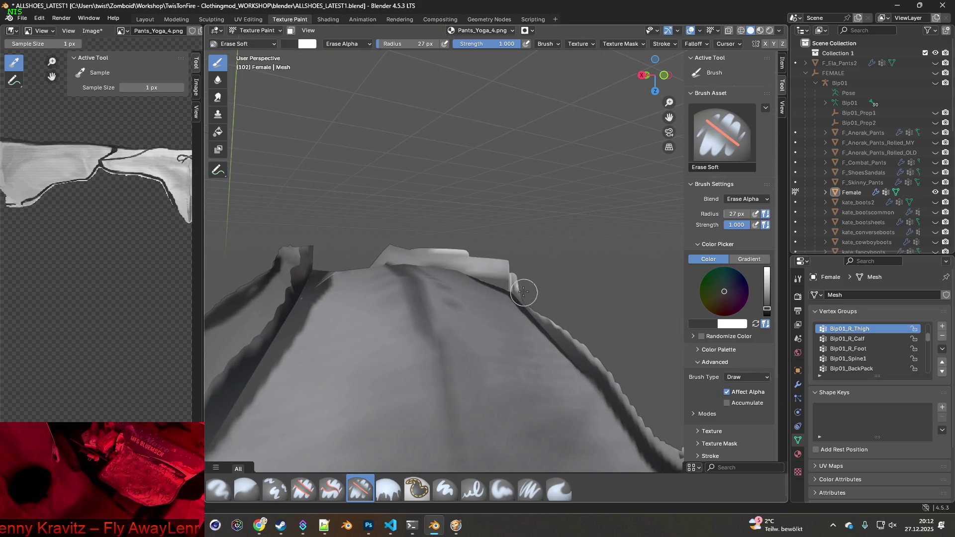
{"action": "mouse_move", "coordinate": [475, 261]}
{"action": "left_mouse_down"}
{"action": "mouse_move", "coordinate": [433, 246]}
{"action": "mouse_move", "coordinate": [390, 251]}
{"action": "left_mouse_up"}
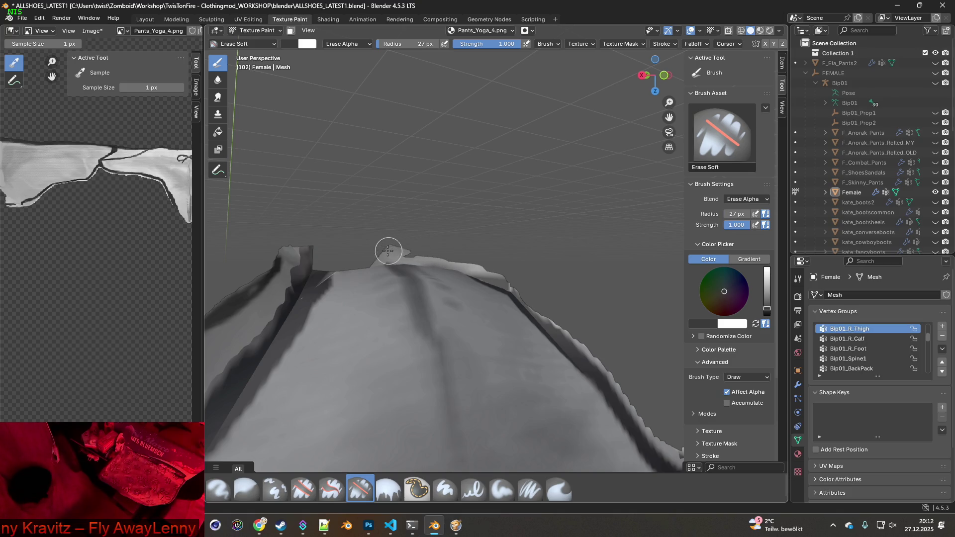
{"action": "middle_click_drag", "start_coordinate": [418, 250], "coordinate": [521, 309]}
{"action": "mouse_move", "coordinate": [521, 308]}
{"action": "left_mouse_down"}
{"action": "mouse_move", "coordinate": [438, 283]}
{"action": "mouse_move", "coordinate": [343, 276]}
{"action": "left_mouse_up"}
{"action": "middle_click_drag", "start_coordinate": [343, 276], "coordinate": [570, 297]}
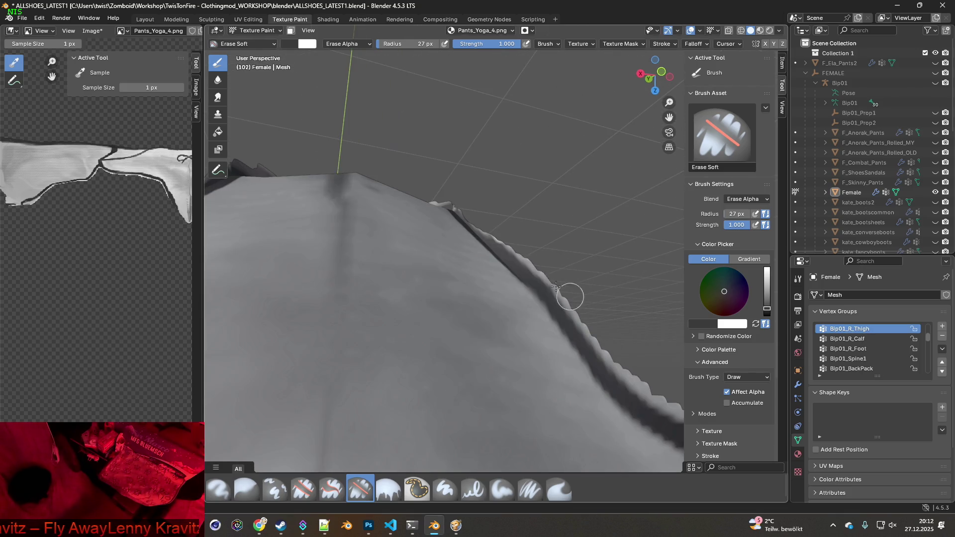
Erase the jagged dark rim down the edge and back up
{"action": "left_click_drag", "start_coordinate": [519, 251], "coordinate": [637, 384]}
{"action": "middle_click_drag", "start_coordinate": [637, 384], "coordinate": [510, 263], "text": "shift"}
{"action": "left_click_drag", "start_coordinate": [479, 238], "coordinate": [616, 313]}
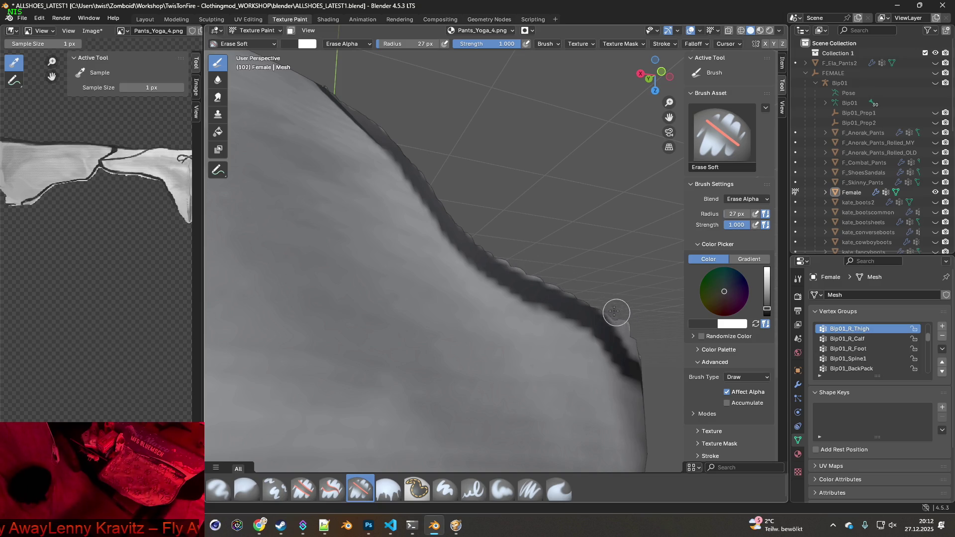
{"action": "left_click_drag", "start_coordinate": [560, 283], "coordinate": [519, 266]}
{"action": "middle_click_drag", "start_coordinate": [606, 297], "coordinate": [553, 280]}
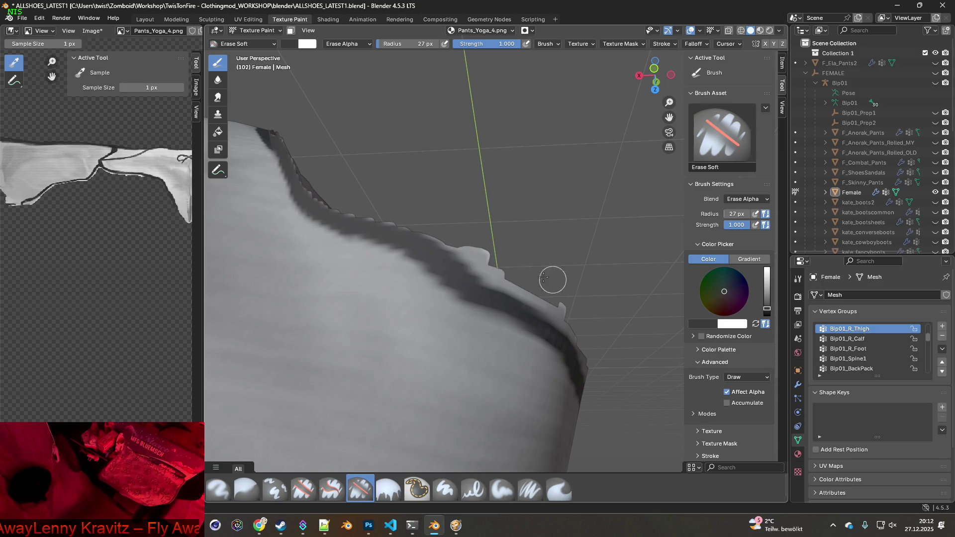
Erase the light bump and jagged light edge along the nearby rim stretch
{"action": "left_click_drag", "start_coordinate": [434, 233], "coordinate": [584, 327]}
{"action": "middle_click_drag", "start_coordinate": [497, 278], "coordinate": [403, 234]}
{"action": "mouse_move", "coordinate": [347, 221]}
{"action": "left_mouse_down"}
{"action": "mouse_move", "coordinate": [401, 237]}
{"action": "mouse_move", "coordinate": [534, 311]}
{"action": "left_mouse_up"}
{"action": "middle_click_drag", "start_coordinate": [534, 311], "coordinate": [456, 246]}
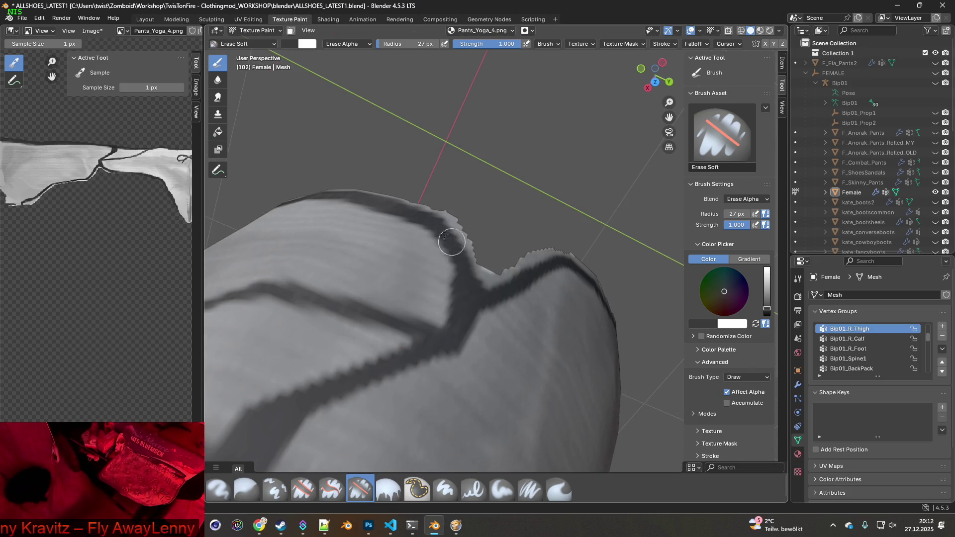
{"action": "left_click_drag", "start_coordinate": [437, 206], "coordinate": [460, 230]}
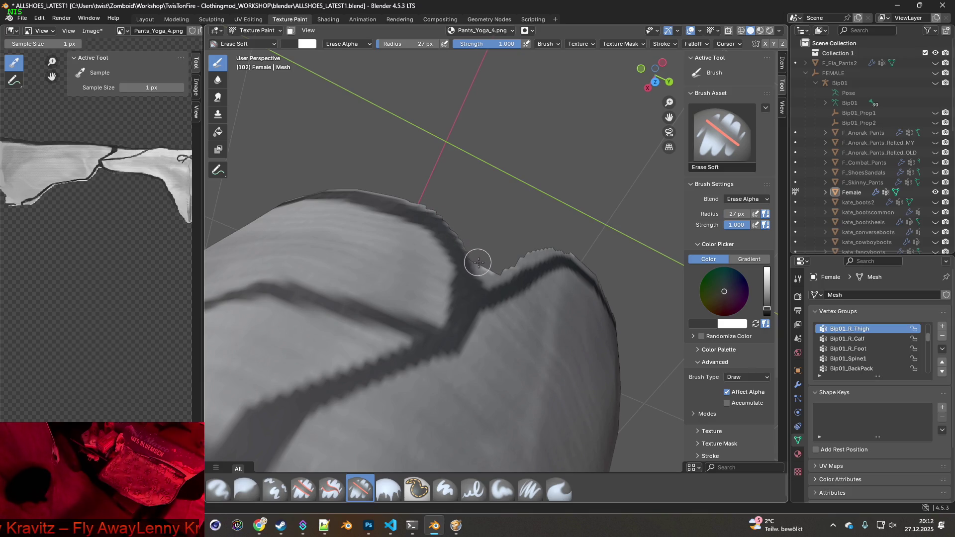
{"action": "middle_click_drag", "start_coordinate": [477, 262], "coordinate": [480, 253]}
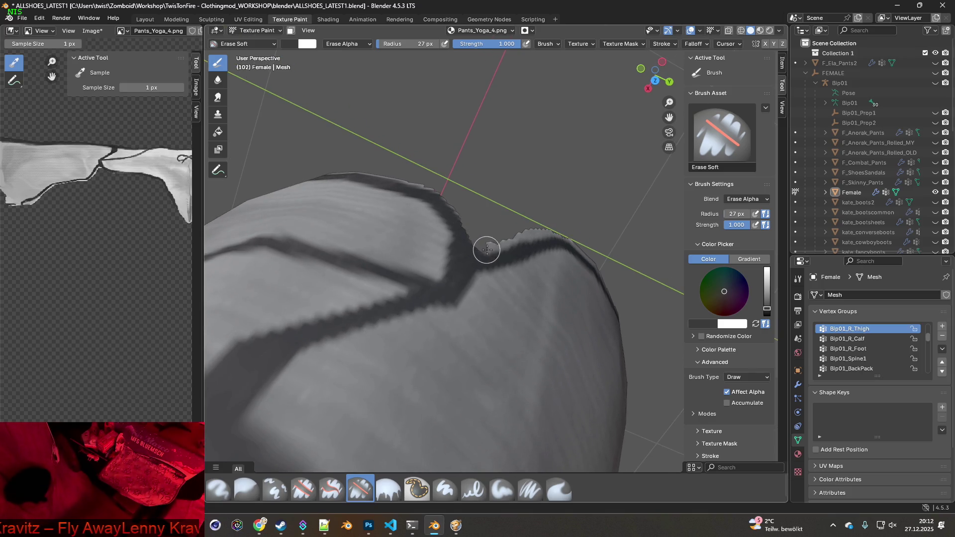
{"action": "left_click_drag", "start_coordinate": [512, 241], "coordinate": [549, 232]}
Erase the remaining jagged light fringe up the rim from other viewing angles
{"action": "middle_click_drag", "start_coordinate": [628, 267], "coordinate": [557, 282]}
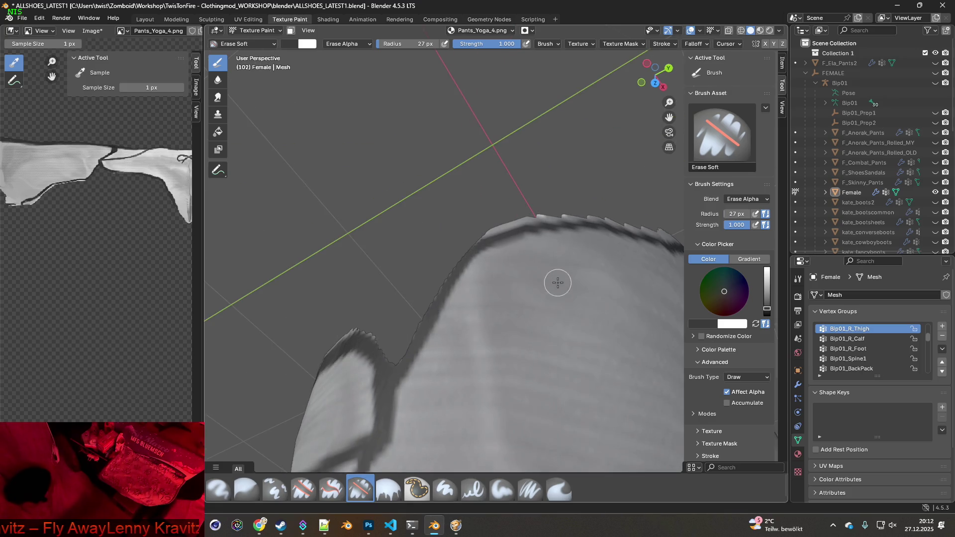
{"action": "left_click_drag", "start_coordinate": [502, 228], "coordinate": [596, 216]}
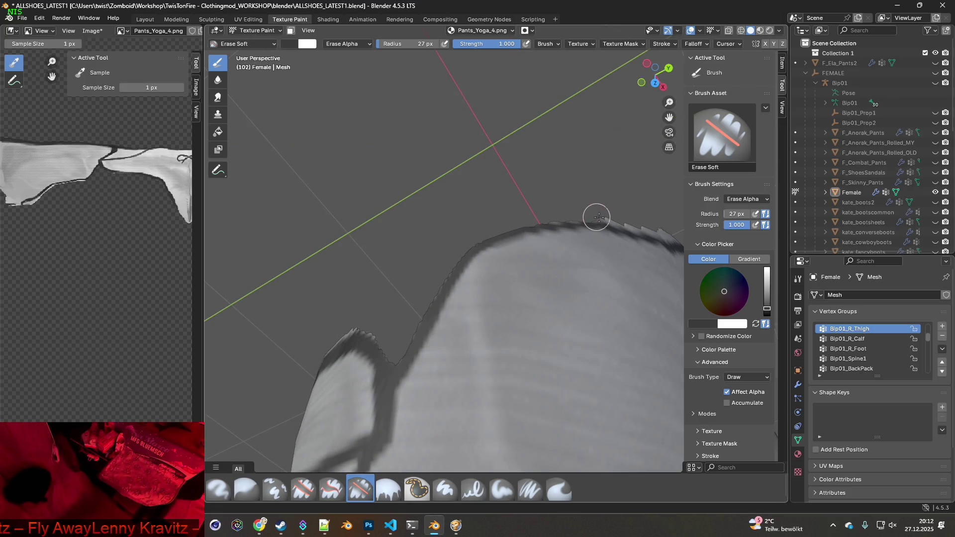
{"action": "middle_click_drag", "start_coordinate": [643, 226], "coordinate": [403, 281]}
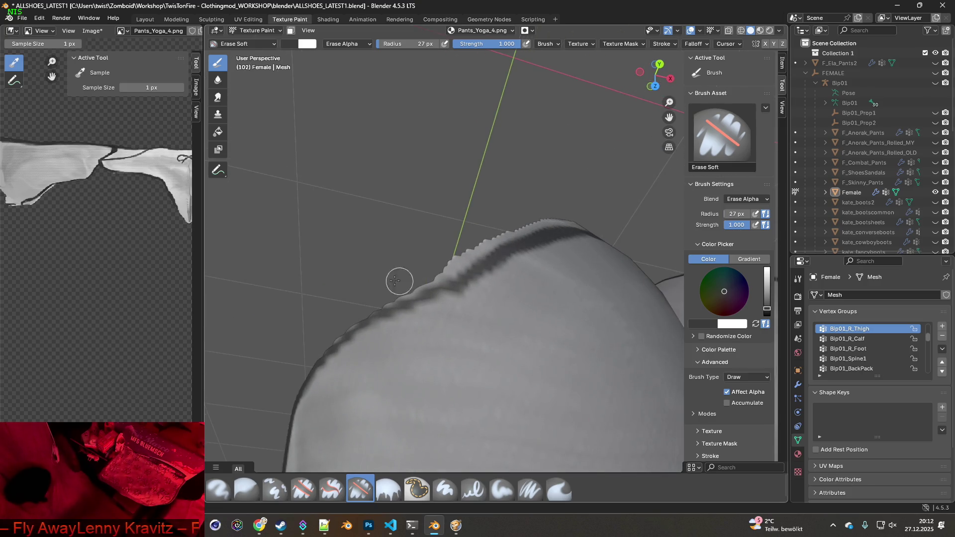
{"action": "left_click_drag", "start_coordinate": [390, 294], "coordinate": [539, 226]}
{"action": "middle_click_drag", "start_coordinate": [466, 255], "coordinate": [437, 304]}
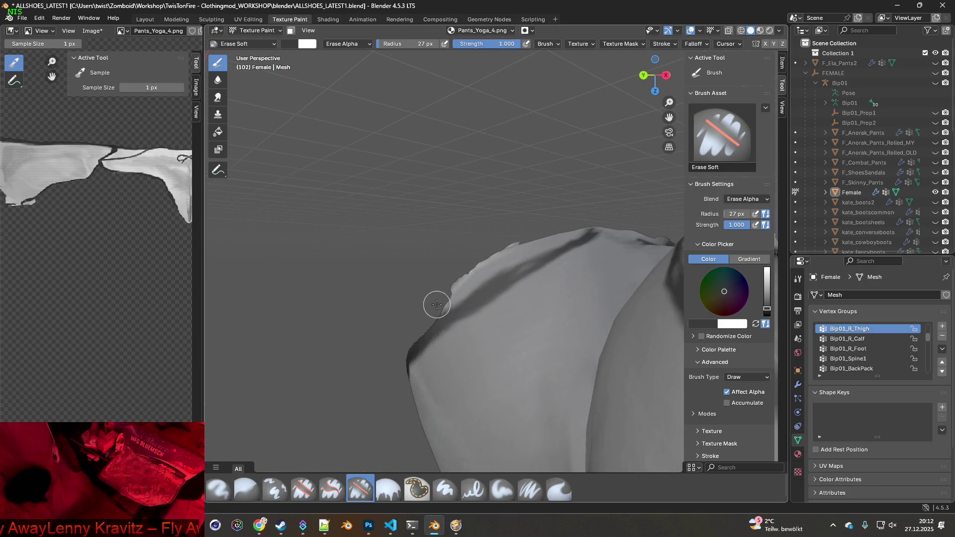
{"action": "mouse_move", "coordinate": [443, 298]}
{"action": "left_mouse_down"}
{"action": "mouse_move", "coordinate": [587, 218]}
{"action": "mouse_move", "coordinate": [480, 274]}
{"action": "left_mouse_up"}
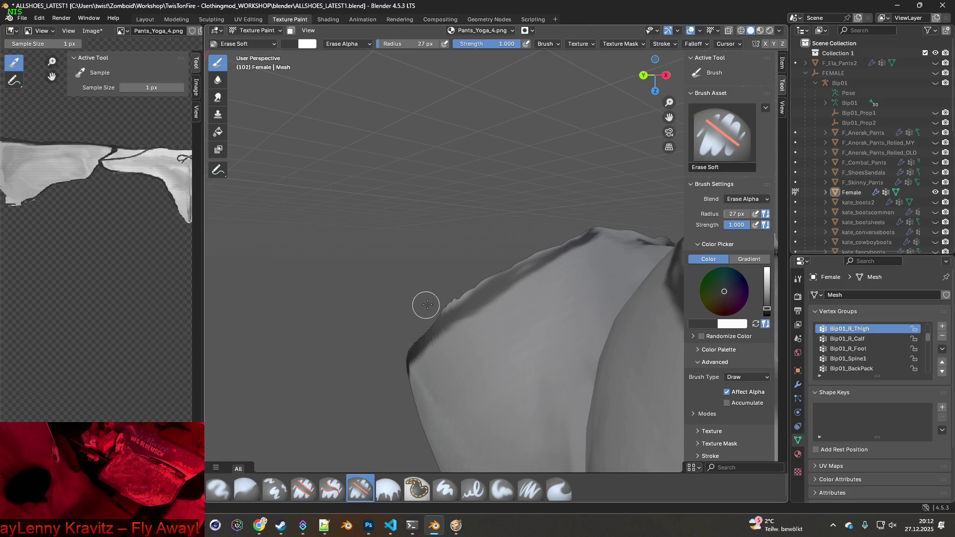
{"action": "mouse_move", "coordinate": [472, 283]}
{"action": "middle_mouse_down"}
{"action": "mouse_move", "coordinate": [377, 255]}
{"action": "mouse_move", "coordinate": [508, 330]}
{"action": "mouse_move", "coordinate": [494, 299]}
{"action": "mouse_move", "coordinate": [518, 314]}
{"action": "mouse_move", "coordinate": [495, 308]}
{"action": "mouse_move", "coordinate": [486, 353]}
{"action": "middle_mouse_up"}
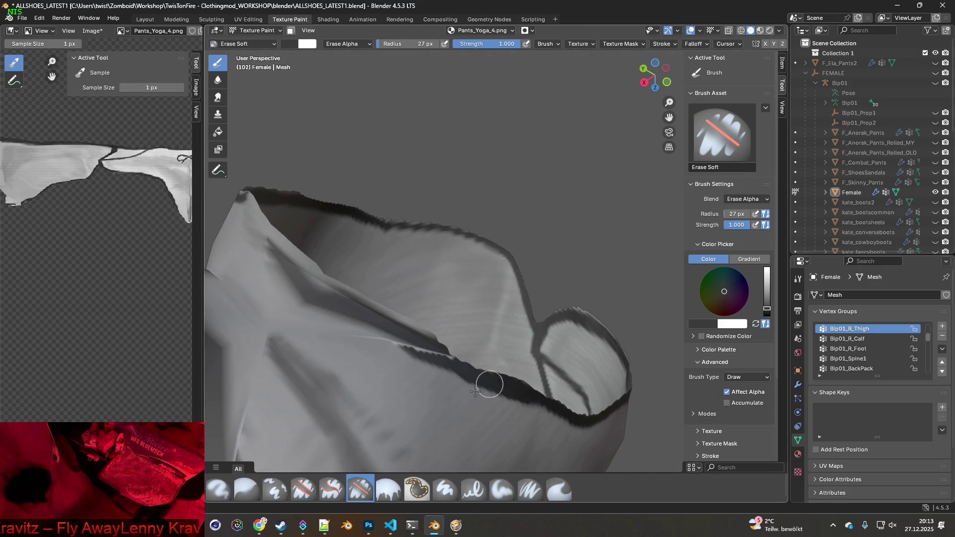
{"action": "left_click", "coordinate": [530, 488]}
{"action": "scroll", "coordinate": [507, 449], "scroll_direction": "up", "scroll_amount": 2}
Paint over the jagged teeth below the bright rim line to smooth it
{"action": "middle_click_drag", "start_coordinate": [445, 409], "coordinate": [475, 391]}
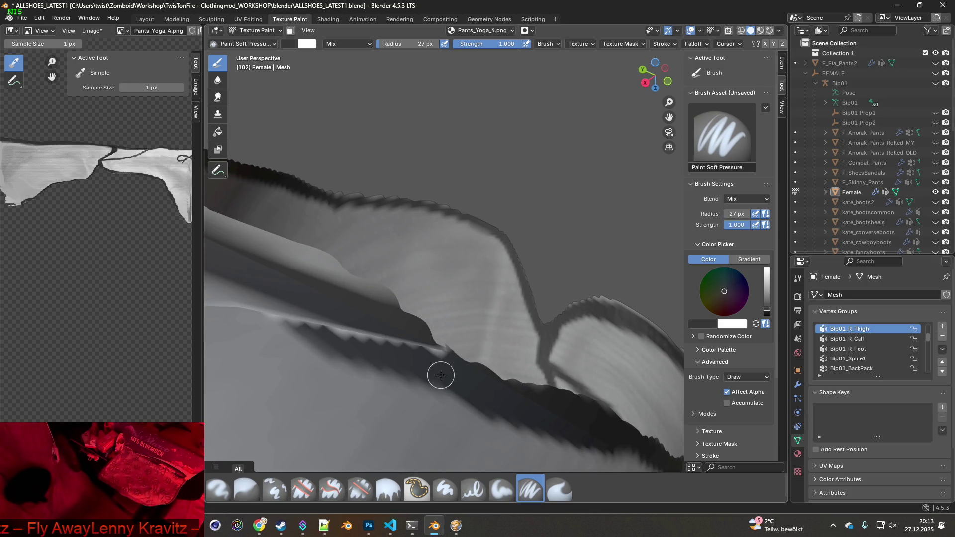
{"action": "mouse_move", "coordinate": [418, 355]}
{"action": "left_mouse_down"}
{"action": "mouse_move", "coordinate": [332, 326]}
{"action": "mouse_move", "coordinate": [423, 349]}
{"action": "left_mouse_up"}
{"action": "mouse_move", "coordinate": [423, 349]}
{"action": "middle_mouse_down"}
{"action": "mouse_move", "coordinate": [339, 357]}
{"action": "mouse_move", "coordinate": [436, 365]}
{"action": "middle_mouse_up"}
{"action": "mouse_move", "coordinate": [405, 347]}
{"action": "left_mouse_down"}
{"action": "mouse_move", "coordinate": [394, 324]}
{"action": "mouse_move", "coordinate": [452, 358]}
{"action": "mouse_move", "coordinate": [430, 350]}
{"action": "left_mouse_up"}
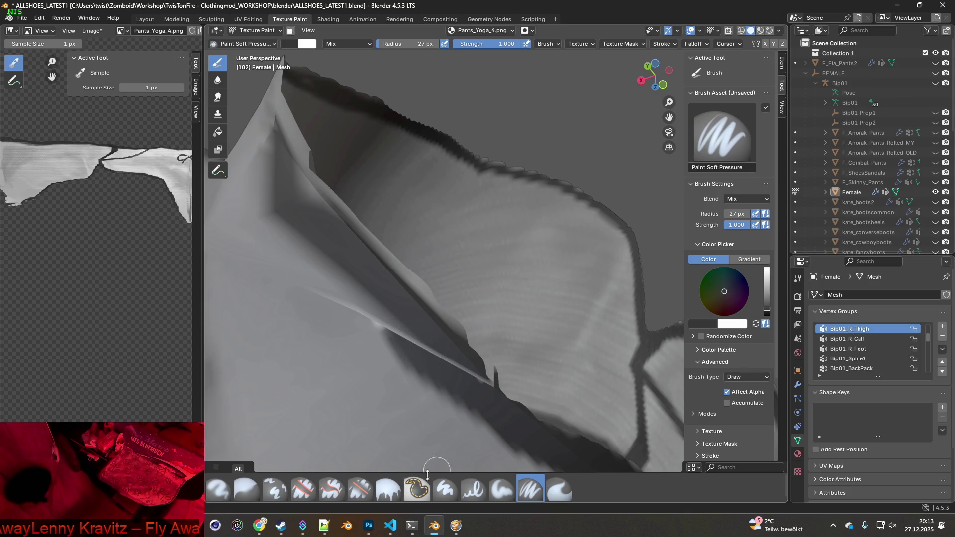
{"action": "left_click", "coordinate": [275, 489]}
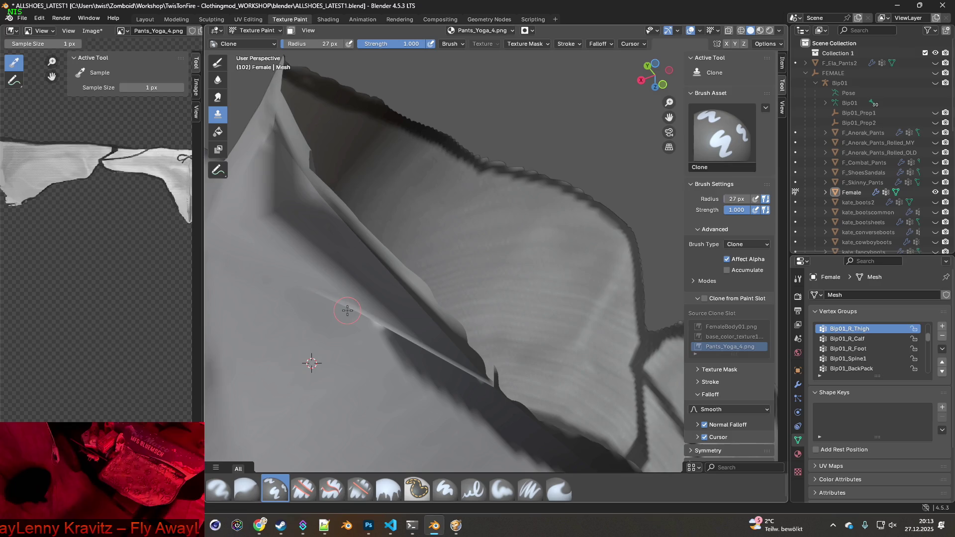
Clone texture over small spots and the strip near the pants texture's top edge
{"action": "left_click_drag", "start_coordinate": [314, 291], "coordinate": [358, 305]}
{"action": "mouse_move", "coordinate": [358, 304]}
{"action": "middle_mouse_down"}
{"action": "mouse_move", "coordinate": [324, 375]}
{"action": "mouse_move", "coordinate": [219, 284]}
{"action": "mouse_move", "coordinate": [253, 339]}
{"action": "mouse_move", "coordinate": [424, 301]}
{"action": "middle_mouse_up"}
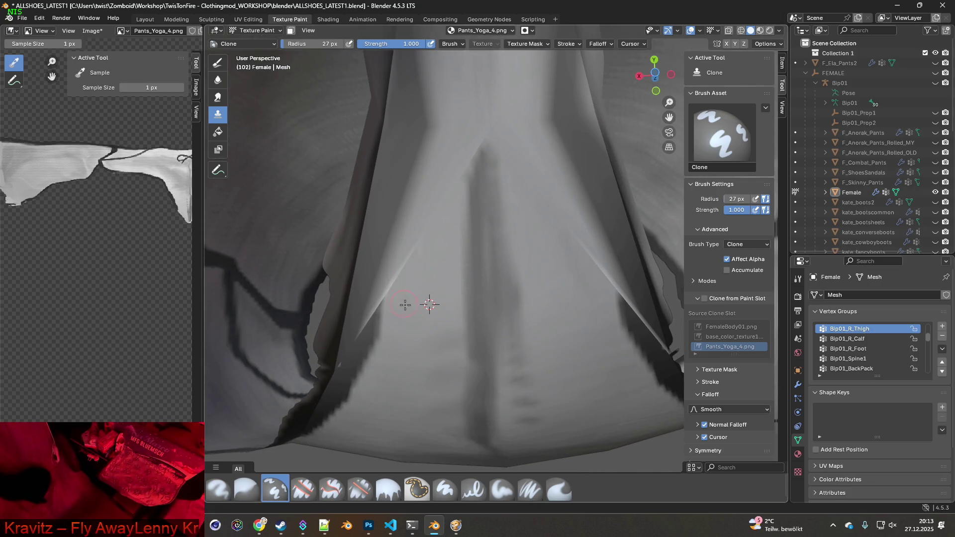
{"action": "middle_click_drag", "start_coordinate": [403, 304], "coordinate": [416, 271]}
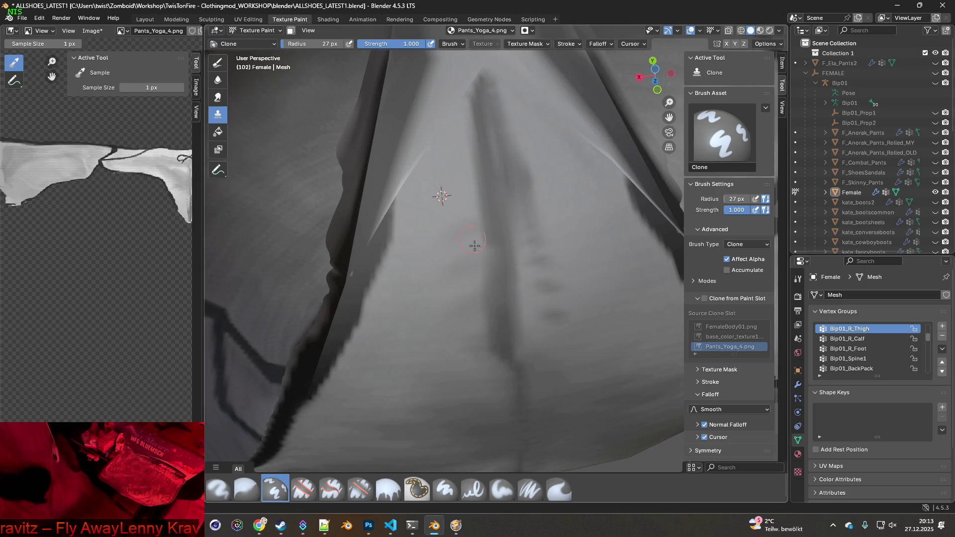
{"action": "middle_click_drag", "start_coordinate": [472, 240], "coordinate": [426, 292], "text": "shift"}
{"action": "left_click", "coordinate": [470, 199]}
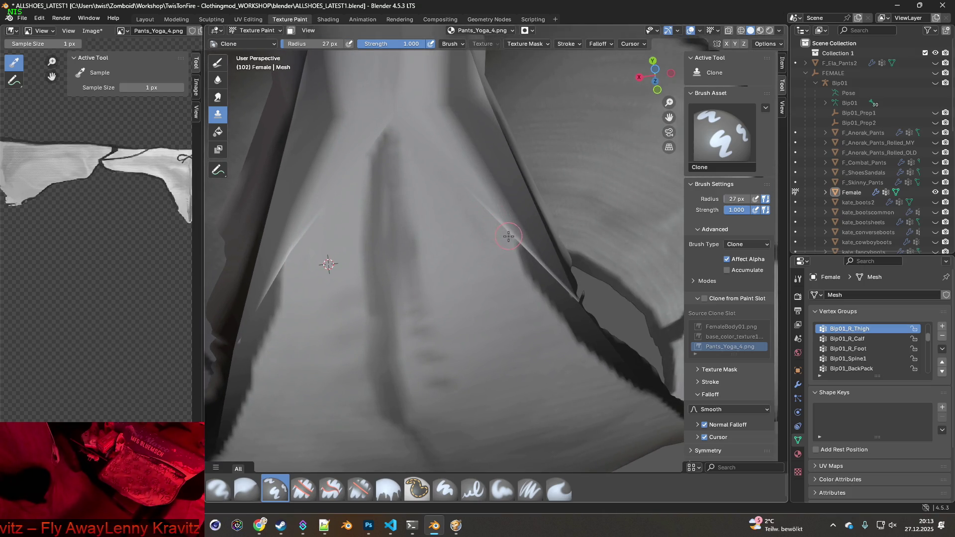
{"action": "scroll", "coordinate": [508, 236], "scroll_direction": "down", "scroll_amount": 8}
{"action": "mouse_move", "coordinate": [473, 269]}
{"action": "middle_mouse_down"}
{"action": "mouse_move", "coordinate": [482, 273]}
{"action": "mouse_move", "coordinate": [481, 228]}
{"action": "mouse_move", "coordinate": [477, 270]}
{"action": "mouse_move", "coordinate": [646, 312]}
{"action": "mouse_move", "coordinate": [590, 300]}
{"action": "mouse_move", "coordinate": [572, 275]}
{"action": "mouse_move", "coordinate": [584, 350]}
{"action": "mouse_move", "coordinate": [559, 338]}
{"action": "middle_mouse_up"}
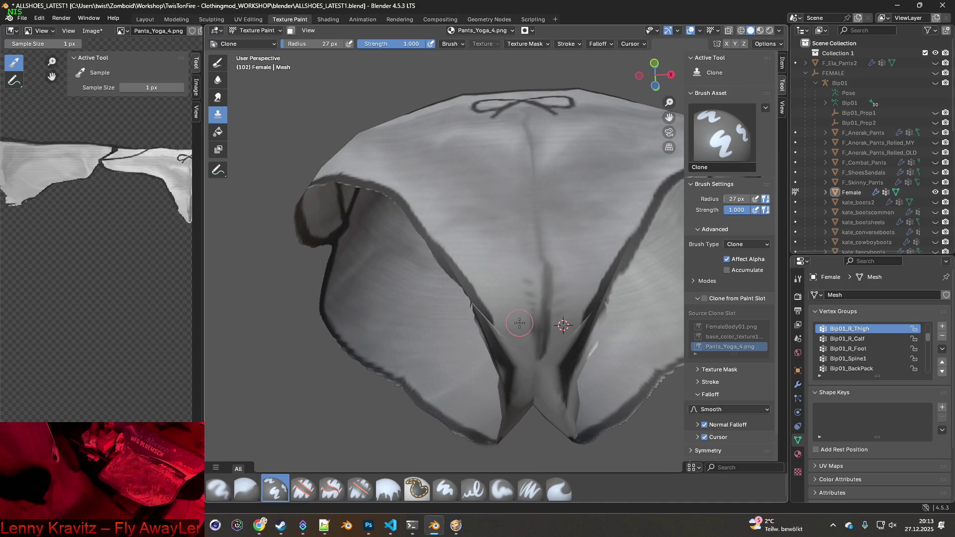
{"action": "scroll", "coordinate": [549, 334], "scroll_direction": "up", "scroll_amount": 4}
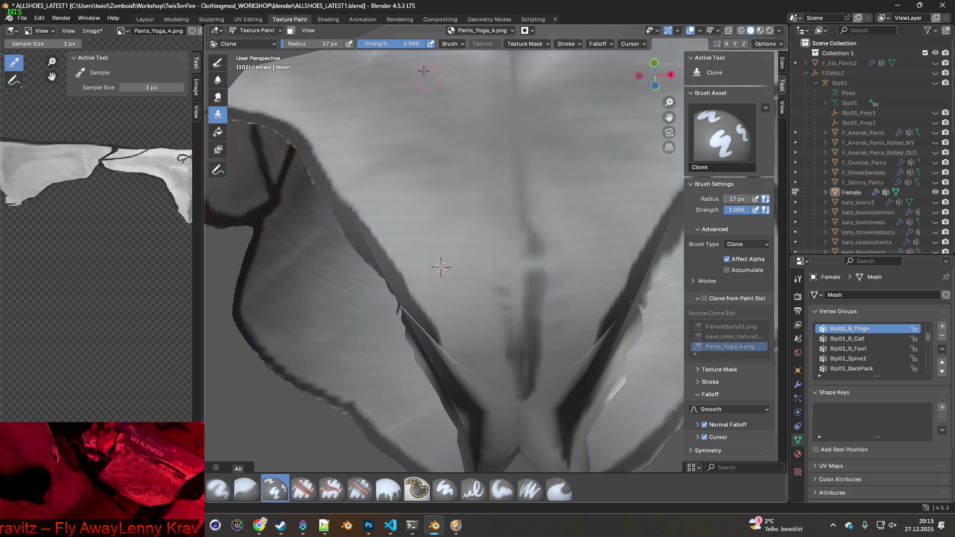
Raise the Clone radius to 89 px and clone over the dark crotch stripe
{"action": "left_click_drag", "start_coordinate": [313, 44], "coordinate": [344, 44]}
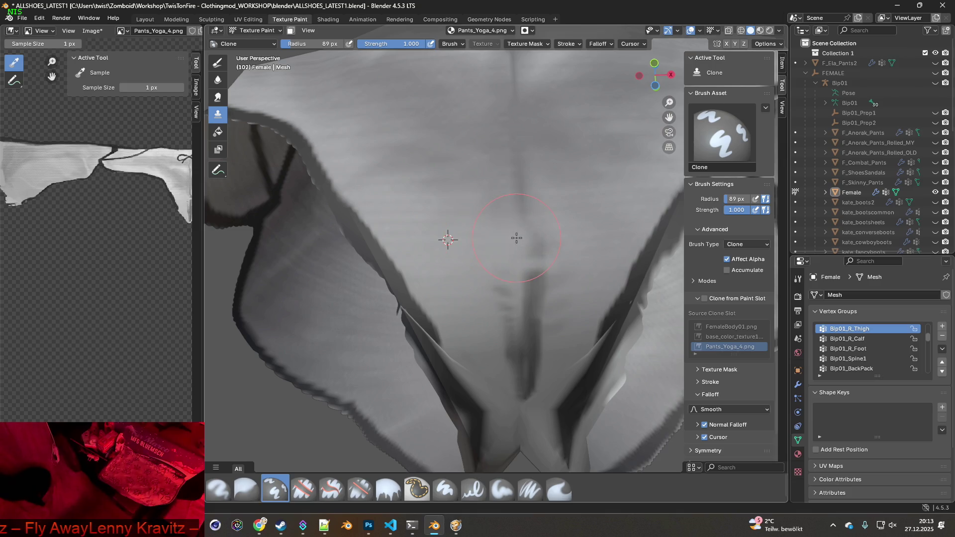
{"action": "middle_click_drag", "start_coordinate": [562, 242], "coordinate": [457, 256]}
{"action": "left_click_drag", "start_coordinate": [500, 252], "coordinate": [517, 252]}
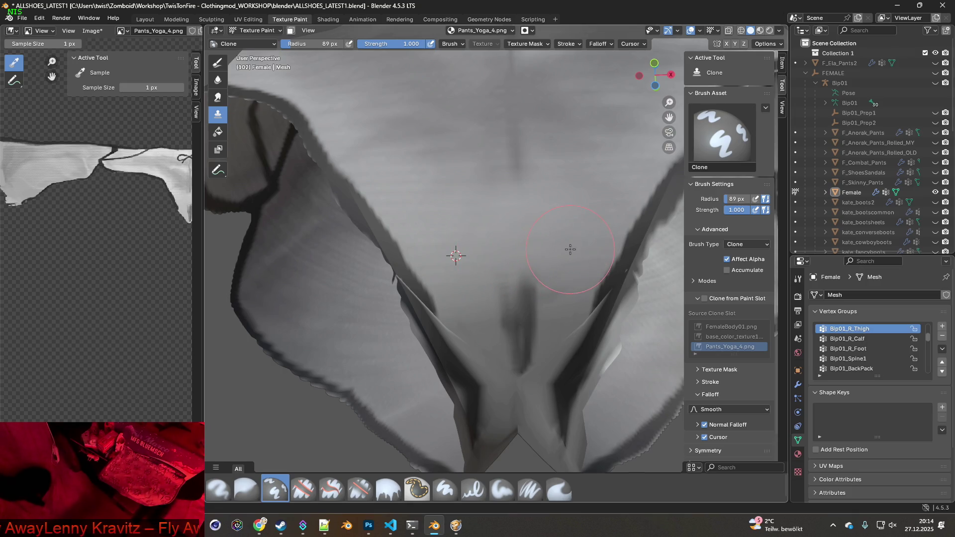
{"action": "middle_click_drag", "start_coordinate": [552, 257], "coordinate": [489, 242]}
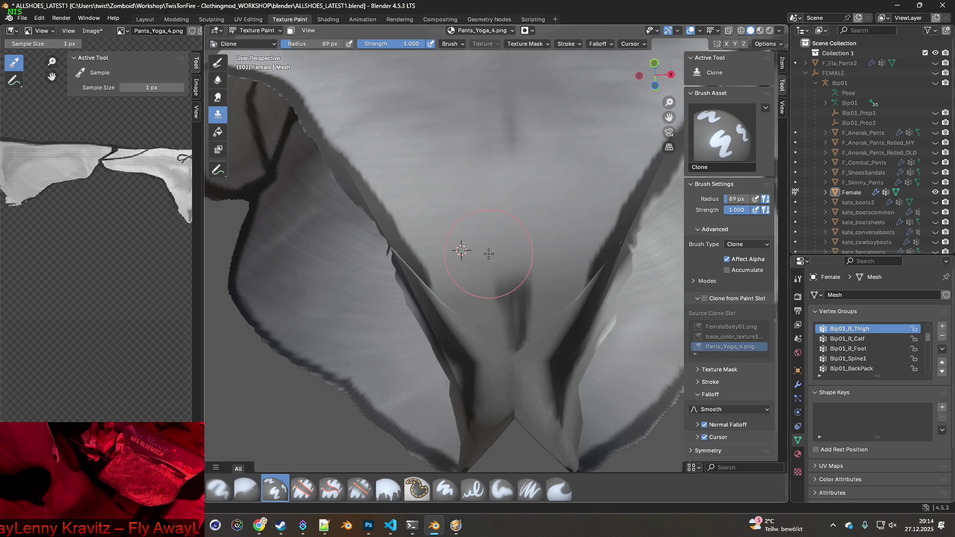
{"action": "middle_click_drag", "start_coordinate": [488, 253], "coordinate": [480, 245]}
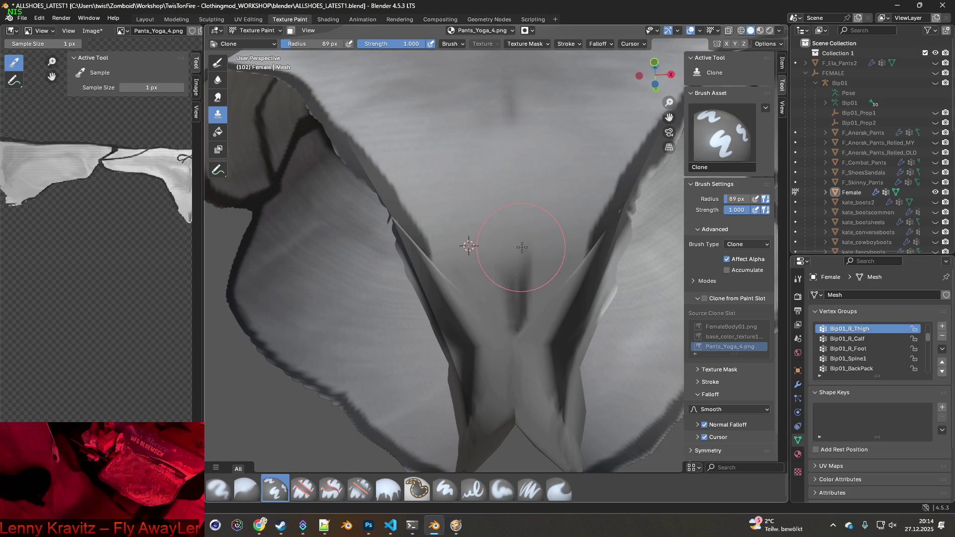
{"action": "middle_click_drag", "start_coordinate": [524, 253], "coordinate": [472, 246]}
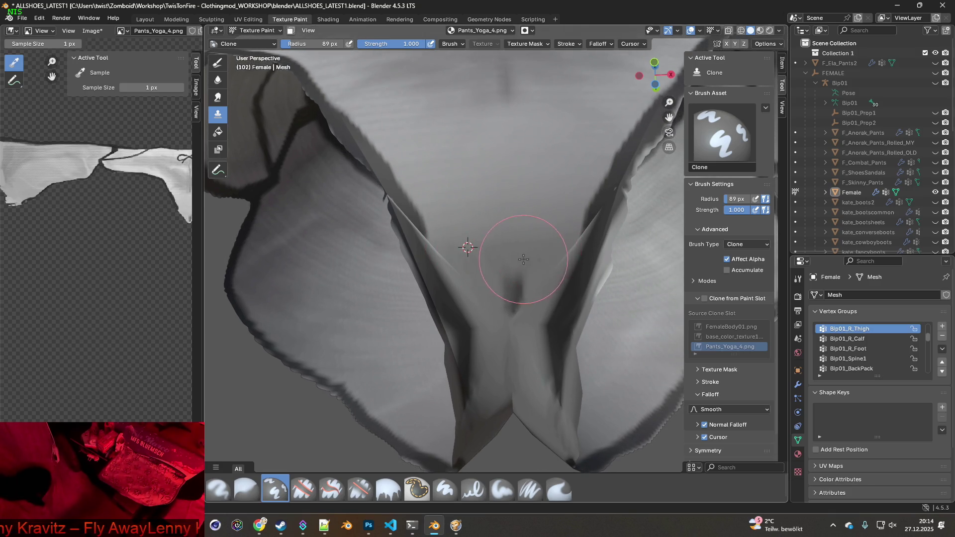
{"action": "middle_click_drag", "start_coordinate": [523, 259], "coordinate": [469, 230]}
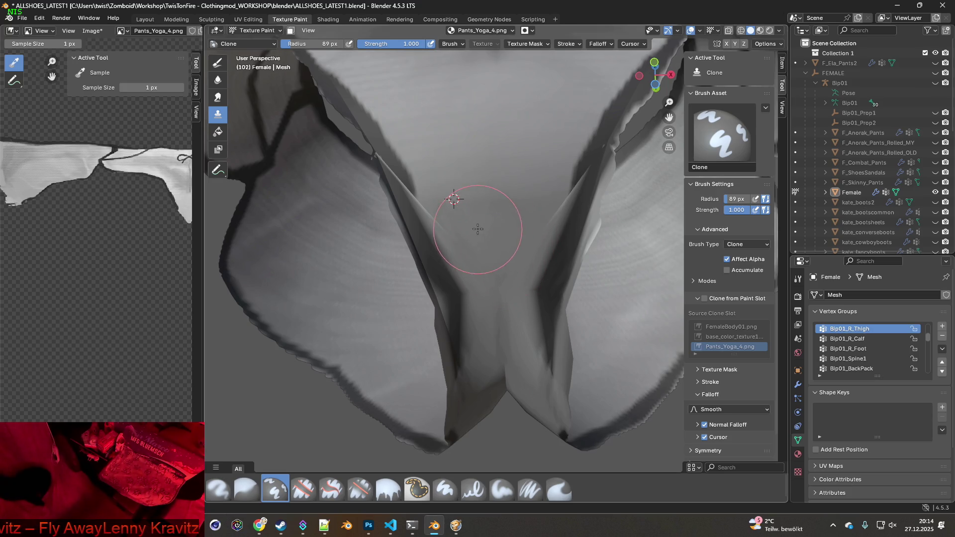
{"action": "mouse_move", "coordinate": [491, 225]}
{"action": "middle_mouse_down"}
{"action": "mouse_move", "coordinate": [485, 271]}
{"action": "mouse_move", "coordinate": [477, 241]}
{"action": "mouse_move", "coordinate": [501, 228]}
{"action": "mouse_move", "coordinate": [520, 236]}
{"action": "mouse_move", "coordinate": [523, 268]}
{"action": "middle_mouse_up"}
{"action": "scroll", "coordinate": [485, 272], "scroll_direction": "down", "scroll_amount": 2}
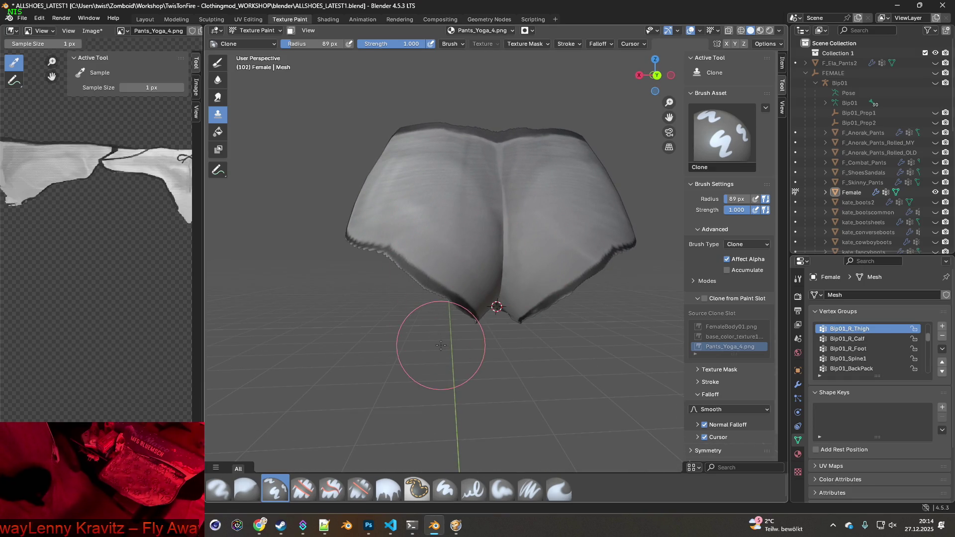
{"action": "left_click", "coordinate": [360, 489]}
Shrink the Erase Soft brush radius to 58 px
{"action": "scroll", "coordinate": [420, 405], "scroll_direction": "up", "scroll_amount": 3}
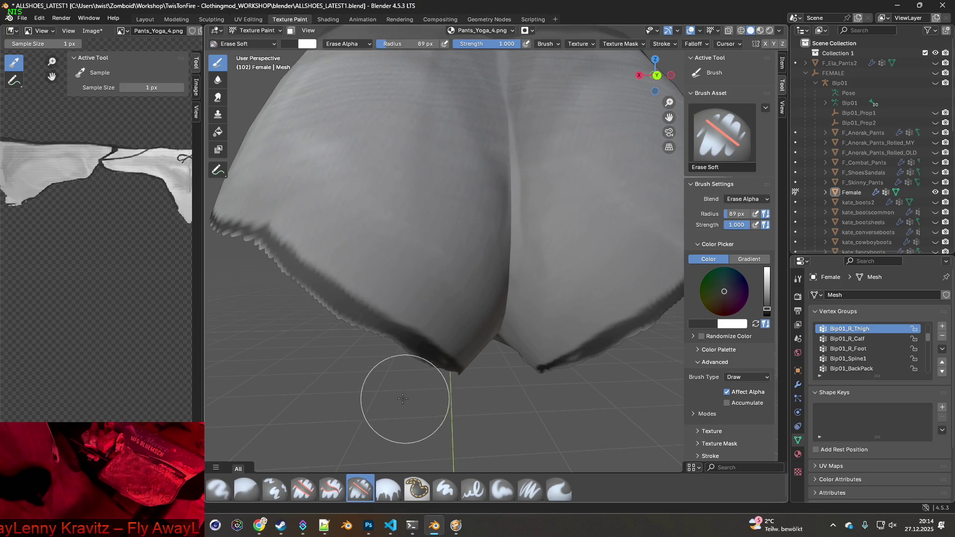
{"action": "left_click_drag", "start_coordinate": [403, 44], "coordinate": [388, 44]}
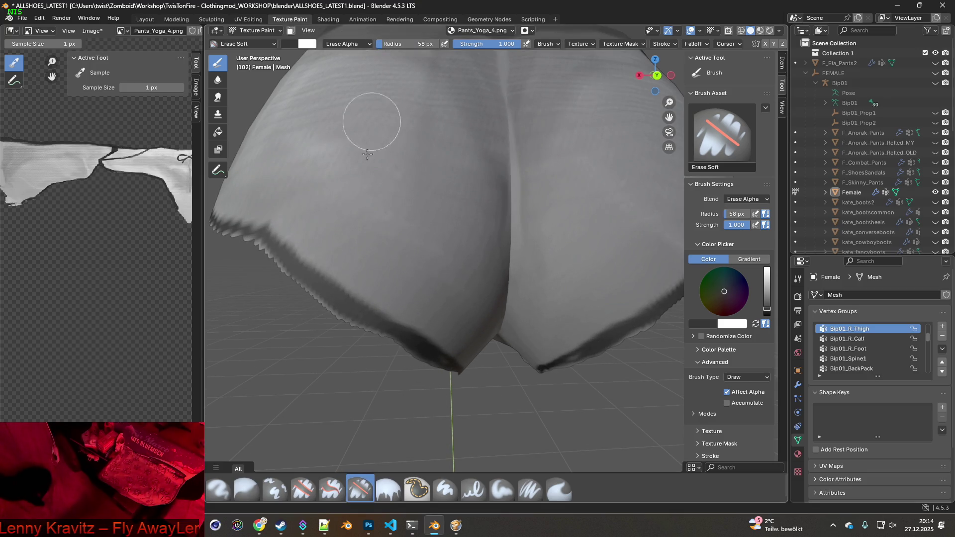
{"action": "scroll", "coordinate": [330, 341], "scroll_direction": "up", "scroll_amount": 1}
{"action": "scroll", "coordinate": [348, 358], "scroll_direction": "down", "scroll_amount": 2}
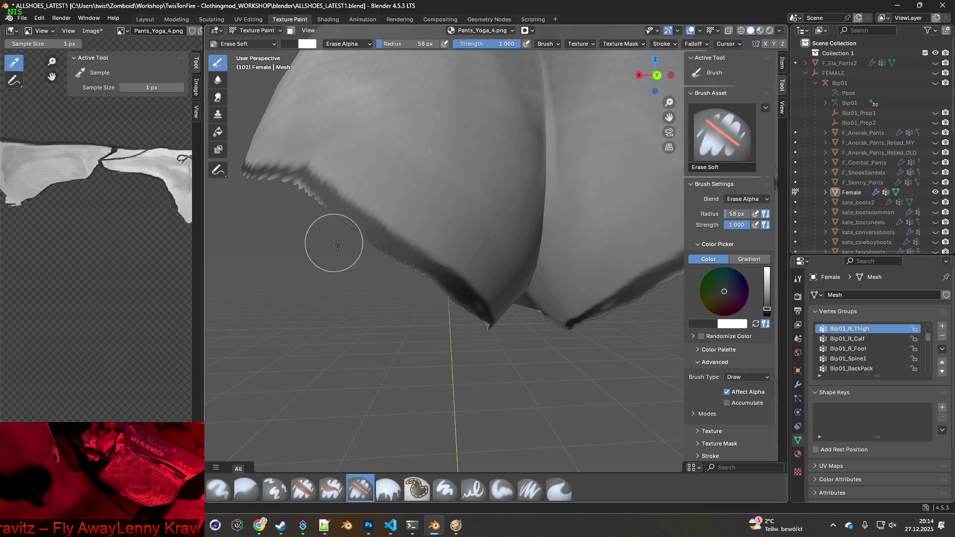
Erase small patches along the pants' lower edge, then return to Paint Soft Pressure
{"action": "middle_click_drag", "start_coordinate": [330, 239], "coordinate": [401, 288]}
{"action": "mouse_move", "coordinate": [330, 262]}
{"action": "middle_mouse_down"}
{"action": "mouse_move", "coordinate": [418, 298]}
{"action": "mouse_move", "coordinate": [620, 352]}
{"action": "mouse_move", "coordinate": [458, 358]}
{"action": "middle_mouse_up"}
{"action": "mouse_move", "coordinate": [407, 333]}
{"action": "left_mouse_down"}
{"action": "mouse_move", "coordinate": [427, 292]}
{"action": "mouse_move", "coordinate": [499, 249]}
{"action": "left_mouse_up"}
{"action": "mouse_move", "coordinate": [499, 249]}
{"action": "middle_mouse_down"}
{"action": "mouse_move", "coordinate": [393, 284]}
{"action": "mouse_move", "coordinate": [393, 269]}
{"action": "middle_mouse_up"}
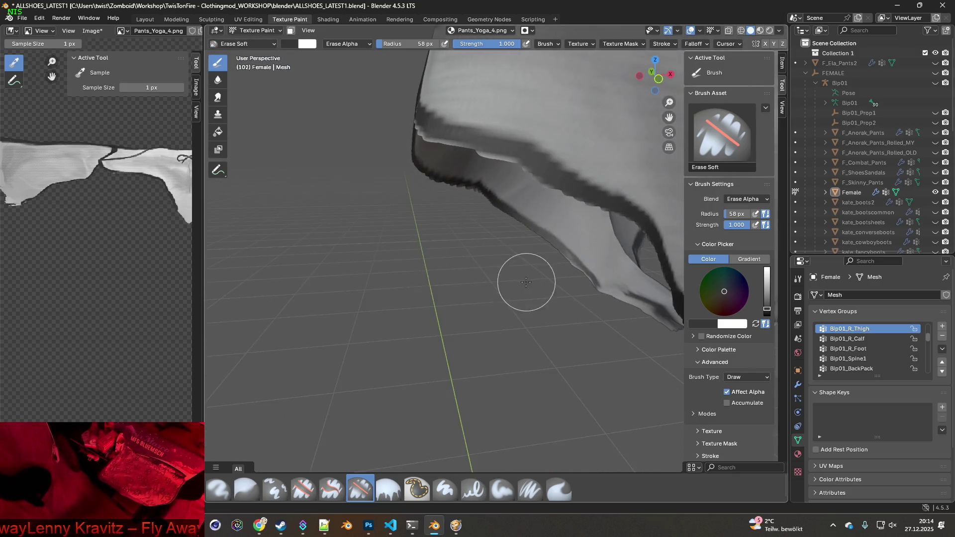
{"action": "middle_click_drag", "start_coordinate": [527, 282], "coordinate": [449, 334]}
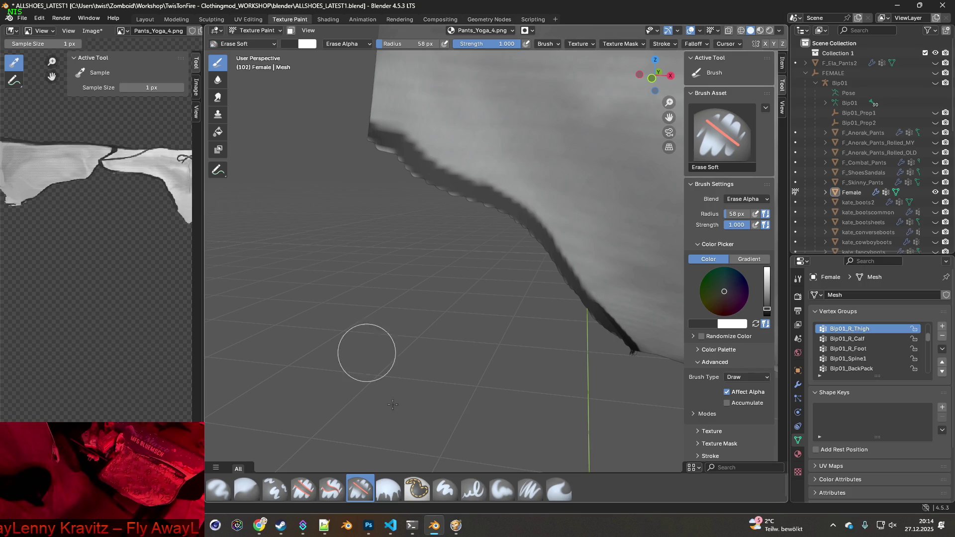
{"action": "left_click", "coordinate": [530, 489]}
Turn off Affect Alpha and set the Paint Soft Pressure radius to 35 px
{"action": "middle_click_drag", "start_coordinate": [531, 489], "coordinate": [474, 252]}
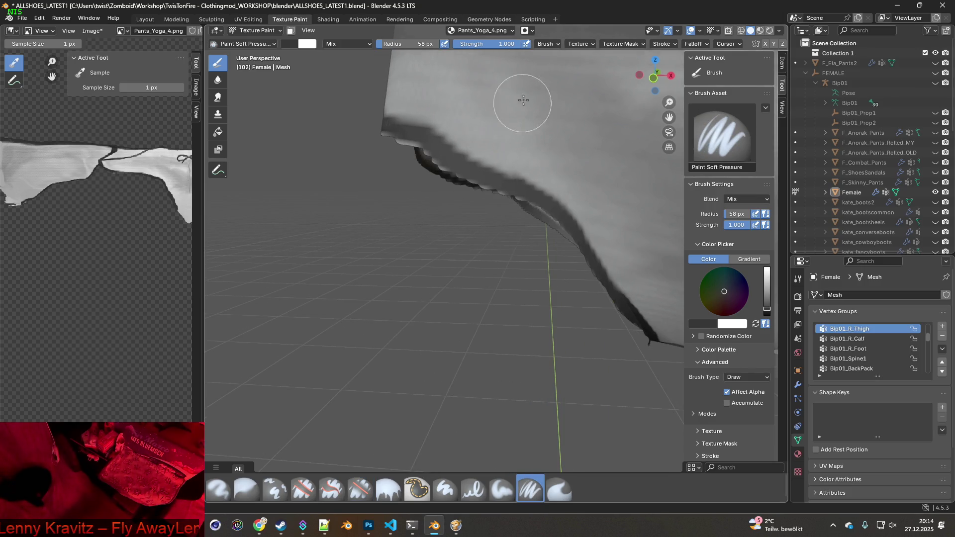
{"action": "left_click", "coordinate": [727, 392]}
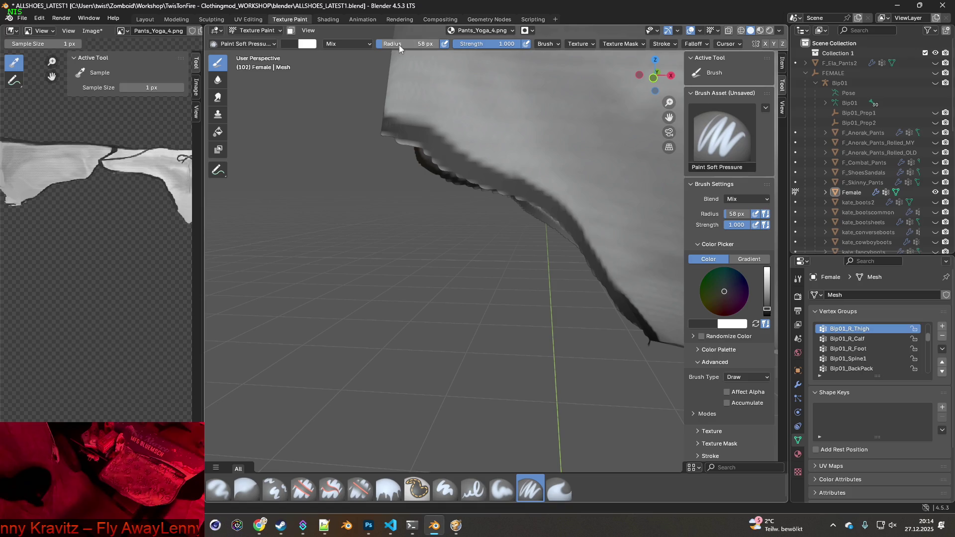
{"action": "left_click_drag", "start_coordinate": [408, 44], "coordinate": [395, 44]}
Paint the light strip along the pants' hem darker, working to the right
{"action": "mouse_move", "coordinate": [390, 85]}
{"action": "middle_mouse_down"}
{"action": "mouse_move", "coordinate": [471, 188]}
{"action": "mouse_move", "coordinate": [492, 238]}
{"action": "middle_mouse_up"}
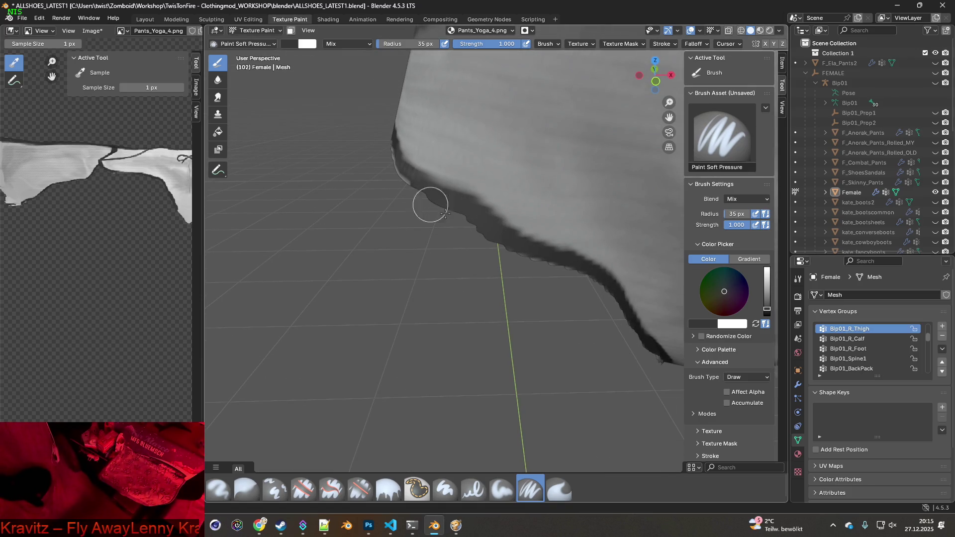
{"action": "mouse_move", "coordinate": [567, 276]}
{"action": "middle_mouse_down"}
{"action": "mouse_move", "coordinate": [397, 242]}
{"action": "mouse_move", "coordinate": [335, 243]}
{"action": "middle_mouse_up"}
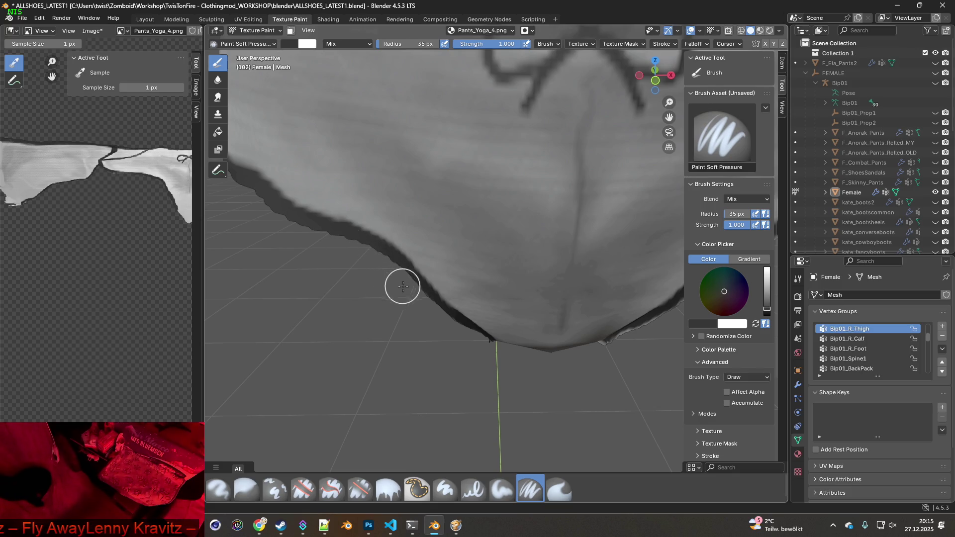
{"action": "middle_click_drag", "start_coordinate": [421, 308], "coordinate": [424, 248]}
{"action": "mouse_move", "coordinate": [484, 308]}
{"action": "middle_mouse_down"}
{"action": "mouse_move", "coordinate": [438, 267]}
{"action": "mouse_move", "coordinate": [421, 285]}
{"action": "middle_mouse_up"}
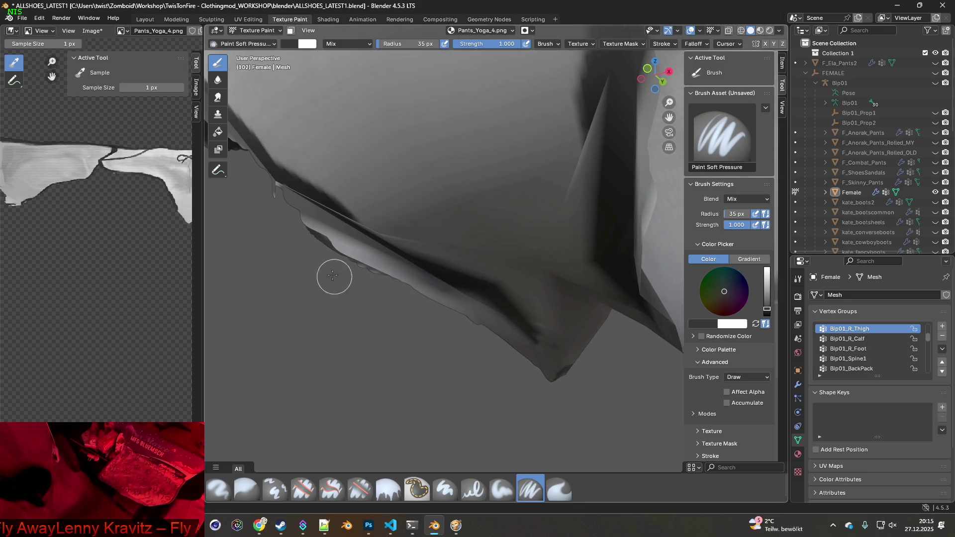
{"action": "mouse_move", "coordinate": [293, 220]}
{"action": "left_mouse_down"}
{"action": "mouse_move", "coordinate": [502, 341]}
{"action": "mouse_move", "coordinate": [454, 307]}
{"action": "mouse_move", "coordinate": [514, 334]}
{"action": "mouse_move", "coordinate": [363, 267]}
{"action": "left_mouse_up"}
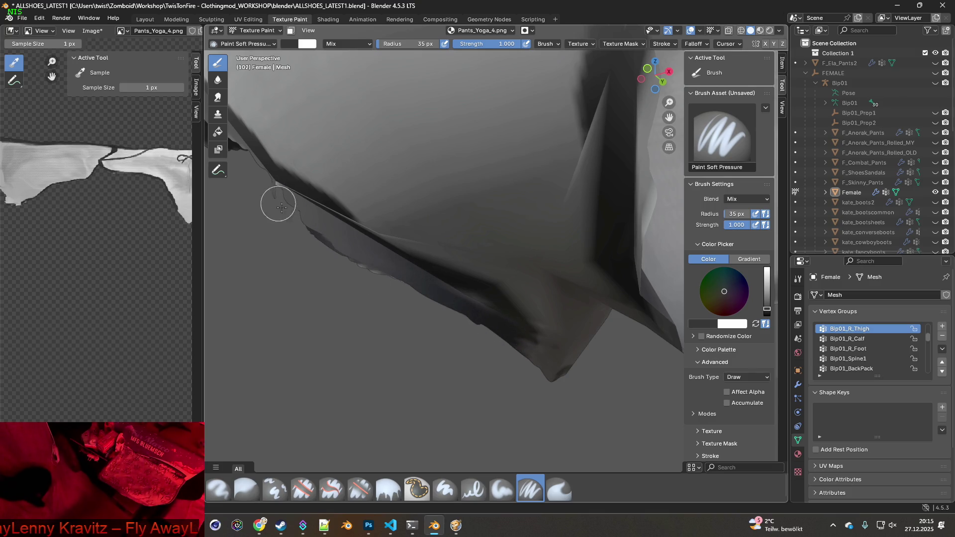
{"action": "middle_click_drag", "start_coordinate": [402, 276], "coordinate": [391, 276]}
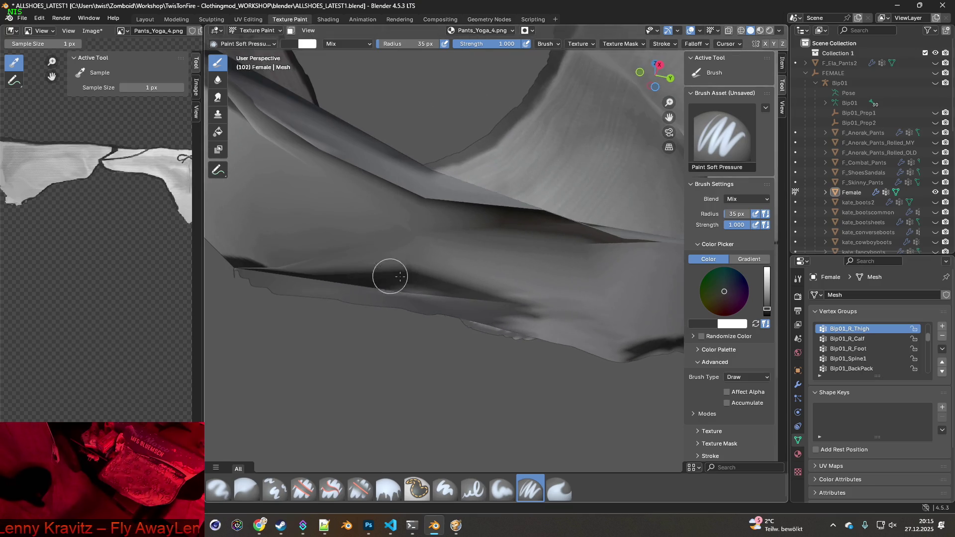
{"action": "left_click_drag", "start_coordinate": [472, 318], "coordinate": [571, 341]}
{"action": "mouse_move", "coordinate": [572, 341]}
{"action": "middle_mouse_down"}
{"action": "mouse_move", "coordinate": [434, 354]}
{"action": "mouse_move", "coordinate": [398, 341]}
{"action": "middle_mouse_up"}
{"action": "mouse_move", "coordinate": [398, 341]}
{"action": "left_mouse_down"}
{"action": "mouse_move", "coordinate": [497, 341]}
{"action": "mouse_move", "coordinate": [645, 293]}
{"action": "left_mouse_up"}
Orbit around the pant-leg hem and widen the 3D view by dragging the divider left
{"action": "middle_click_drag", "start_coordinate": [645, 293], "coordinate": [417, 360]}
{"action": "mouse_move", "coordinate": [517, 311]}
{"action": "middle_mouse_down"}
{"action": "mouse_move", "coordinate": [493, 331]}
{"action": "mouse_move", "coordinate": [524, 319]}
{"action": "mouse_move", "coordinate": [512, 366]}
{"action": "mouse_move", "coordinate": [602, 379]}
{"action": "mouse_move", "coordinate": [465, 314]}
{"action": "mouse_move", "coordinate": [457, 364]}
{"action": "middle_mouse_up"}
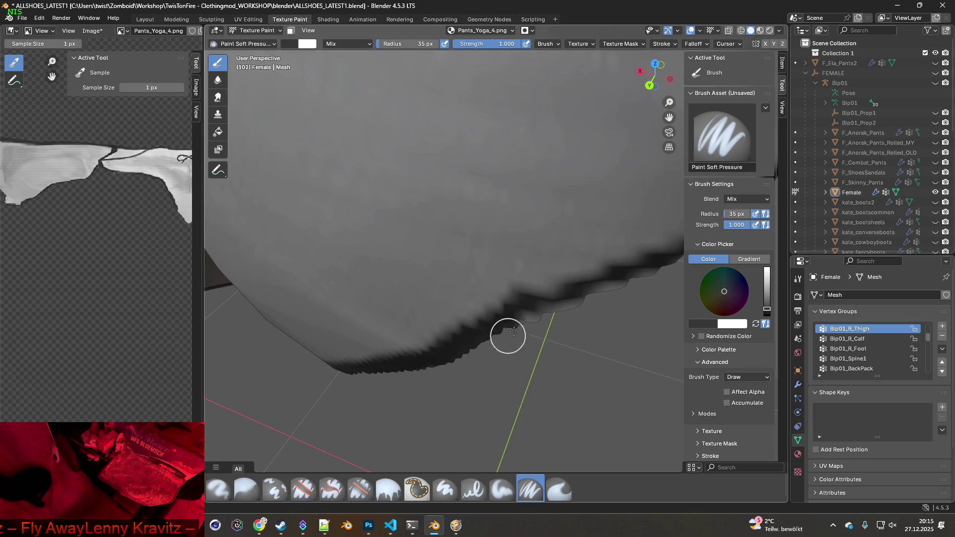
{"action": "middle_click_drag", "start_coordinate": [580, 313], "coordinate": [311, 308]}
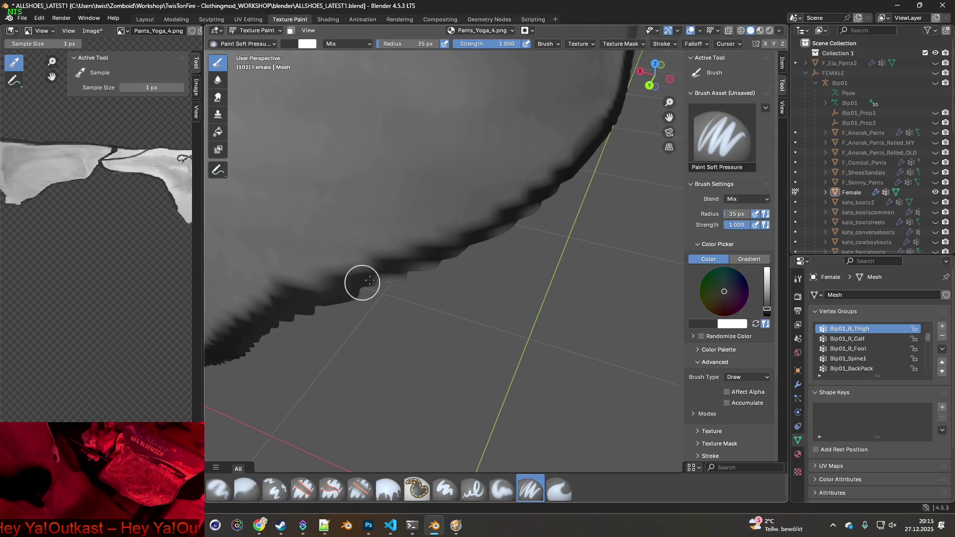
{"action": "mouse_move", "coordinate": [552, 201]}
{"action": "middle_mouse_down"}
{"action": "mouse_move", "coordinate": [516, 226]}
{"action": "mouse_move", "coordinate": [457, 226]}
{"action": "middle_mouse_up"}
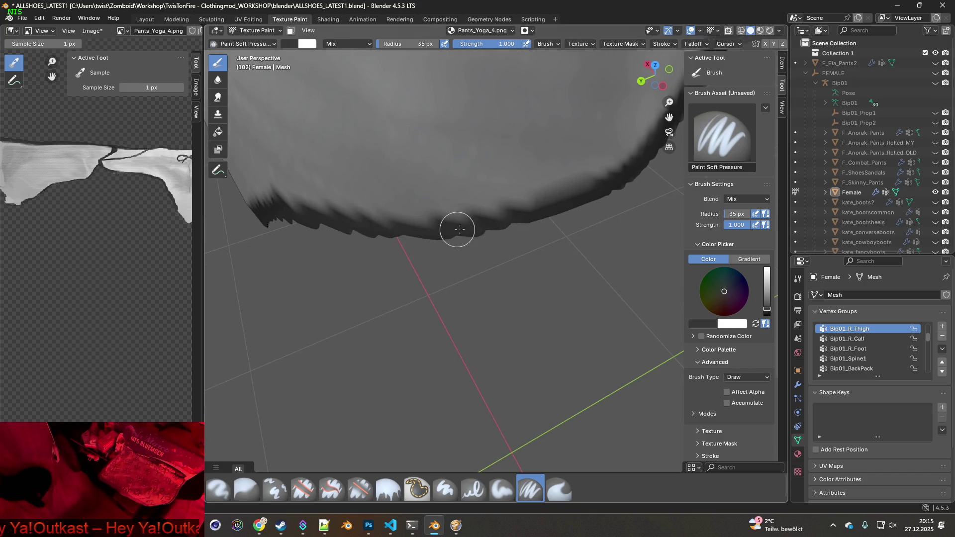
{"action": "mouse_move", "coordinate": [575, 198]}
{"action": "middle_mouse_down"}
{"action": "mouse_move", "coordinate": [544, 286]}
{"action": "mouse_move", "coordinate": [528, 299]}
{"action": "mouse_move", "coordinate": [557, 355]}
{"action": "mouse_move", "coordinate": [520, 315]}
{"action": "mouse_move", "coordinate": [622, 284]}
{"action": "mouse_move", "coordinate": [384, 315]}
{"action": "mouse_move", "coordinate": [240, 291]}
{"action": "middle_mouse_up"}
{"action": "left_click_drag", "start_coordinate": [204, 294], "coordinate": [64, 303]}
{"action": "mouse_move", "coordinate": [397, 400]}
{"action": "middle_mouse_down"}
{"action": "mouse_move", "coordinate": [371, 339]}
{"action": "mouse_move", "coordinate": [358, 363]}
{"action": "middle_mouse_up"}
Paint a dark line along the pant-leg hem from the crotch toward the leg tip
{"action": "mouse_move", "coordinate": [287, 361]}
{"action": "left_mouse_down"}
{"action": "mouse_move", "coordinate": [405, 384]}
{"action": "mouse_move", "coordinate": [474, 357]}
{"action": "left_mouse_up"}
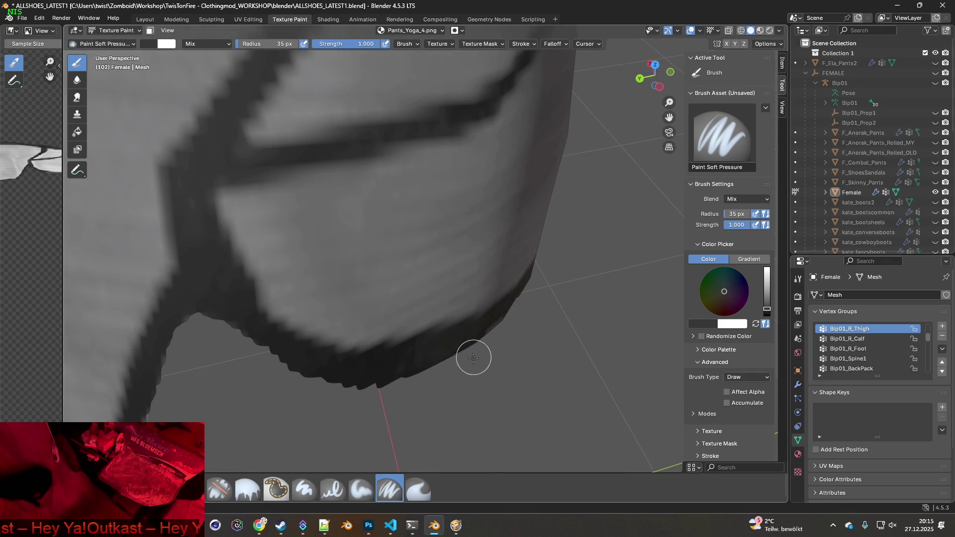
{"action": "middle_click_drag", "start_coordinate": [444, 357], "coordinate": [232, 296]}
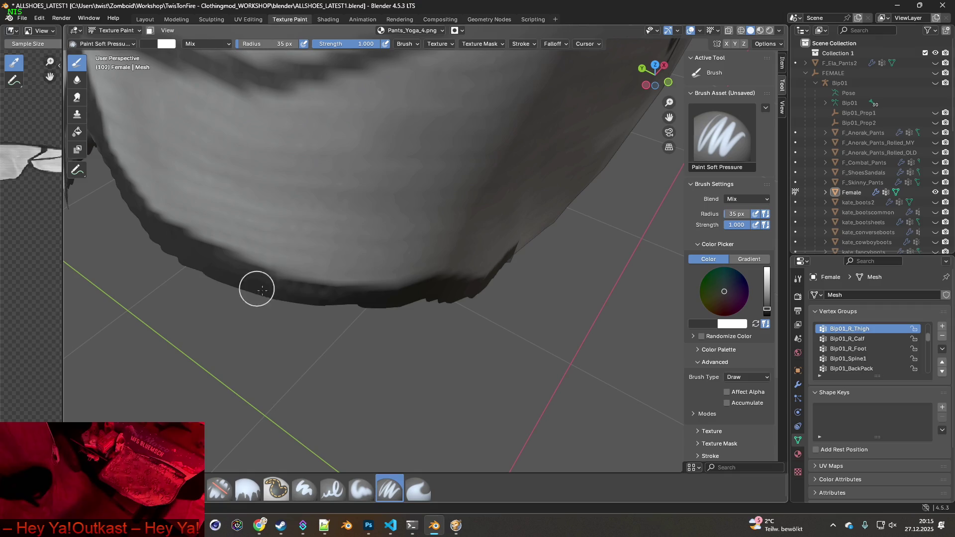
{"action": "mouse_move", "coordinate": [459, 334]}
{"action": "middle_mouse_down"}
{"action": "mouse_move", "coordinate": [356, 270]}
{"action": "mouse_move", "coordinate": [532, 347]}
{"action": "mouse_move", "coordinate": [437, 276]}
{"action": "mouse_move", "coordinate": [497, 309]}
{"action": "mouse_move", "coordinate": [605, 332]}
{"action": "mouse_move", "coordinate": [345, 343]}
{"action": "mouse_move", "coordinate": [437, 343]}
{"action": "mouse_move", "coordinate": [405, 363]}
{"action": "mouse_move", "coordinate": [435, 364]}
{"action": "middle_mouse_up"}
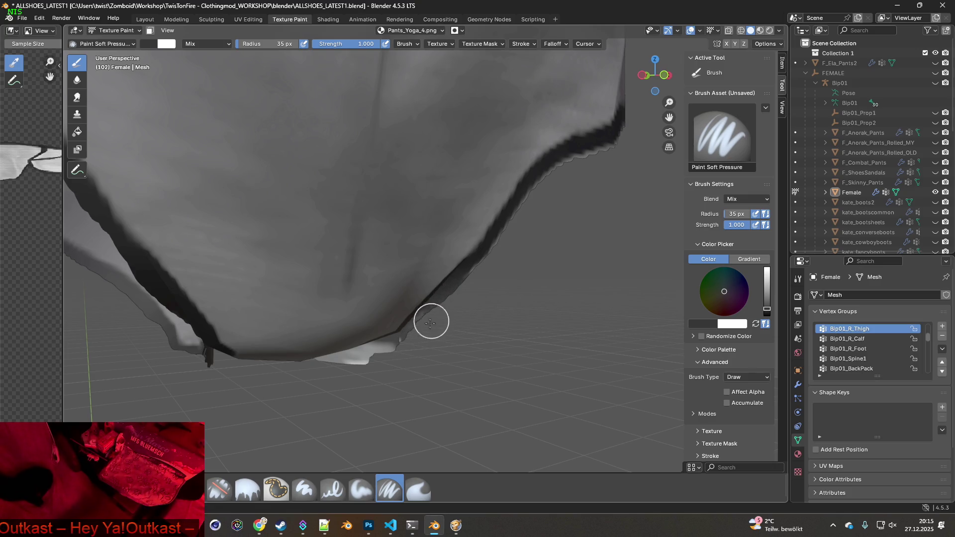
{"action": "middle_click_drag", "start_coordinate": [410, 354], "coordinate": [438, 332]}
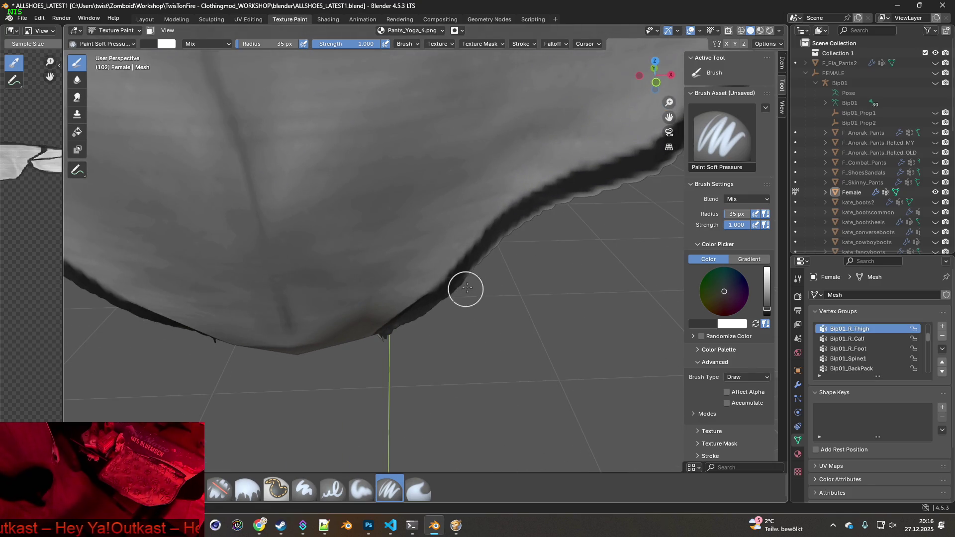
{"action": "middle_click_drag", "start_coordinate": [634, 188], "coordinate": [427, 295]}
{"action": "middle_click_drag", "start_coordinate": [521, 232], "coordinate": [416, 271]}
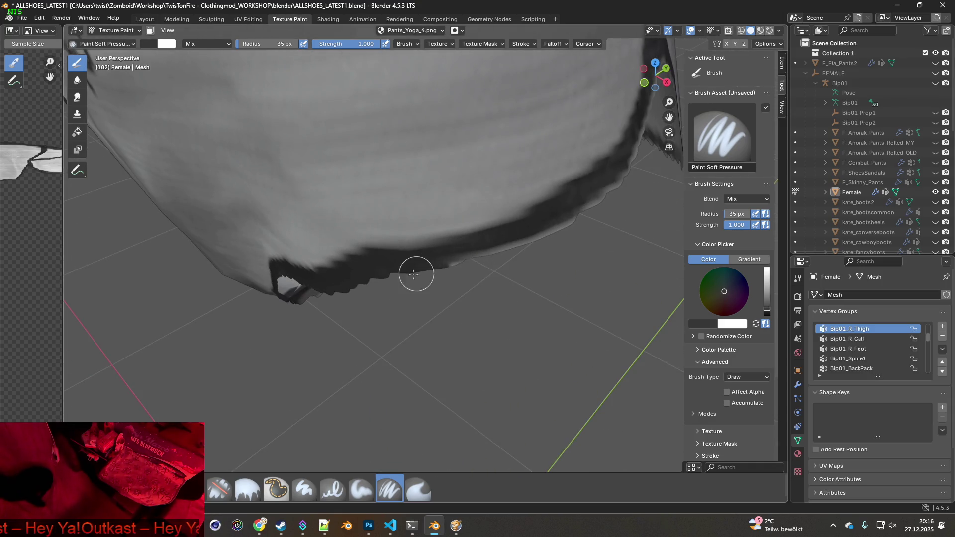
{"action": "middle_click_drag", "start_coordinate": [544, 233], "coordinate": [499, 252]}
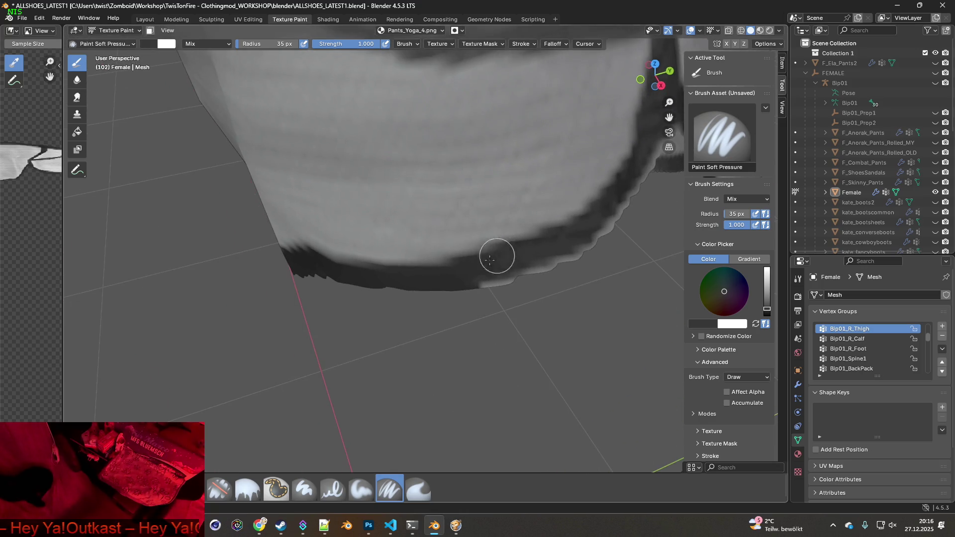
{"action": "middle_click_drag", "start_coordinate": [597, 230], "coordinate": [462, 276]}
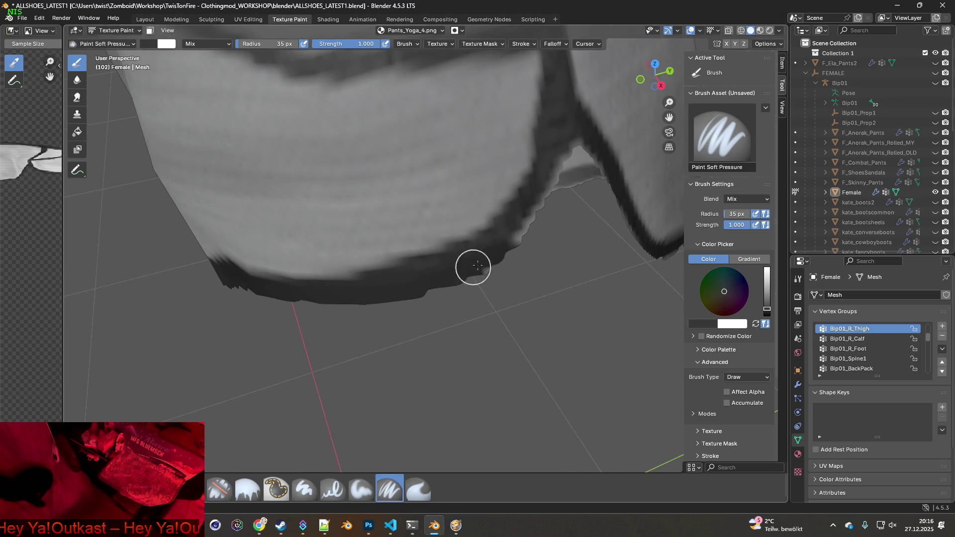
{"action": "middle_click_drag", "start_coordinate": [529, 215], "coordinate": [320, 371], "text": "shift"}
{"action": "left_click_drag", "start_coordinate": [382, 334], "coordinate": [441, 244]}
{"action": "left_click_drag", "start_coordinate": [503, 297], "coordinate": [557, 339]}
{"action": "mouse_move", "coordinate": [603, 329]}
{"action": "middle_mouse_down"}
{"action": "mouse_move", "coordinate": [388, 316]}
{"action": "mouse_move", "coordinate": [458, 397]}
{"action": "mouse_move", "coordinate": [352, 324]}
{"action": "mouse_move", "coordinate": [328, 356]}
{"action": "middle_mouse_up"}
Darken the remaining light patches and bright stretches along the rest of the hem
{"action": "mouse_move", "coordinate": [243, 295]}
{"action": "left_mouse_down"}
{"action": "mouse_move", "coordinate": [405, 356]}
{"action": "mouse_move", "coordinate": [474, 395]}
{"action": "left_mouse_up"}
{"action": "mouse_move", "coordinate": [520, 407]}
{"action": "middle_mouse_down"}
{"action": "mouse_move", "coordinate": [471, 405]}
{"action": "mouse_move", "coordinate": [294, 309]}
{"action": "middle_mouse_up"}
{"action": "left_click_drag", "start_coordinate": [319, 324], "coordinate": [463, 408]}
{"action": "middle_click_drag", "start_coordinate": [472, 415], "coordinate": [414, 383]}
{"action": "left_click_drag", "start_coordinate": [414, 384], "coordinate": [476, 408]}
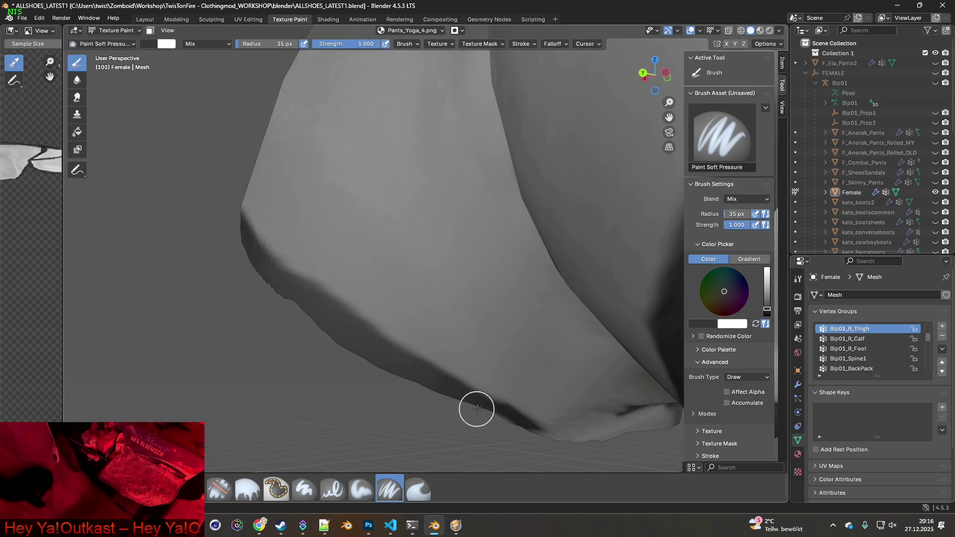
{"action": "middle_click_drag", "start_coordinate": [532, 436], "coordinate": [400, 370], "text": "shift"}
{"action": "mouse_move", "coordinate": [361, 357]}
{"action": "left_mouse_down"}
{"action": "mouse_move", "coordinate": [358, 350]}
{"action": "mouse_move", "coordinate": [514, 373]}
{"action": "left_mouse_up"}
{"action": "middle_click_drag", "start_coordinate": [514, 373], "coordinate": [420, 356]}
{"action": "mouse_move", "coordinate": [450, 349]}
{"action": "left_mouse_down"}
{"action": "mouse_move", "coordinate": [503, 341]}
{"action": "mouse_move", "coordinate": [431, 341]}
{"action": "mouse_move", "coordinate": [585, 337]}
{"action": "left_mouse_up"}
{"action": "mouse_move", "coordinate": [586, 337]}
{"action": "middle_mouse_down"}
{"action": "mouse_move", "coordinate": [460, 360]}
{"action": "mouse_move", "coordinate": [487, 355]}
{"action": "middle_mouse_up"}
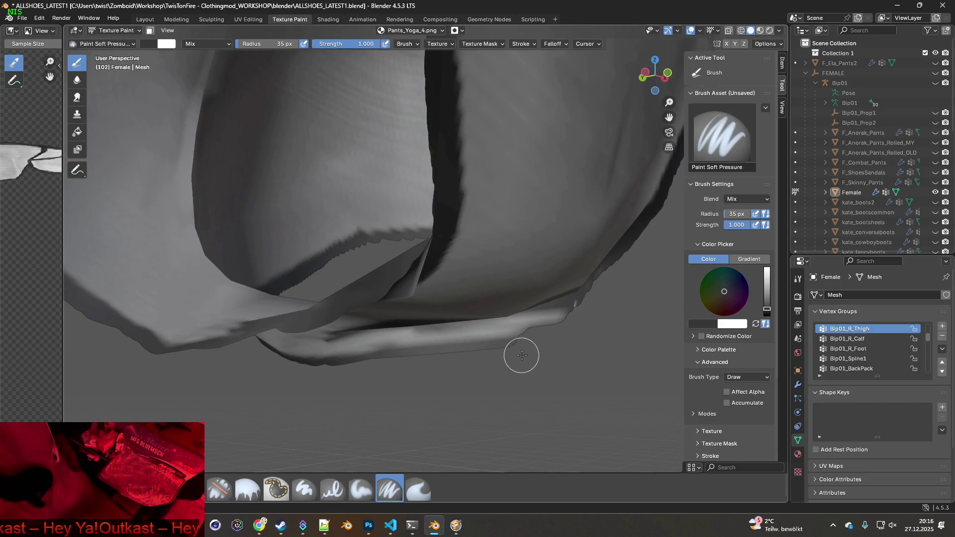
{"action": "mouse_move", "coordinate": [579, 307]}
{"action": "left_mouse_down"}
{"action": "mouse_move", "coordinate": [536, 331]}
{"action": "mouse_move", "coordinate": [552, 320]}
{"action": "left_mouse_up"}
{"action": "mouse_move", "coordinate": [479, 357]}
{"action": "middle_mouse_down"}
{"action": "mouse_move", "coordinate": [410, 292]}
{"action": "mouse_move", "coordinate": [473, 271]}
{"action": "mouse_move", "coordinate": [159, 410]}
{"action": "middle_mouse_up"}
Switch to the Clone brush and look over the pants front from several angles
{"action": "key", "text": "c"}
{"action": "mouse_move", "coordinate": [318, 378]}
{"action": "middle_mouse_down"}
{"action": "mouse_move", "coordinate": [214, 121]}
{"action": "mouse_move", "coordinate": [438, 363]}
{"action": "mouse_move", "coordinate": [464, 345]}
{"action": "middle_mouse_up"}
{"action": "middle_click_drag", "start_coordinate": [440, 312], "coordinate": [452, 282]}
{"action": "mouse_move", "coordinate": [436, 208]}
{"action": "middle_mouse_down"}
{"action": "mouse_move", "coordinate": [437, 313]}
{"action": "mouse_move", "coordinate": [380, 260]}
{"action": "mouse_move", "coordinate": [443, 221]}
{"action": "mouse_move", "coordinate": [430, 218]}
{"action": "middle_mouse_up"}
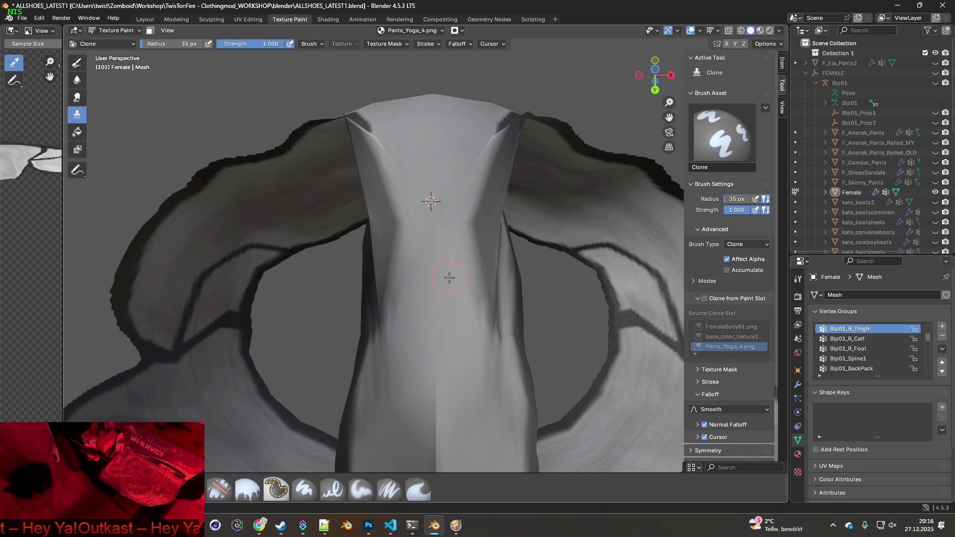
Inspect the pants from below, inside the opening and at the front bow, then switch to Project Zomboid
{"action": "middle_click_drag", "start_coordinate": [449, 376], "coordinate": [451, 259]}
{"action": "mouse_move", "coordinate": [365, 323]}
{"action": "middle_mouse_down"}
{"action": "mouse_move", "coordinate": [431, 277]}
{"action": "mouse_move", "coordinate": [418, 239]}
{"action": "mouse_move", "coordinate": [358, 229]}
{"action": "mouse_move", "coordinate": [458, 224]}
{"action": "middle_mouse_up"}
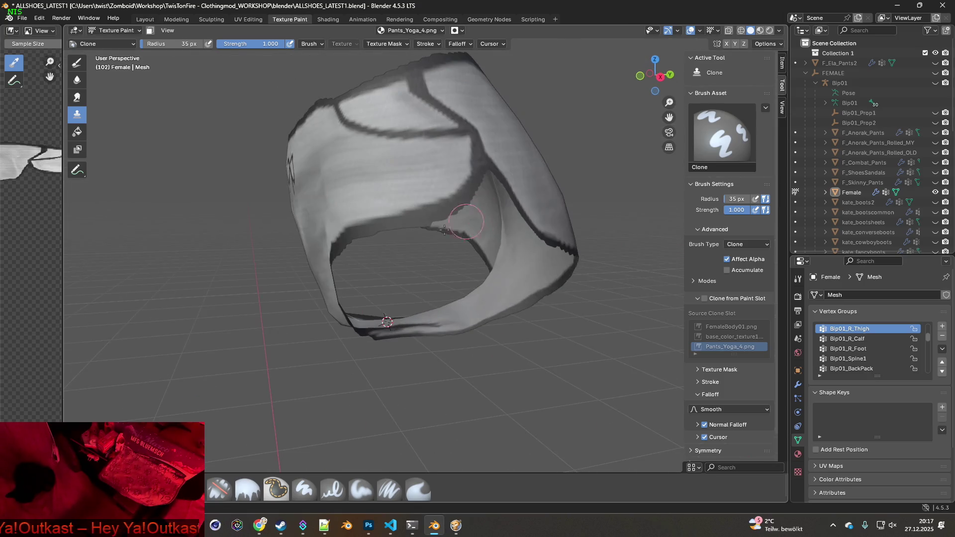
{"action": "mouse_move", "coordinate": [349, 244]}
{"action": "middle_mouse_down"}
{"action": "mouse_move", "coordinate": [448, 179]}
{"action": "mouse_move", "coordinate": [433, 216]}
{"action": "middle_mouse_up"}
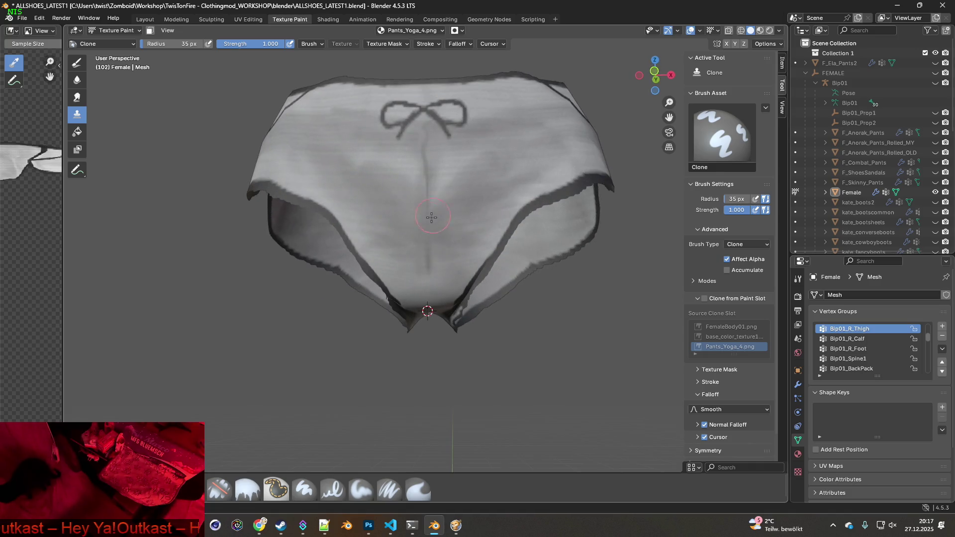
{"action": "key", "text": "alt+Tab"}
{"action": "key", "text": "Tab"}
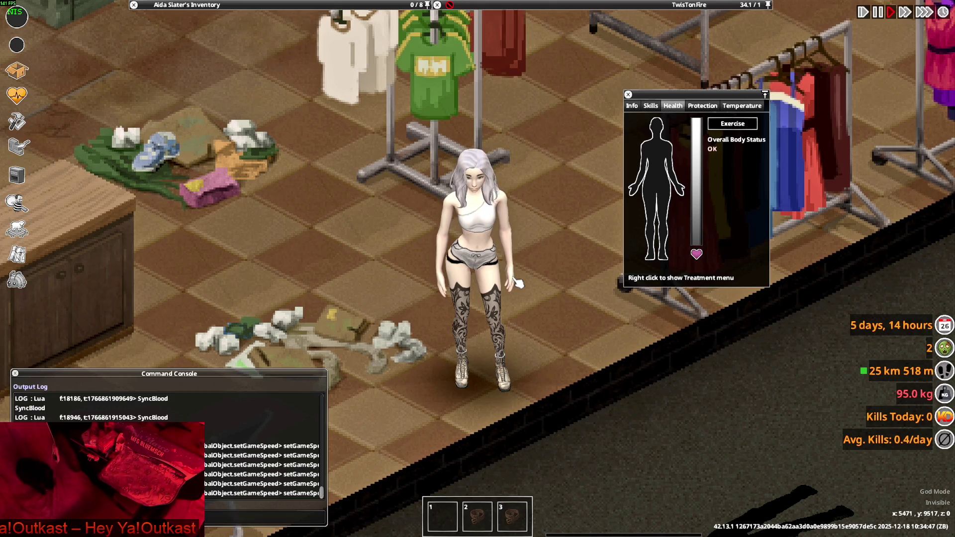
Turn the character to show her back, then return to Blender
{"action": "key", "text": "w"}
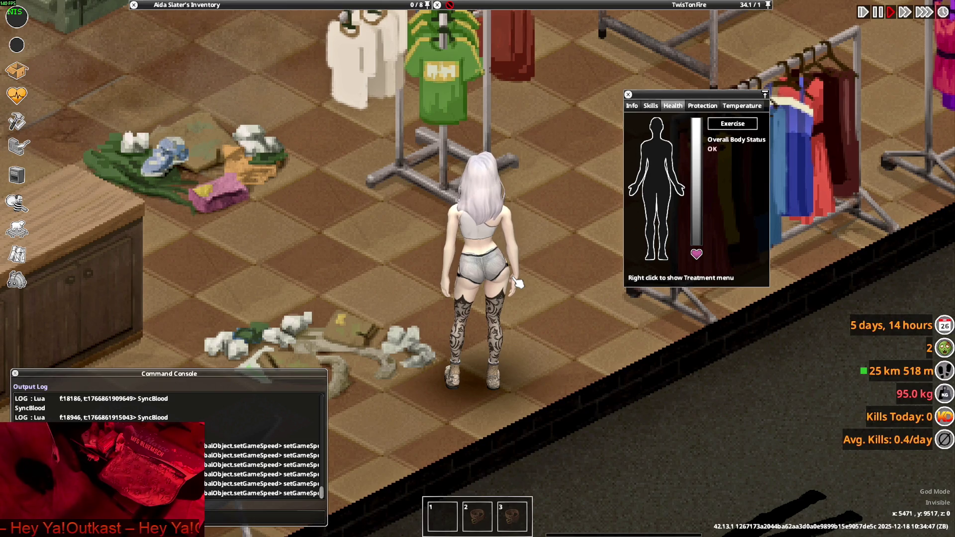
{"action": "key", "text": "alt+Tab"}
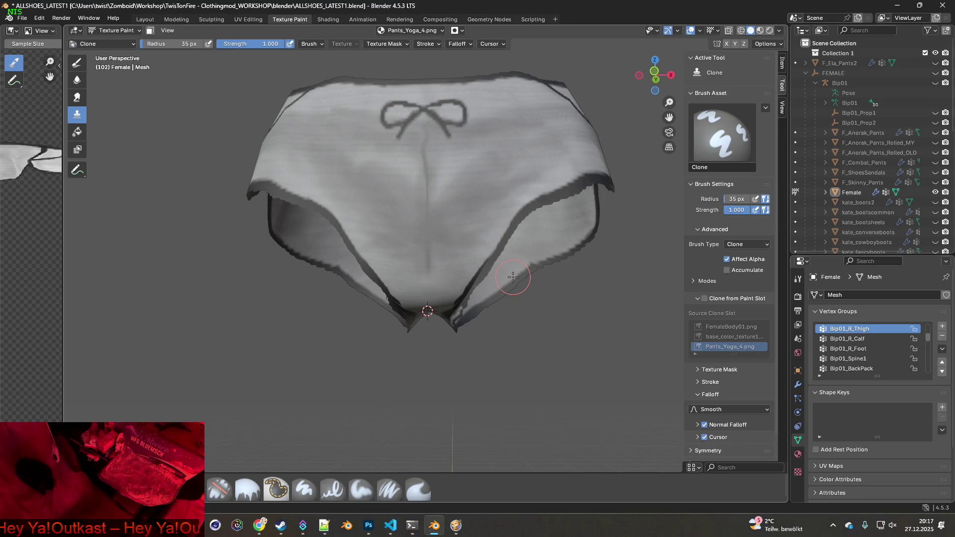
Widen the Image Editor and save a copy of the texture as Pants_Yoga_4_white_test.png
{"action": "mouse_move", "coordinate": [468, 244]}
{"action": "middle_mouse_down"}
{"action": "mouse_move", "coordinate": [482, 308]}
{"action": "mouse_move", "coordinate": [489, 270]}
{"action": "mouse_move", "coordinate": [485, 348]}
{"action": "mouse_move", "coordinate": [477, 274]}
{"action": "middle_mouse_up"}
{"action": "left_click", "coordinate": [23, 20]}
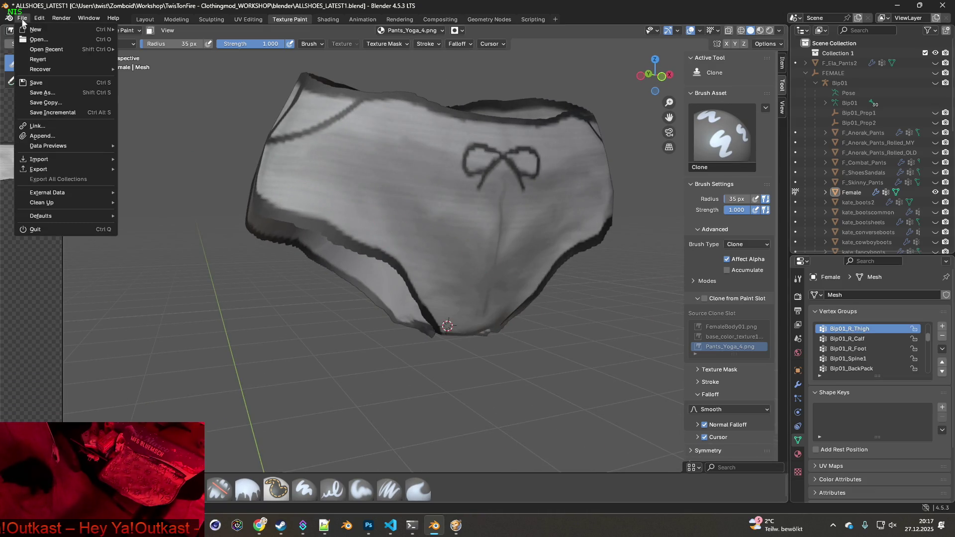
{"action": "mouse_move", "coordinate": [61, 18]}
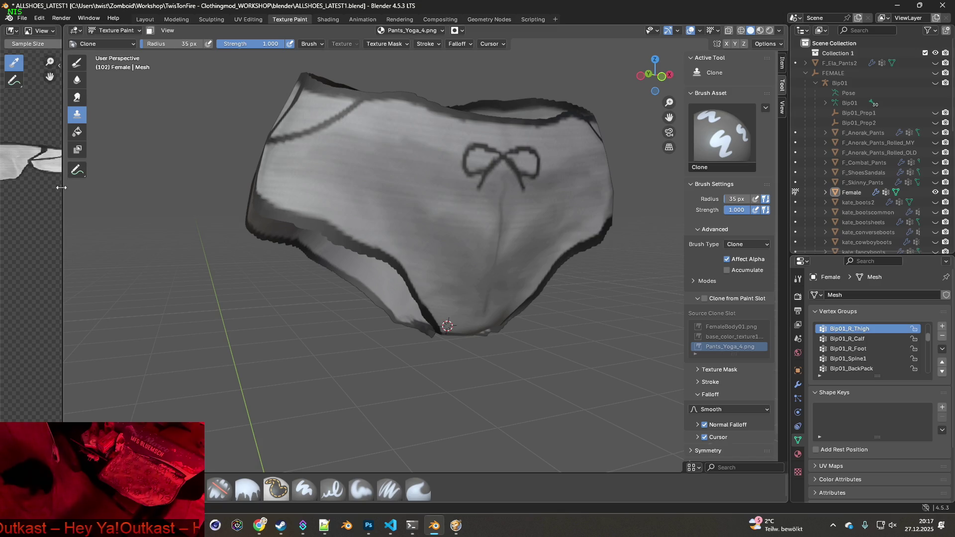
{"action": "left_click_drag", "start_coordinate": [64, 224], "coordinate": [207, 224]}
{"action": "left_click", "coordinate": [92, 31]}
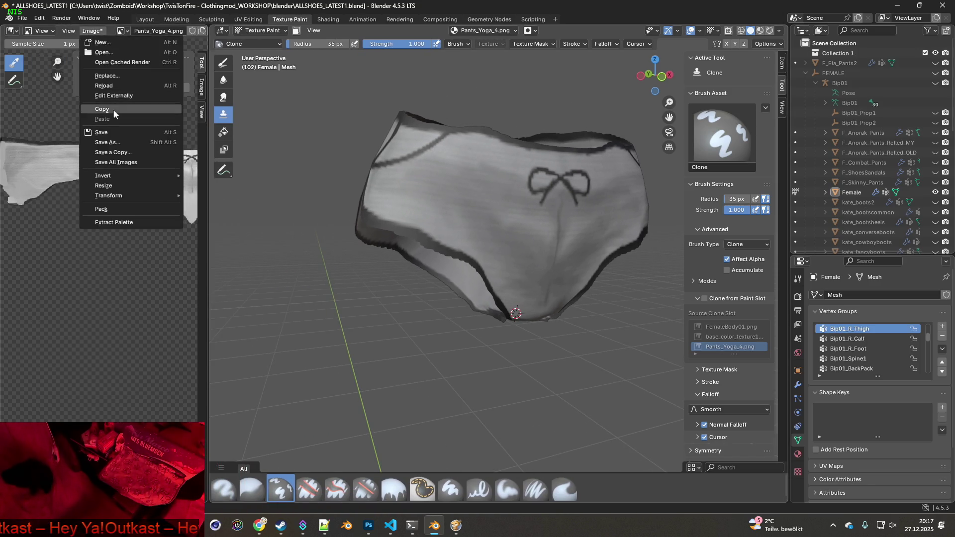
{"action": "left_click", "coordinate": [114, 152]}
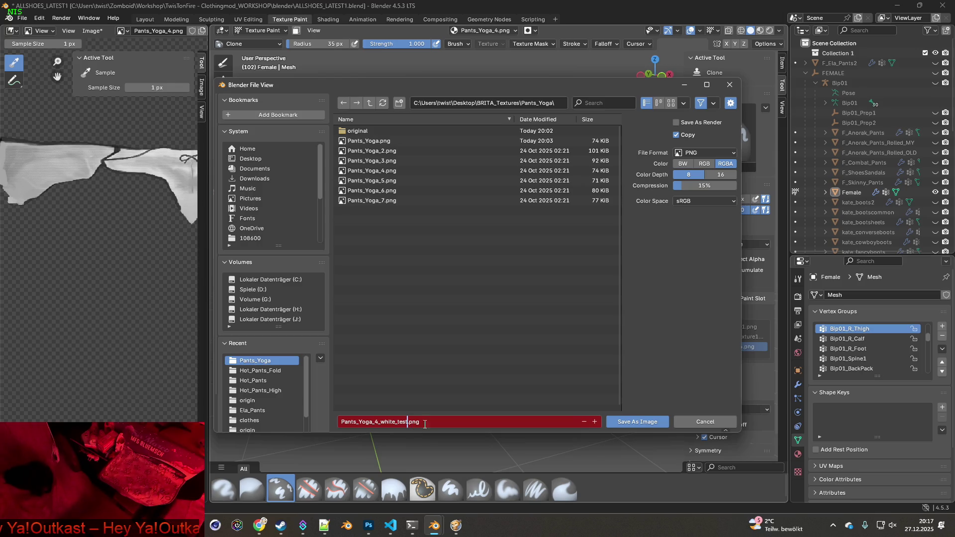
{"action": "left_click", "coordinate": [636, 422]}
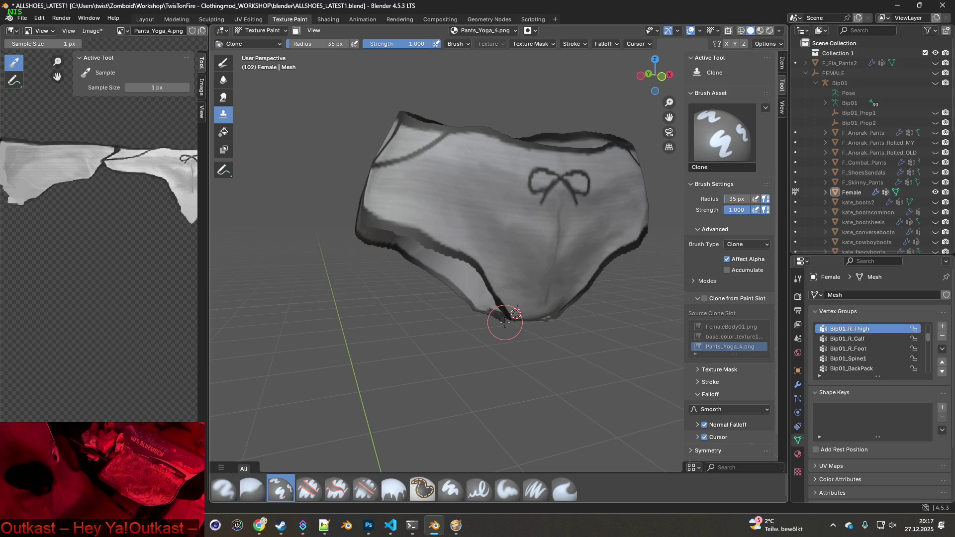
Zoom in on the pants mesh, then enlarge the Image Editor and zoom onto the texture's bow
{"action": "mouse_move", "coordinate": [534, 292]}
{"action": "middle_mouse_down"}
{"action": "mouse_move", "coordinate": [517, 292]}
{"action": "mouse_move", "coordinate": [506, 268]}
{"action": "middle_mouse_up"}
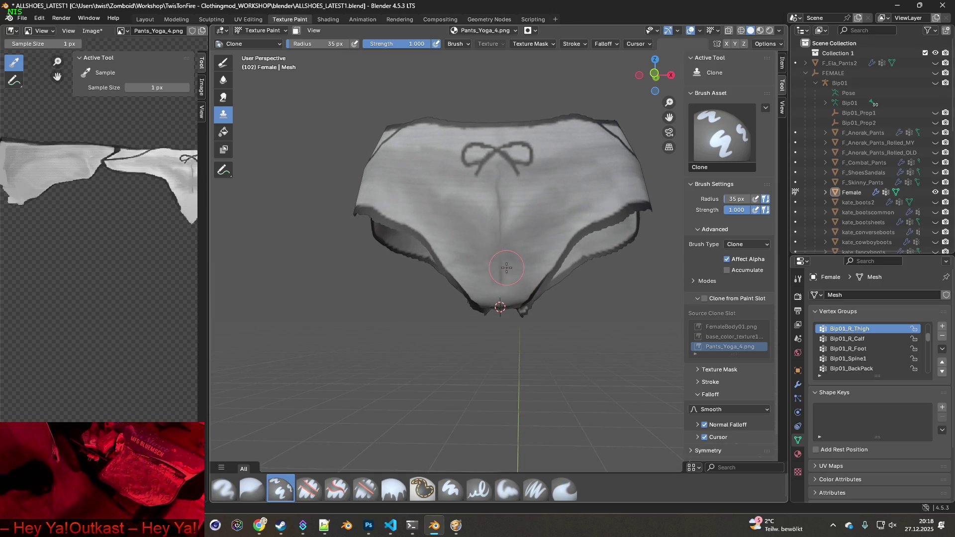
{"action": "mouse_move", "coordinate": [507, 268]}
{"action": "middle_mouse_down"}
{"action": "mouse_move", "coordinate": [497, 283]}
{"action": "mouse_move", "coordinate": [542, 297]}
{"action": "middle_mouse_up"}
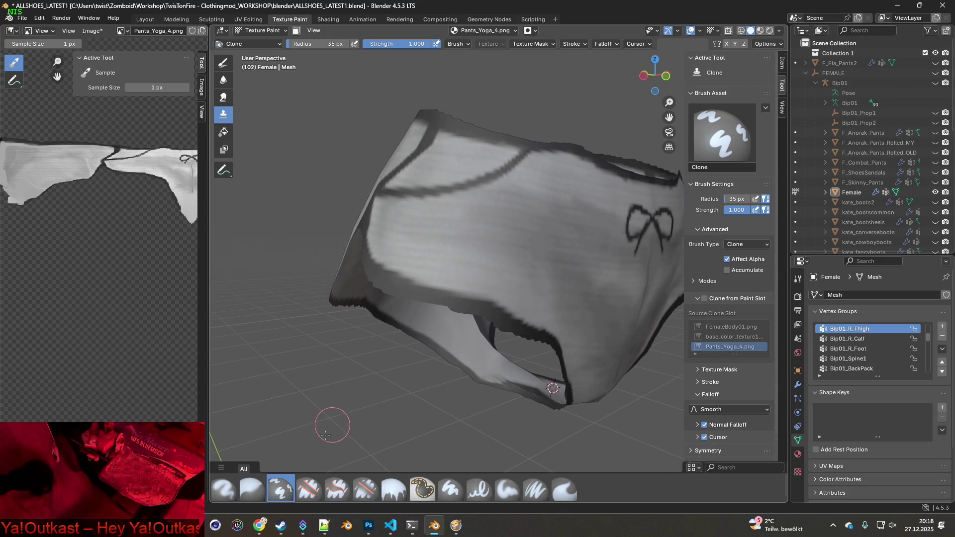
{"action": "scroll", "coordinate": [443, 343], "scroll_direction": "up", "scroll_amount": 3}
{"action": "middle_click_drag", "start_coordinate": [441, 332], "coordinate": [430, 323]}
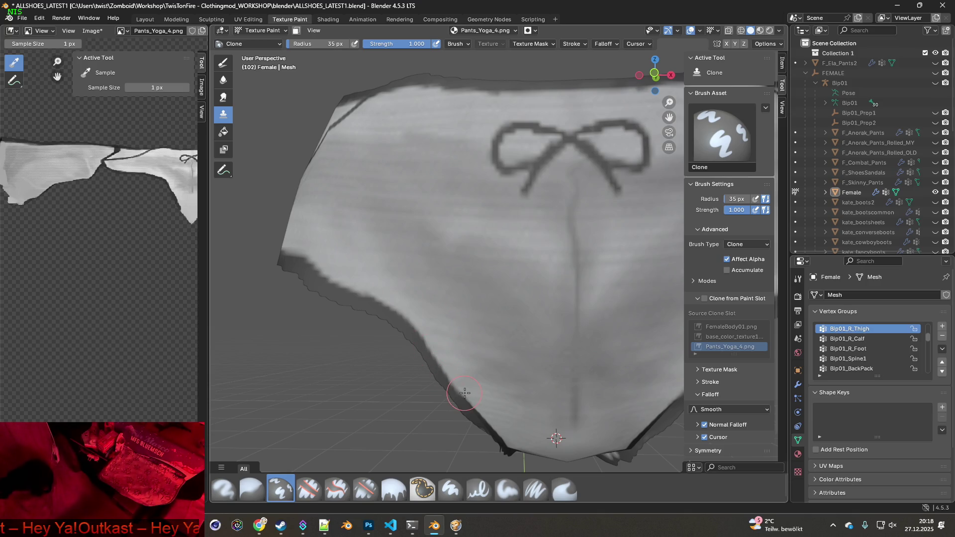
{"action": "middle_click_drag", "start_coordinate": [462, 396], "coordinate": [450, 393]}
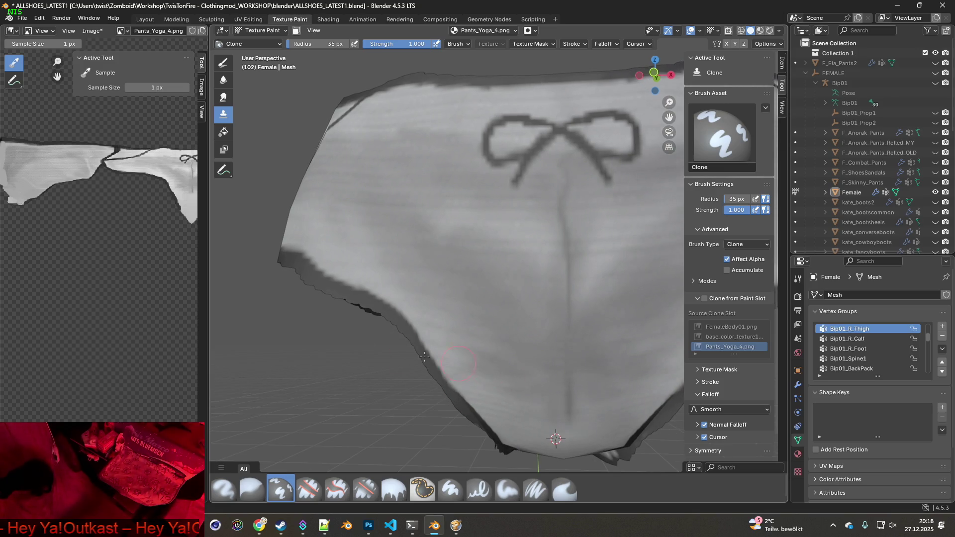
{"action": "left_click_drag", "start_coordinate": [206, 256], "coordinate": [548, 257]}
{"action": "mouse_move", "coordinate": [426, 252]}
{"action": "middle_mouse_down"}
{"action": "mouse_move", "coordinate": [324, 283]}
{"action": "mouse_move", "coordinate": [294, 320]}
{"action": "middle_mouse_up"}
{"action": "scroll", "coordinate": [309, 303], "scroll_direction": "up", "scroll_amount": 4}
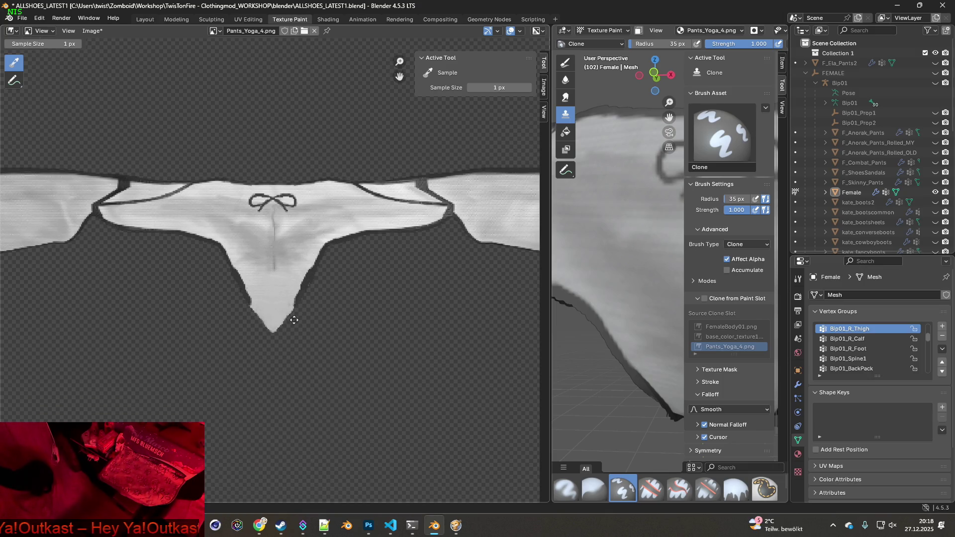
{"action": "scroll", "coordinate": [289, 315], "scroll_direction": "up", "scroll_amount": 5}
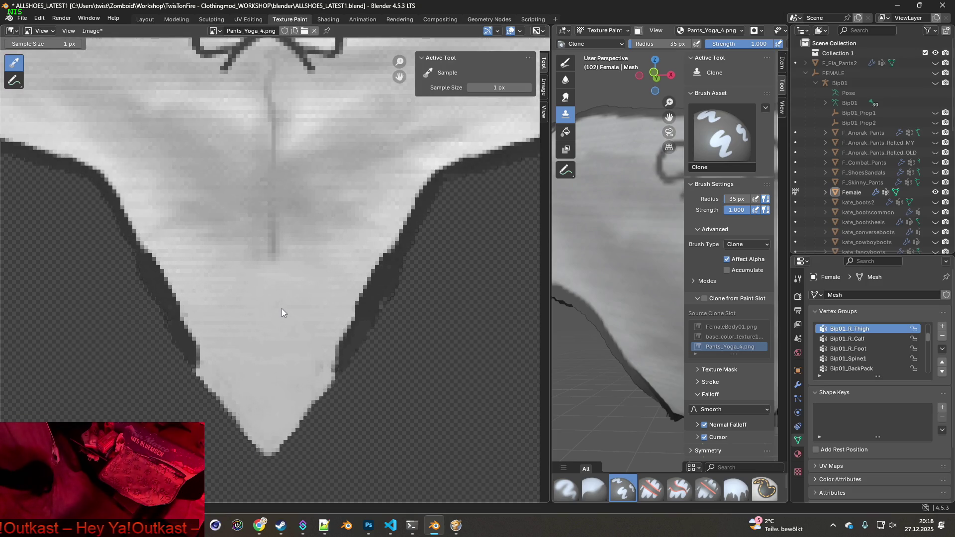
{"action": "scroll", "coordinate": [281, 313], "scroll_direction": "down", "scroll_amount": 2}
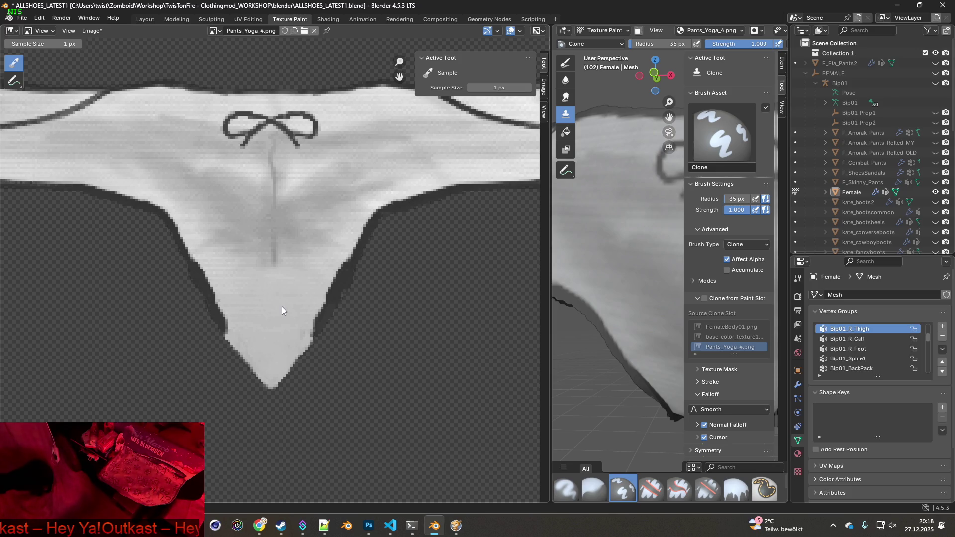
{"action": "scroll", "coordinate": [282, 306], "scroll_direction": "down", "scroll_amount": 1}
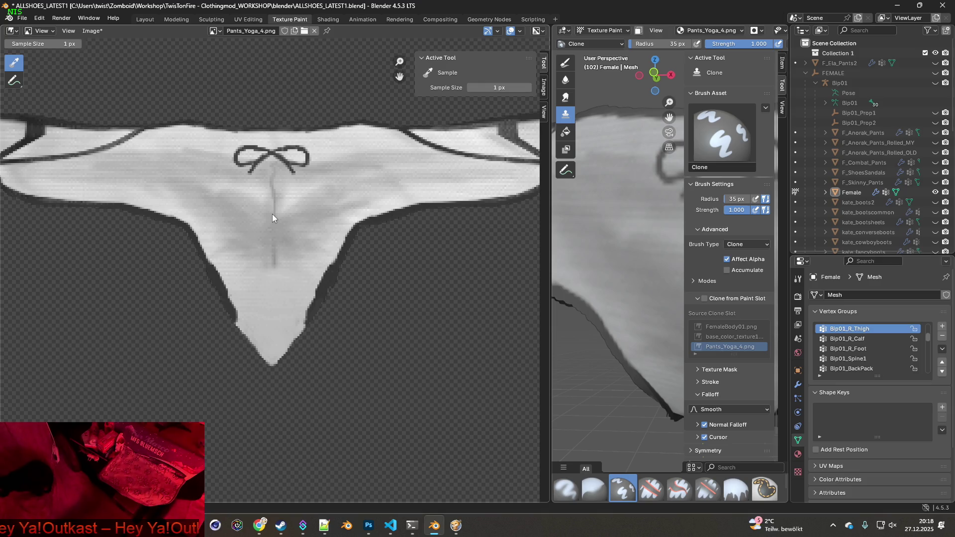
{"action": "scroll", "coordinate": [371, 236], "scroll_direction": "down", "scroll_amount": 2}
{"action": "mouse_move", "coordinate": [371, 237]}
{"action": "middle_mouse_down"}
{"action": "mouse_move", "coordinate": [349, 251]}
{"action": "mouse_move", "coordinate": [239, 252]}
{"action": "middle_mouse_up"}
{"action": "scroll", "coordinate": [633, 209], "scroll_direction": "down", "scroll_amount": 3}
{"action": "middle_click_drag", "start_coordinate": [635, 224], "coordinate": [611, 269]}
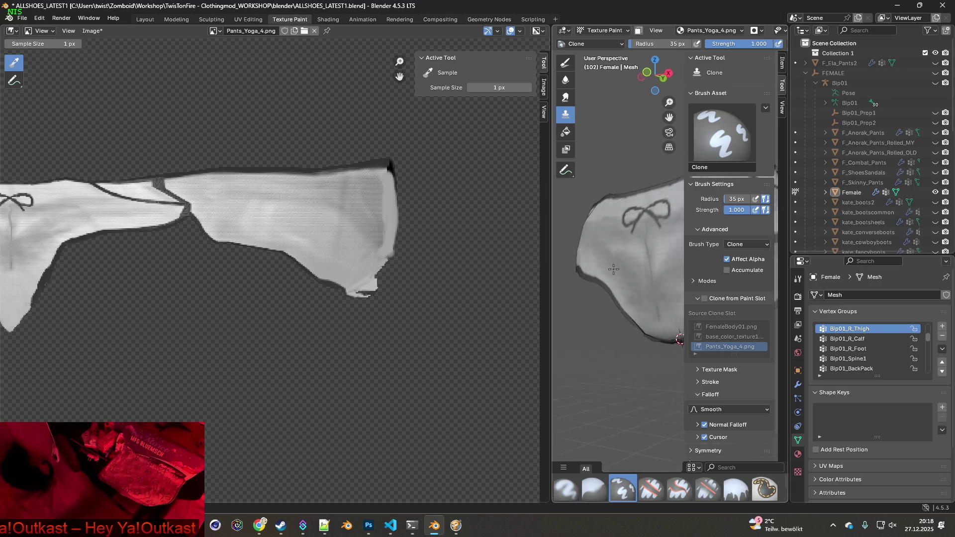
{"action": "scroll", "coordinate": [610, 268], "scroll_direction": "up", "scroll_amount": 3}
{"action": "middle_click_drag", "start_coordinate": [142, 271], "coordinate": [393, 286]}
{"action": "scroll", "coordinate": [270, 243], "scroll_direction": "down", "scroll_amount": 1}
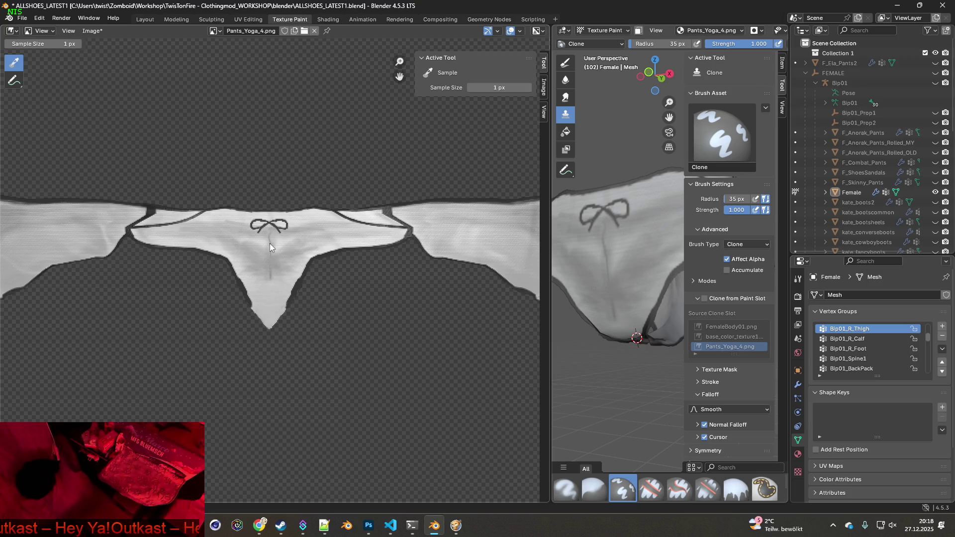
{"action": "mouse_move", "coordinate": [225, 243]}
{"action": "middle_mouse_down"}
{"action": "mouse_move", "coordinate": [358, 258]}
{"action": "mouse_move", "coordinate": [201, 248]}
{"action": "mouse_move", "coordinate": [262, 264]}
{"action": "mouse_move", "coordinate": [396, 273]}
{"action": "middle_mouse_up"}
{"action": "scroll", "coordinate": [396, 273], "scroll_direction": "down", "scroll_amount": 1}
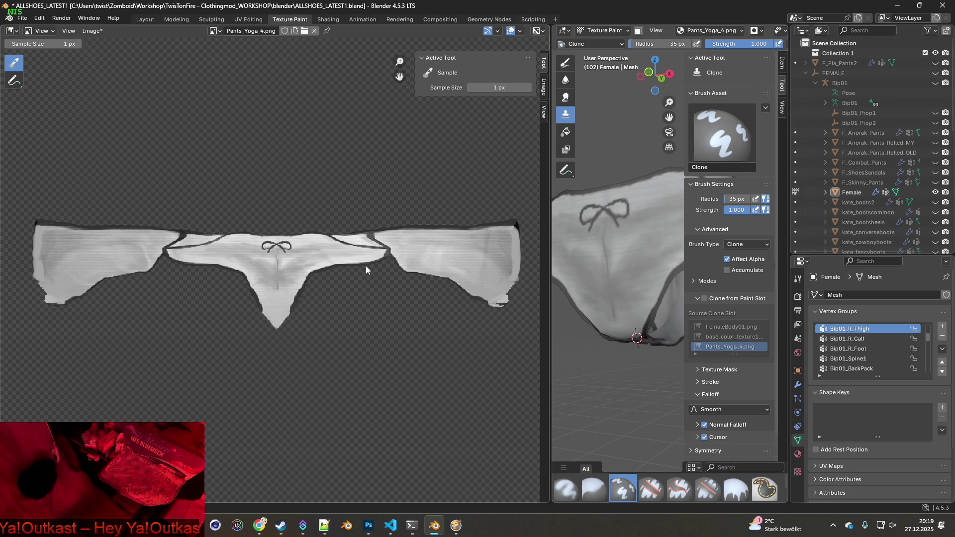
{"action": "key", "text": "alt+Tab"}
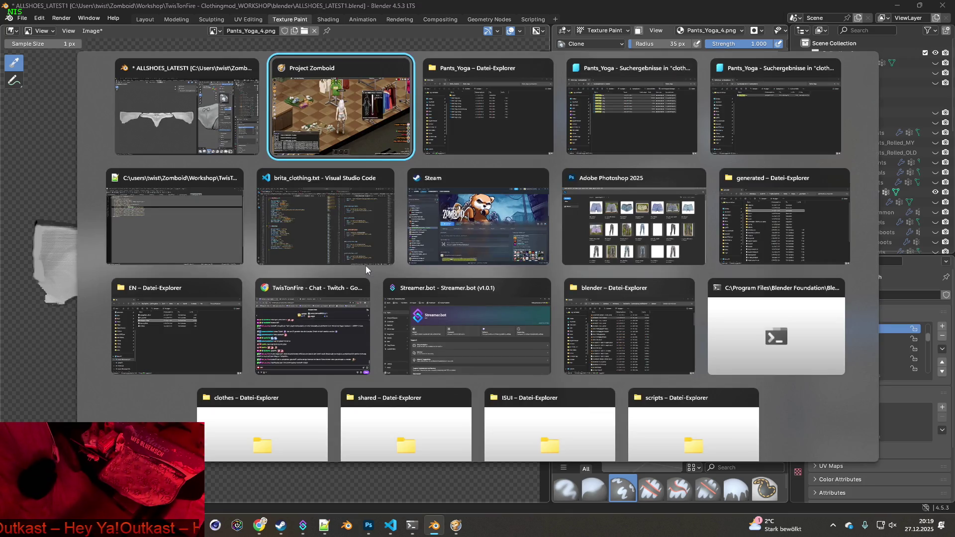
Alt+Tab through the open windows to bring Adobe Photoshop 2025 to the front
{"action": "key", "text": "alt+Tab"}
{"action": "key", "text": "alt+Tab"}
{"action": "key", "text": "alt+Tab"}
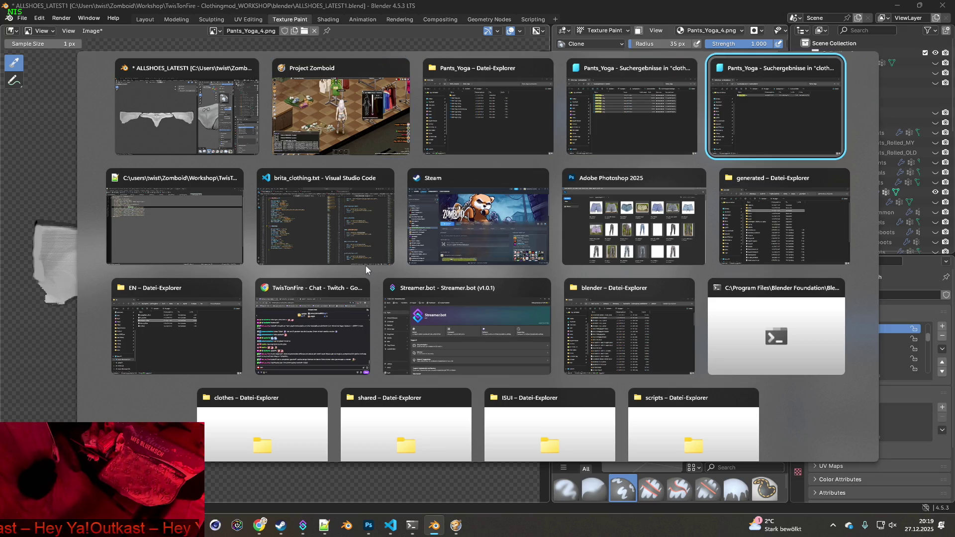
{"action": "key", "text": "alt+Tab"}
{"action": "key", "text": "alt+Tab"}
{"action": "key", "text": "alt+Tab"}
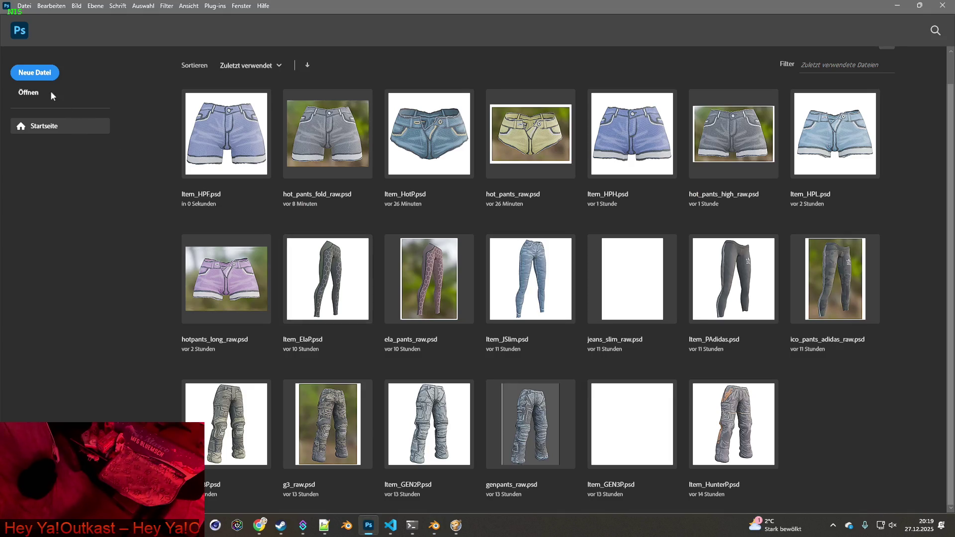
Drag Pants_Yoga_4_white_test.png from the Pants_Yoga folder window into Photoshop to open it
{"action": "mouse_move", "coordinate": [193, 526]}
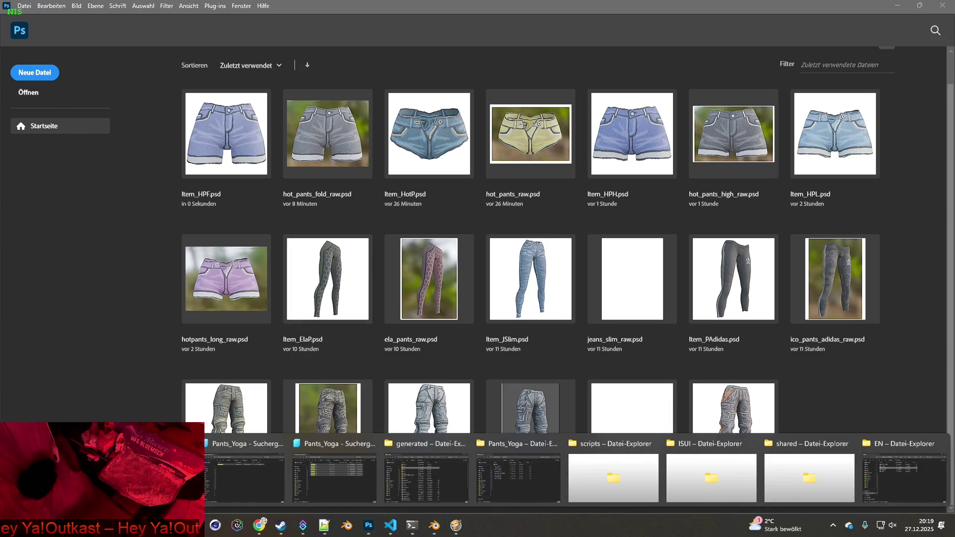
{"action": "left_click", "coordinate": [248, 472]}
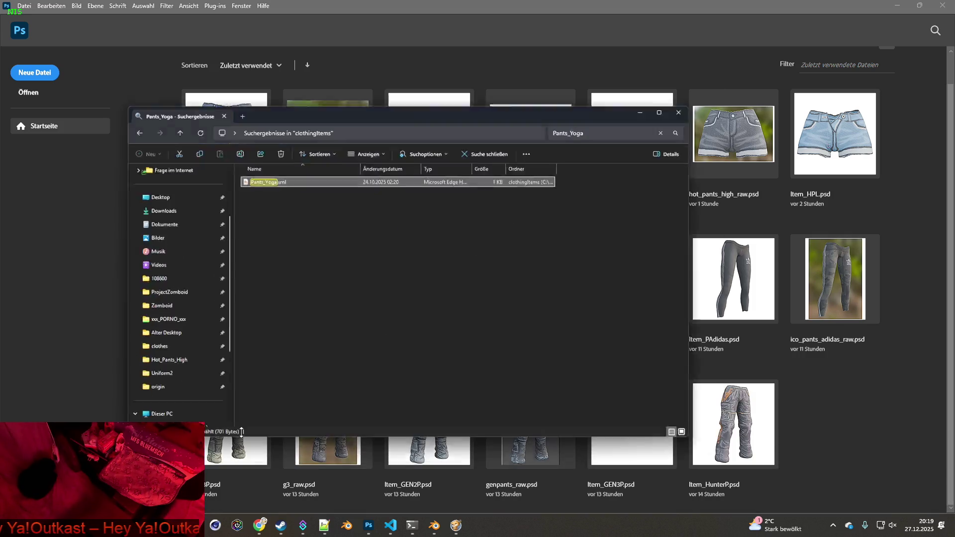
{"action": "key", "text": "alt+Tab"}
{"action": "key", "text": "alt+Tab"}
{"action": "key", "text": "alt+Tab"}
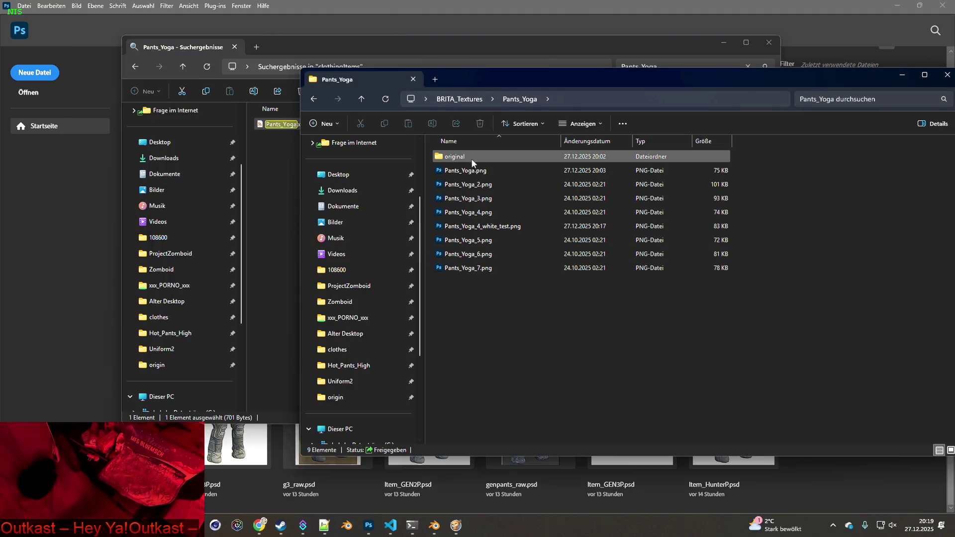
{"action": "left_click", "coordinate": [657, 54]}
{"action": "left_click", "coordinate": [724, 42]}
{"action": "mouse_move", "coordinate": [493, 226]}
{"action": "left_mouse_down"}
{"action": "mouse_move", "coordinate": [137, 204]}
{"action": "mouse_move", "coordinate": [136, 107]}
{"action": "left_mouse_up"}
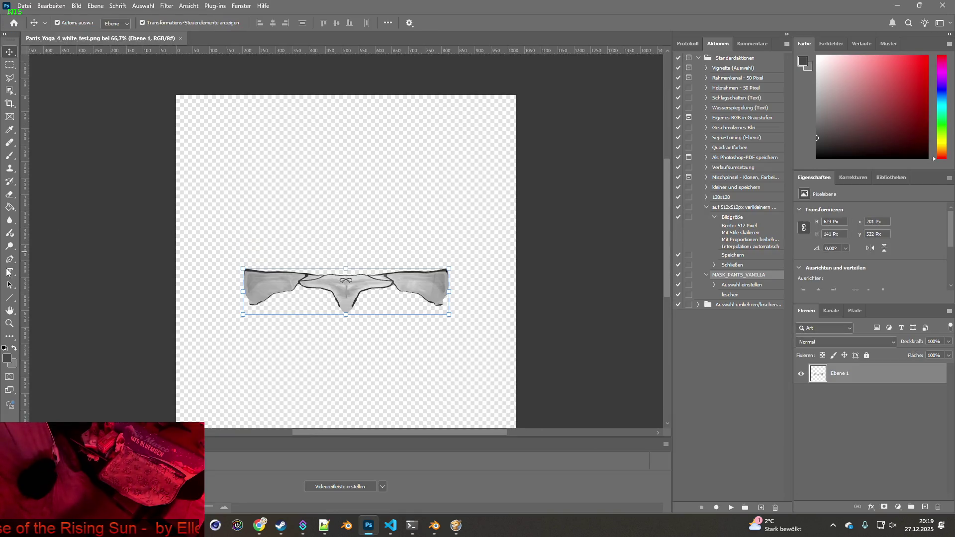
Zoom to 600% on the texture's front waistband and pick the Magnetic Lasso tool
{"action": "left_click", "coordinate": [9, 323]}
{"action": "left_click", "coordinate": [320, 291]}
{"action": "left_click", "coordinate": [371, 295]}
{"action": "left_click", "coordinate": [368, 292]}
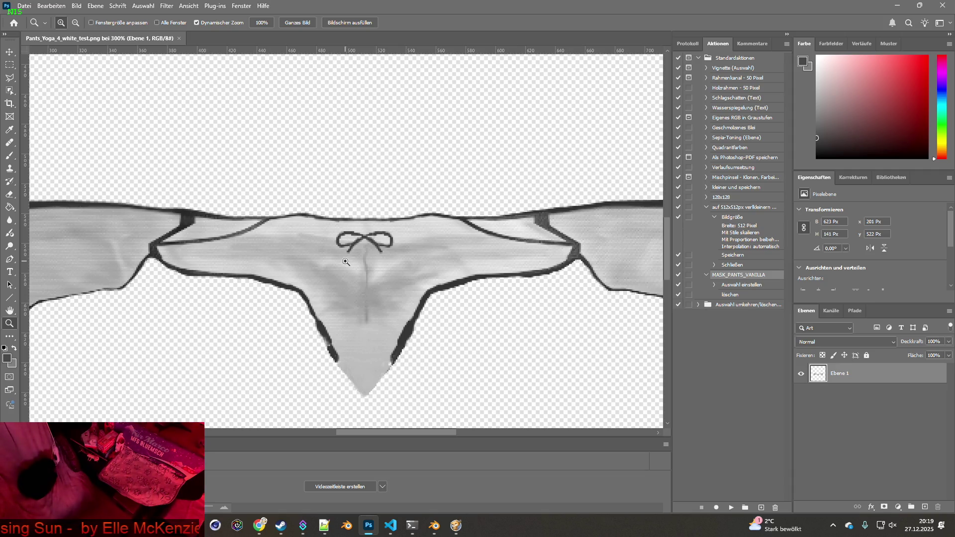
{"action": "left_click", "coordinate": [9, 78]}
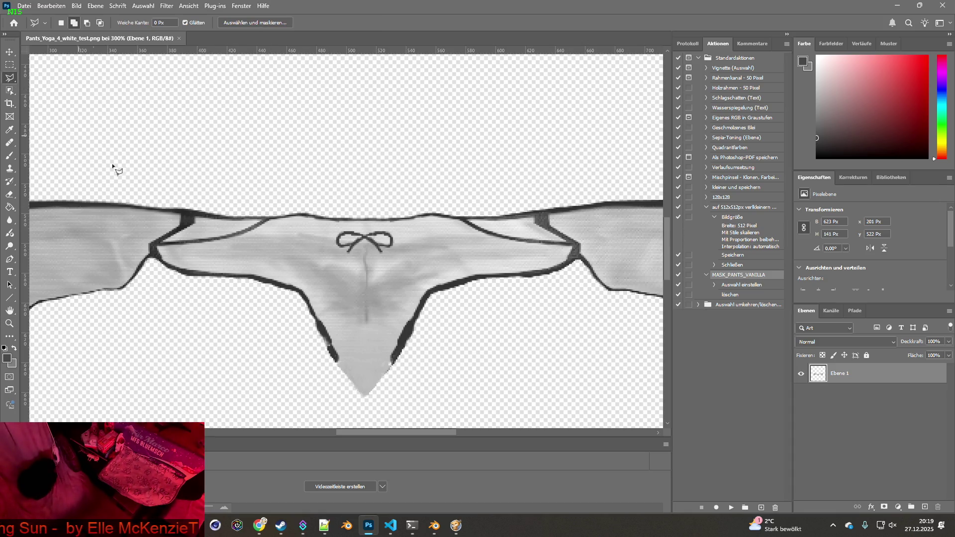
{"action": "scroll", "coordinate": [238, 235], "scroll_direction": "up", "scroll_amount": 1}
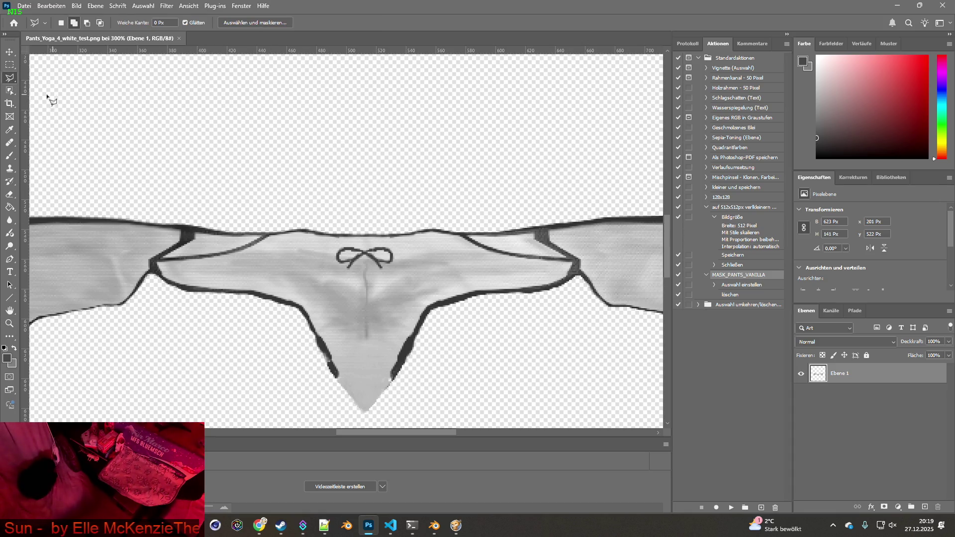
{"action": "left_click_drag", "start_coordinate": [11, 79], "coordinate": [65, 107]}
{"action": "scroll", "coordinate": [257, 267], "scroll_direction": "up", "scroll_amount": 1}
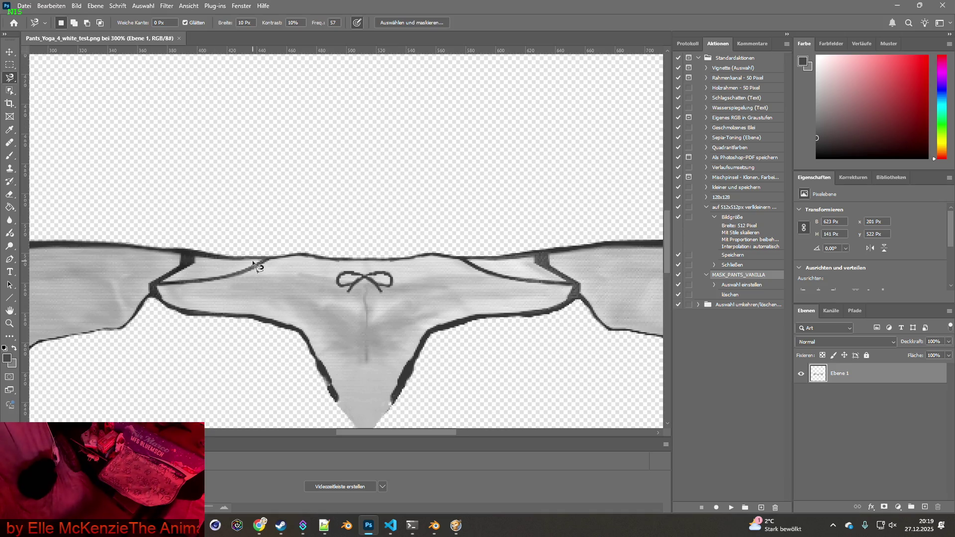
{"action": "scroll", "coordinate": [245, 281], "scroll_direction": "down", "scroll_amount": 1}
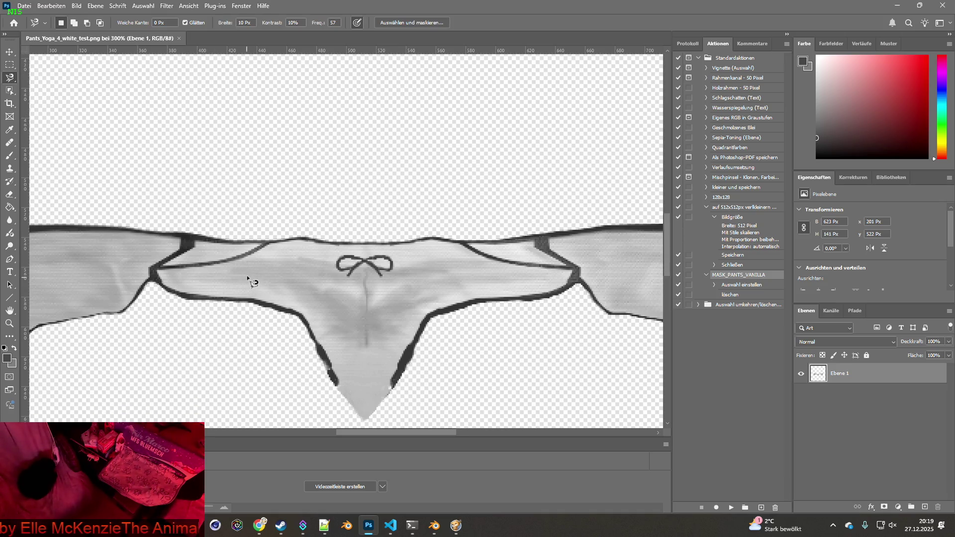
{"action": "left_click", "coordinate": [10, 324]}
{"action": "left_click", "coordinate": [190, 268]}
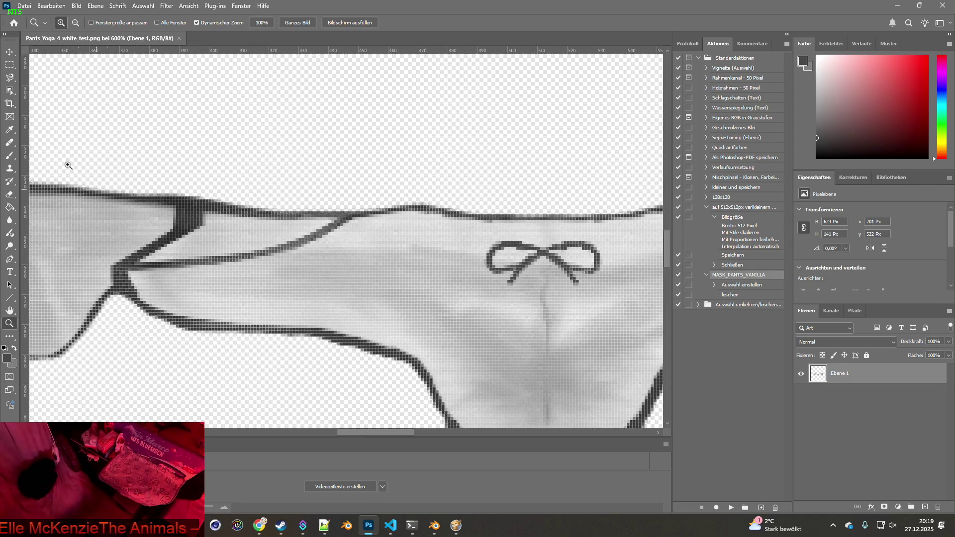
{"action": "left_click", "coordinate": [9, 77]}
Trace the waistband edge with the Magnetic Lasso, close it, then deselect with Ctrl+D
{"action": "left_click", "coordinate": [131, 268]}
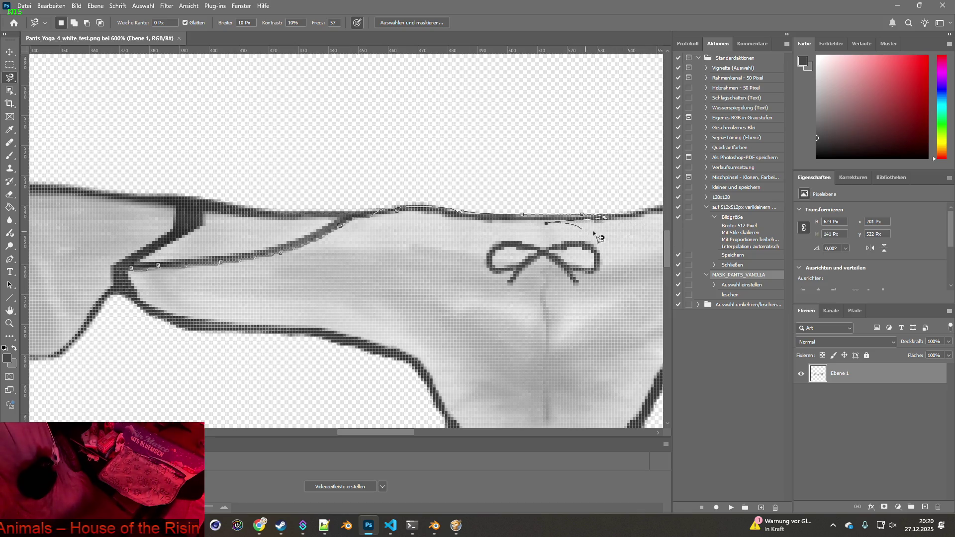
{"action": "scroll", "coordinate": [562, 229], "scroll_direction": "right", "scroll_amount": 5, "text": "ctrl"}
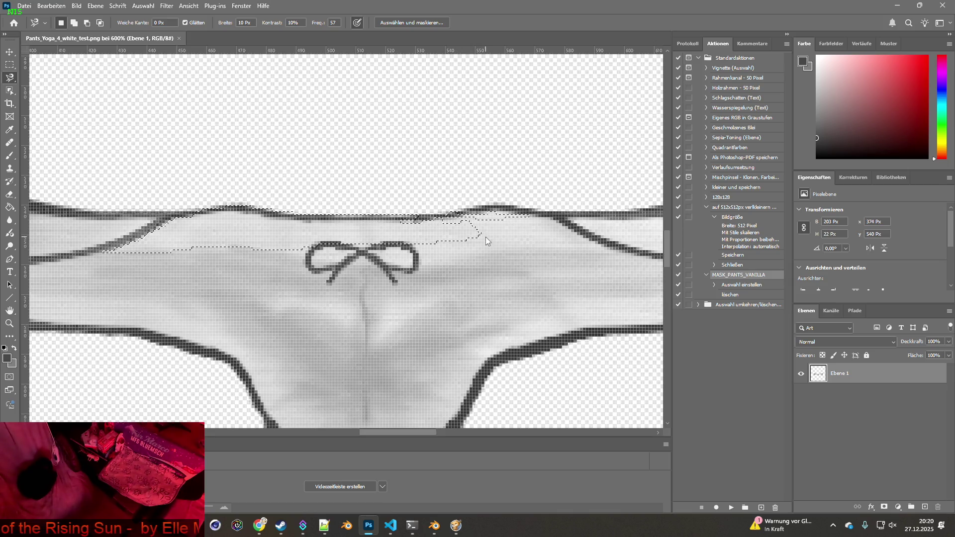
{"action": "key", "text": "Return"}
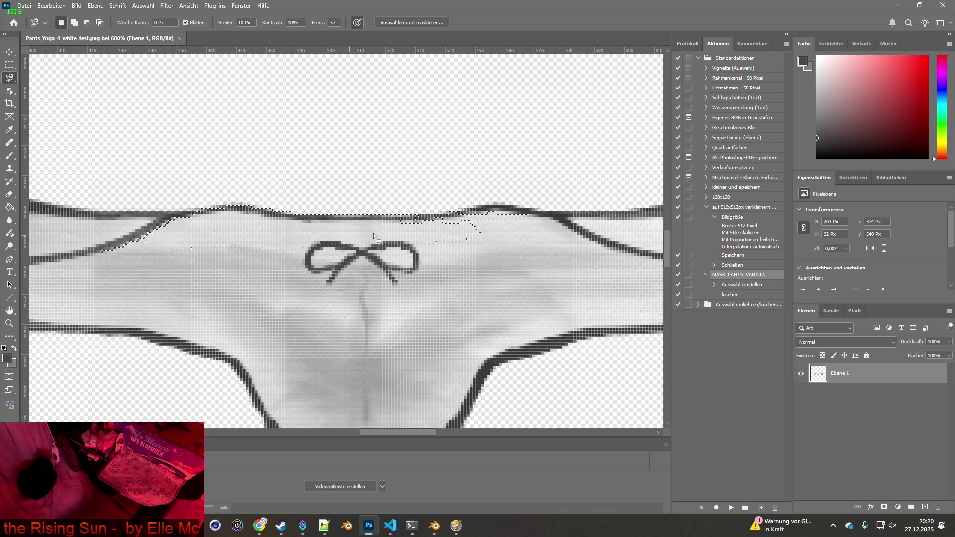
{"action": "key", "text": "ctrl+d"}
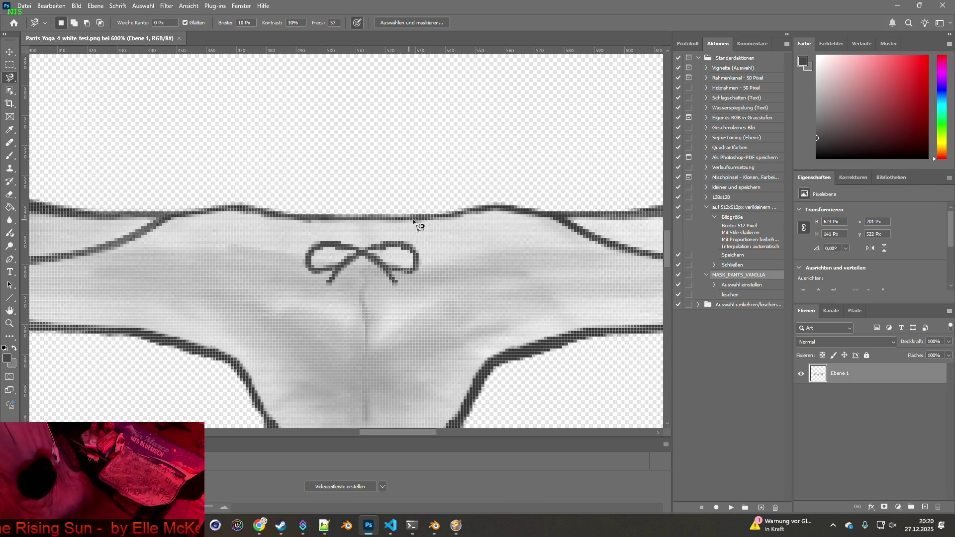
{"action": "scroll", "coordinate": [234, 195], "scroll_direction": "down", "scroll_amount": 1}
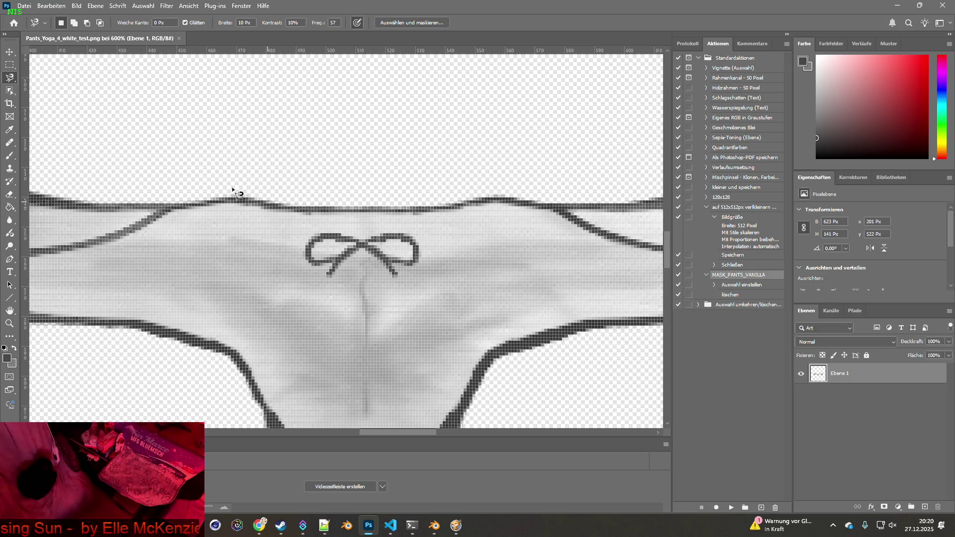
{"action": "right_click", "coordinate": [11, 78]}
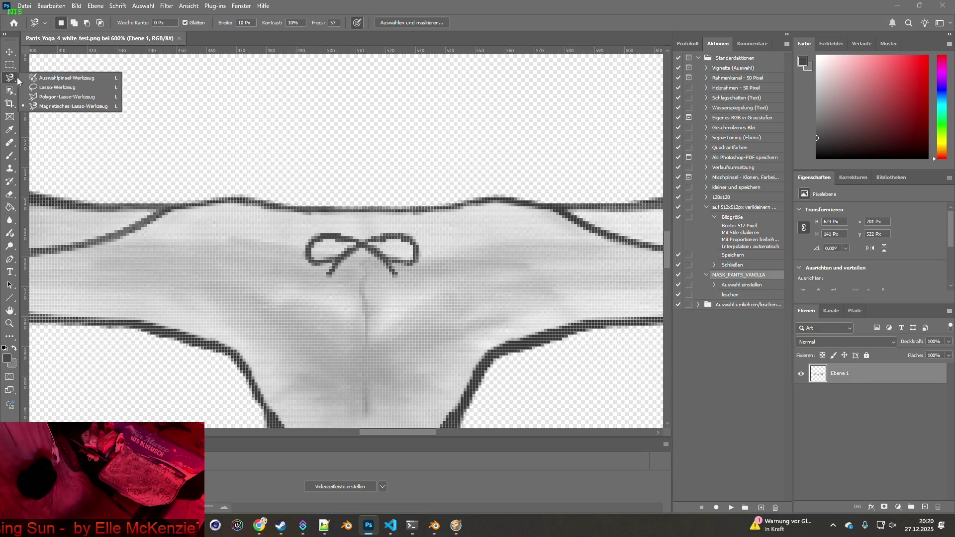
{"action": "left_click", "coordinate": [58, 87]}
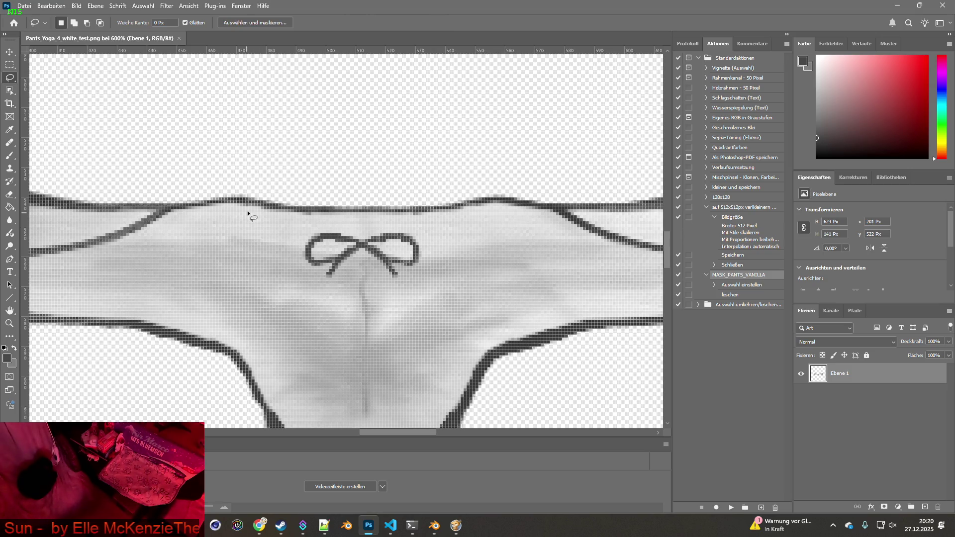
{"action": "mouse_move", "coordinate": [299, 222]}
{"action": "left_mouse_down"}
{"action": "mouse_move", "coordinate": [230, 219]}
{"action": "mouse_move", "coordinate": [235, 226]}
{"action": "left_mouse_up"}
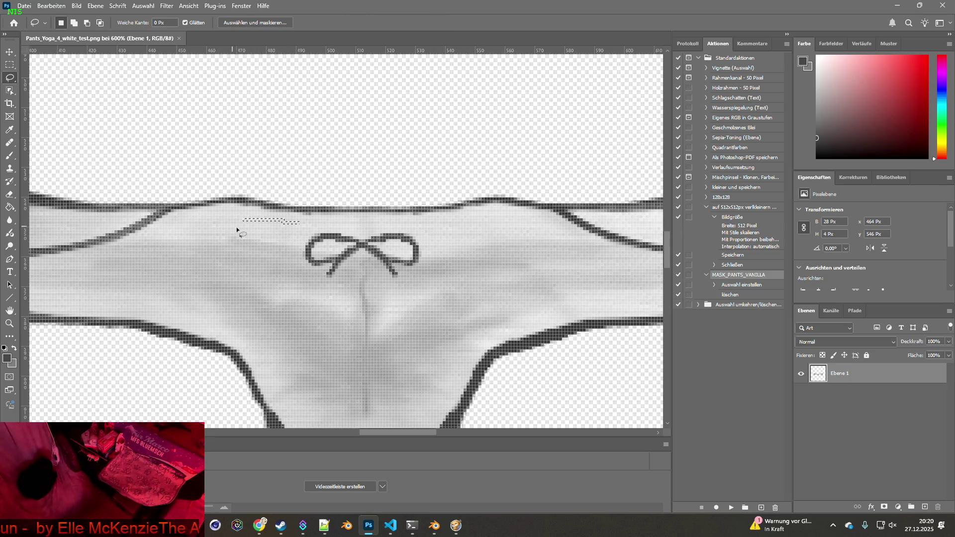
{"action": "right_click", "coordinate": [10, 78]}
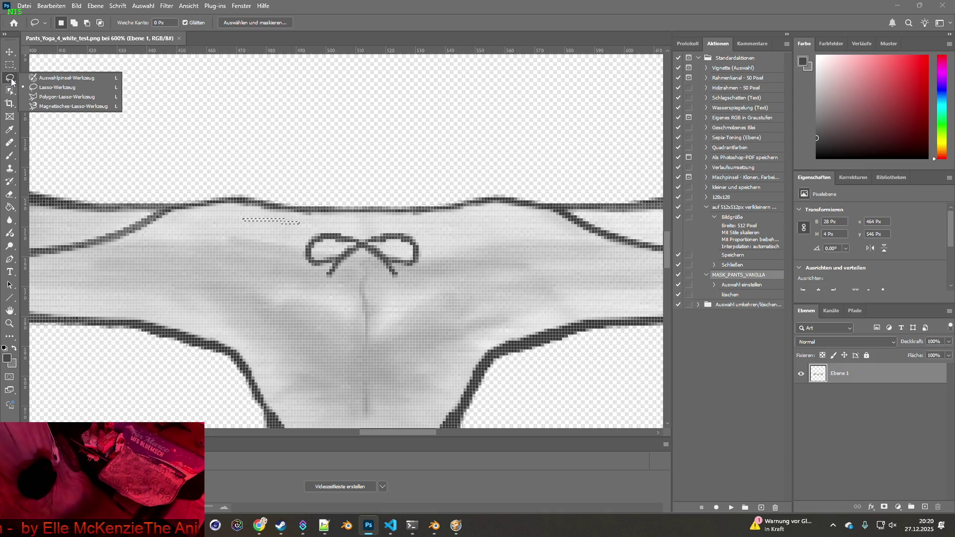
{"action": "left_click", "coordinate": [67, 106]}
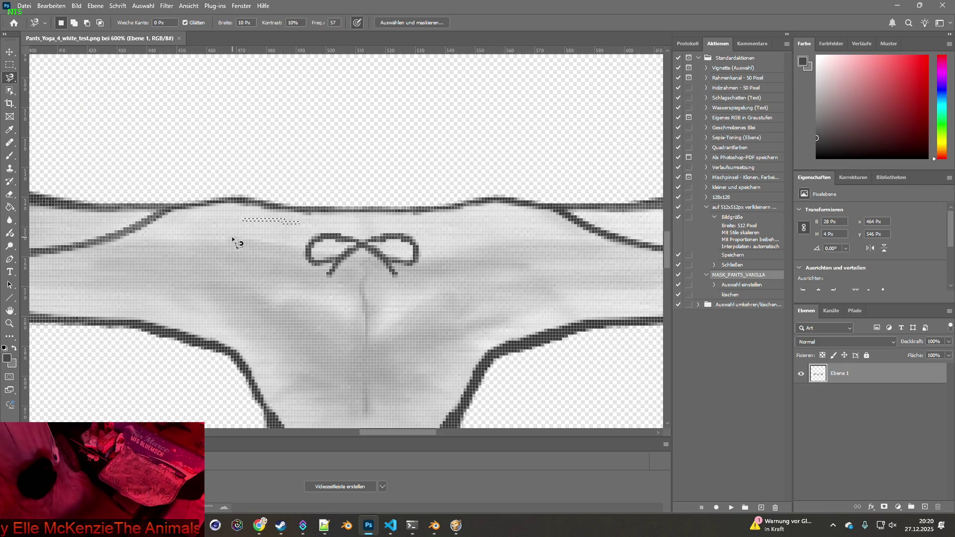
{"action": "left_click", "coordinate": [213, 230]}
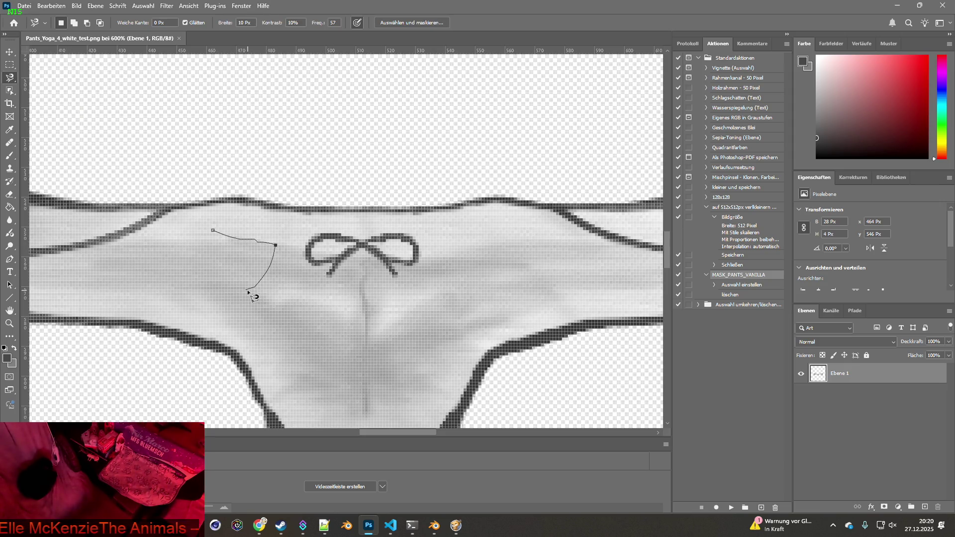
{"action": "key", "text": "Escape"}
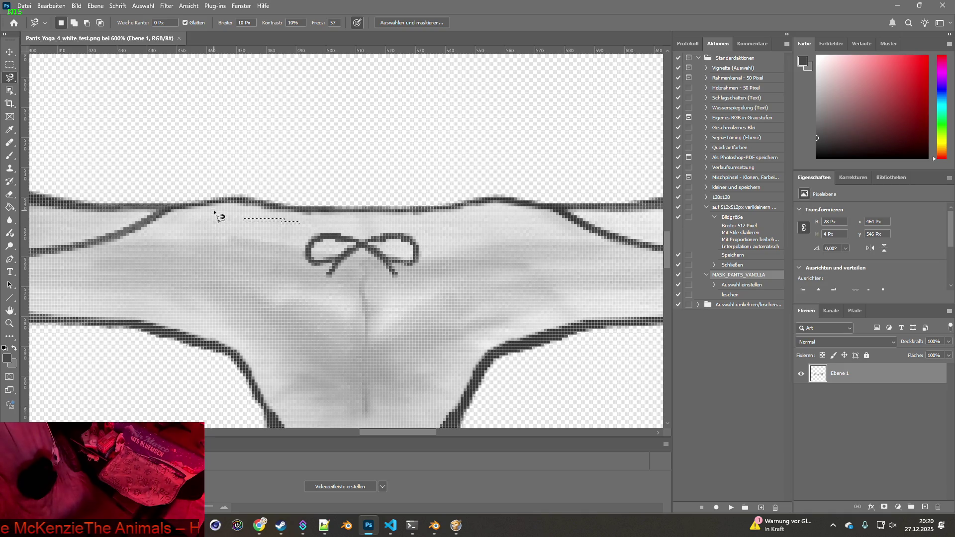
{"action": "left_click", "coordinate": [237, 203]}
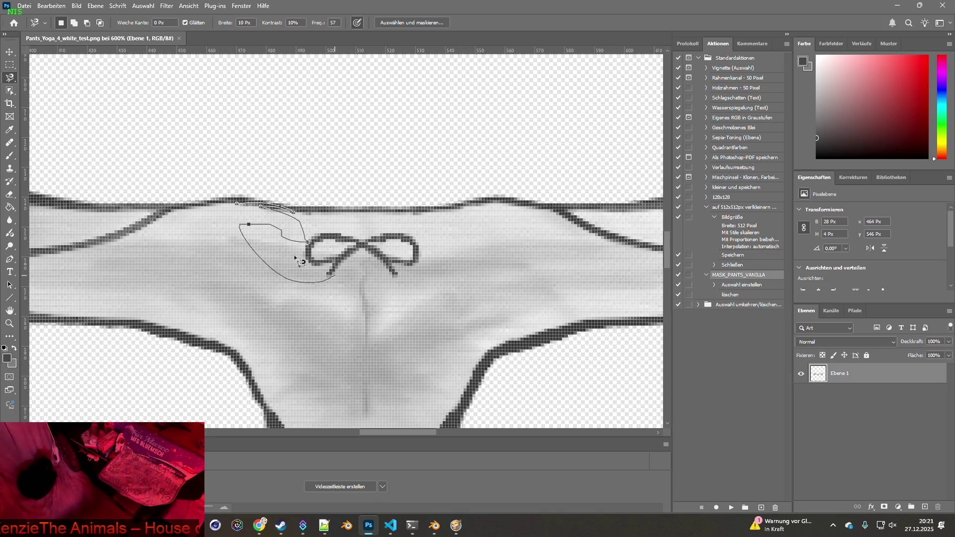
{"action": "double_click", "coordinate": [241, 226]}
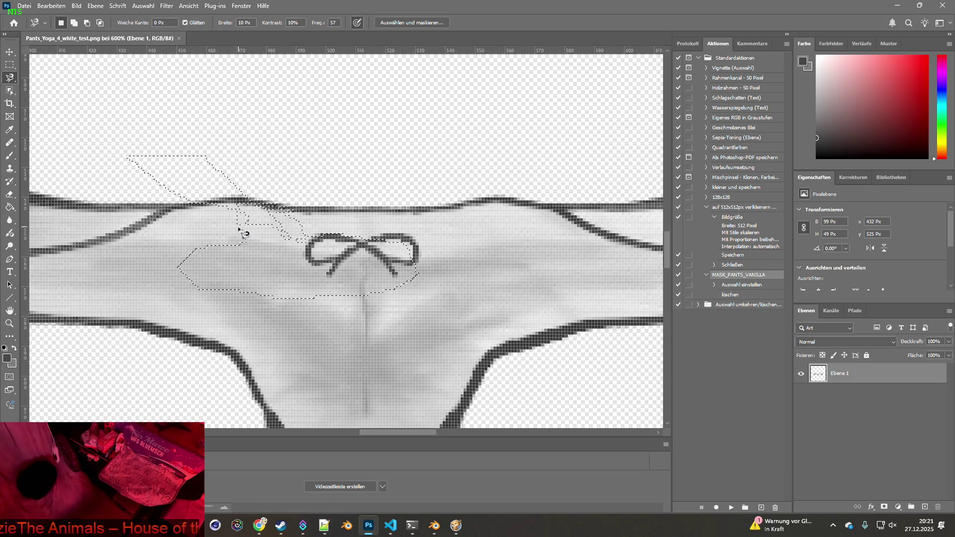
{"action": "right_click", "coordinate": [7, 79]}
{"action": "left_click", "coordinate": [60, 99]}
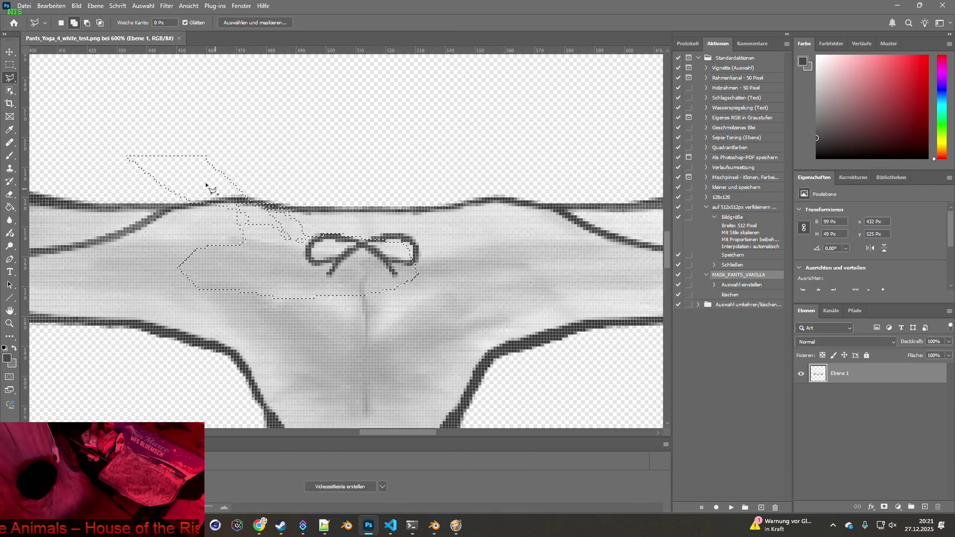
{"action": "key", "text": "ctrl+d"}
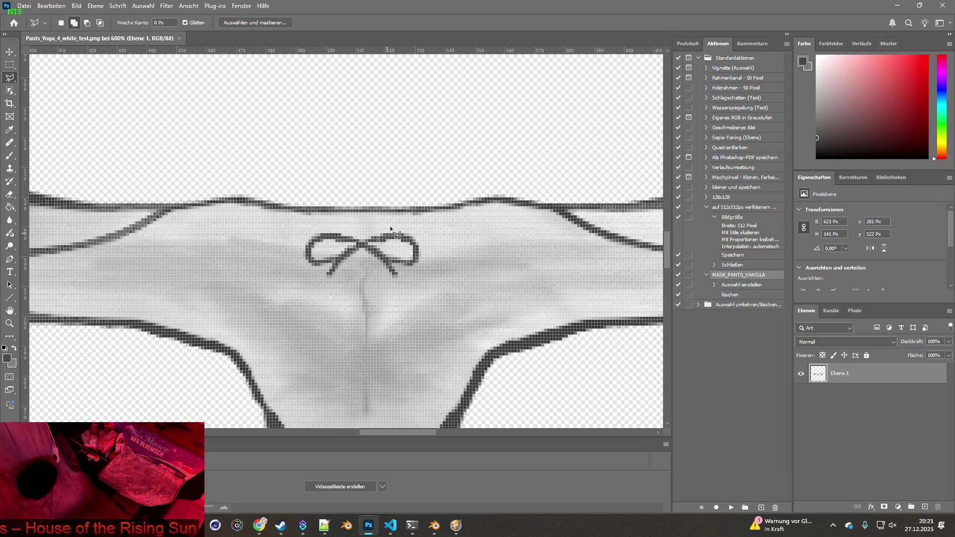
{"action": "left_click_drag", "start_coordinate": [101, 248], "coordinate": [344, 243]}
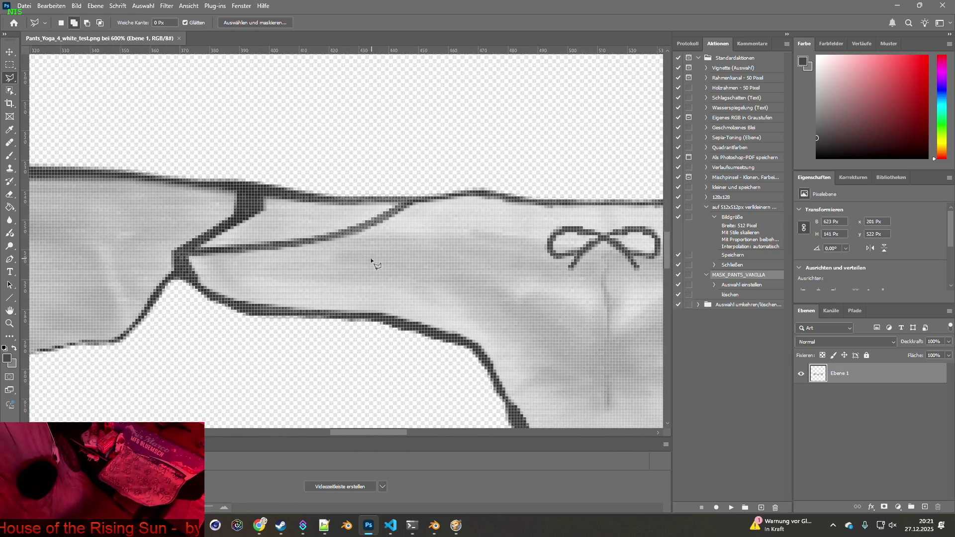
Switch the lasso flyout to the Selection Brush and bring the bow back to mid-view
{"action": "scroll", "coordinate": [299, 260], "scroll_direction": "up", "scroll_amount": 1}
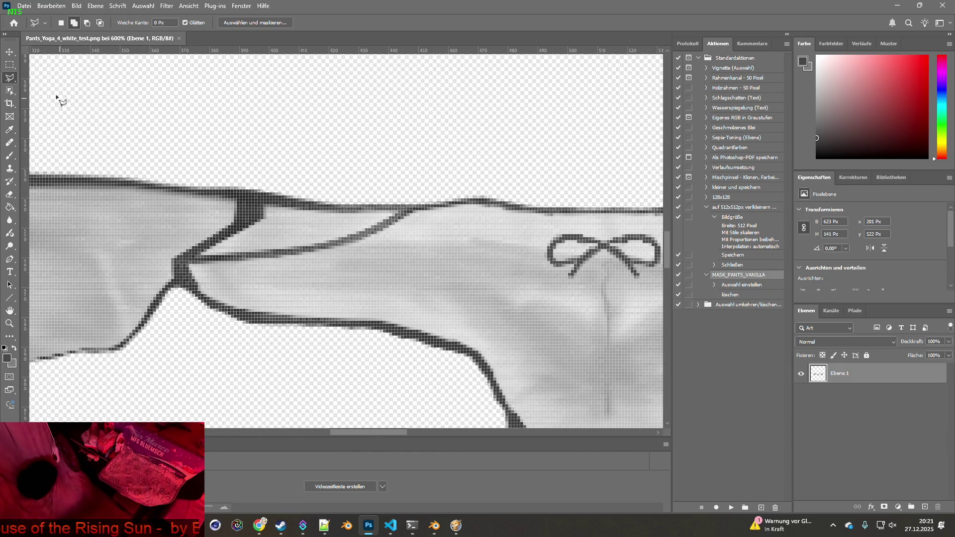
{"action": "right_click", "coordinate": [12, 78]}
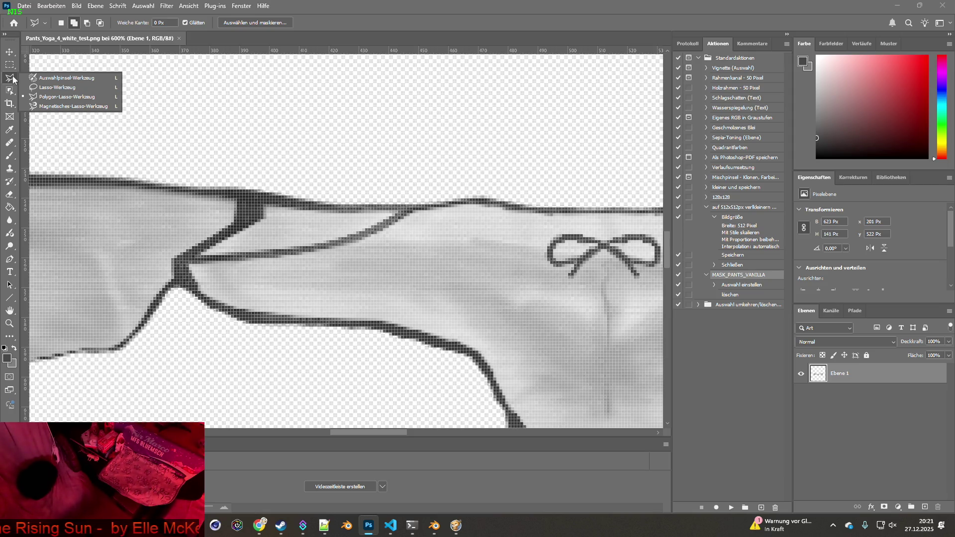
{"action": "left_click", "coordinate": [66, 78]}
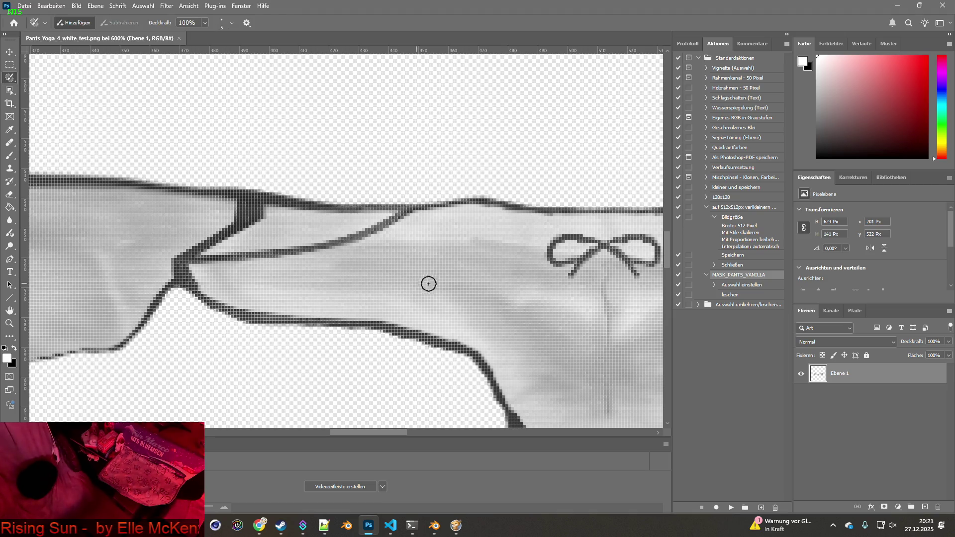
{"action": "mouse_move", "coordinate": [453, 286]}
{"action": "left_mouse_down"}
{"action": "mouse_move", "coordinate": [288, 249]}
{"action": "mouse_move", "coordinate": [394, 249]}
{"action": "mouse_move", "coordinate": [303, 249]}
{"action": "mouse_move", "coordinate": [373, 260]}
{"action": "mouse_move", "coordinate": [365, 262]}
{"action": "mouse_move", "coordinate": [283, 252]}
{"action": "mouse_move", "coordinate": [290, 244]}
{"action": "mouse_move", "coordinate": [278, 233]}
{"action": "left_mouse_up"}
Reset the view to 100%, then zoom to 400% and centre the front panel
{"action": "left_click", "coordinate": [9, 324]}
{"action": "double_click", "coordinate": [9, 324]}
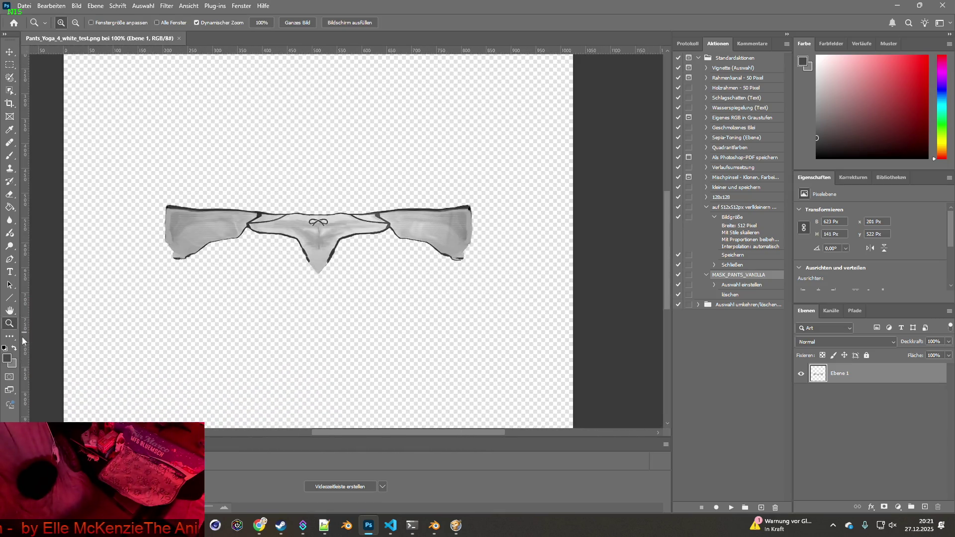
{"action": "left_click", "coordinate": [10, 311]}
{"action": "left_click", "coordinate": [9, 324]}
{"action": "left_click_drag", "start_coordinate": [301, 235], "coordinate": [301, 236]}
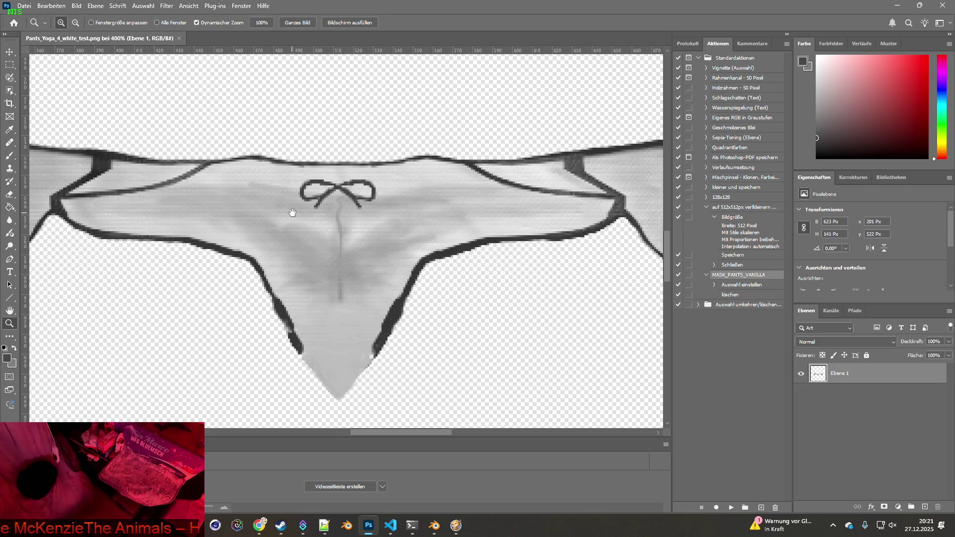
{"action": "left_click_drag", "start_coordinate": [292, 213], "coordinate": [307, 239]}
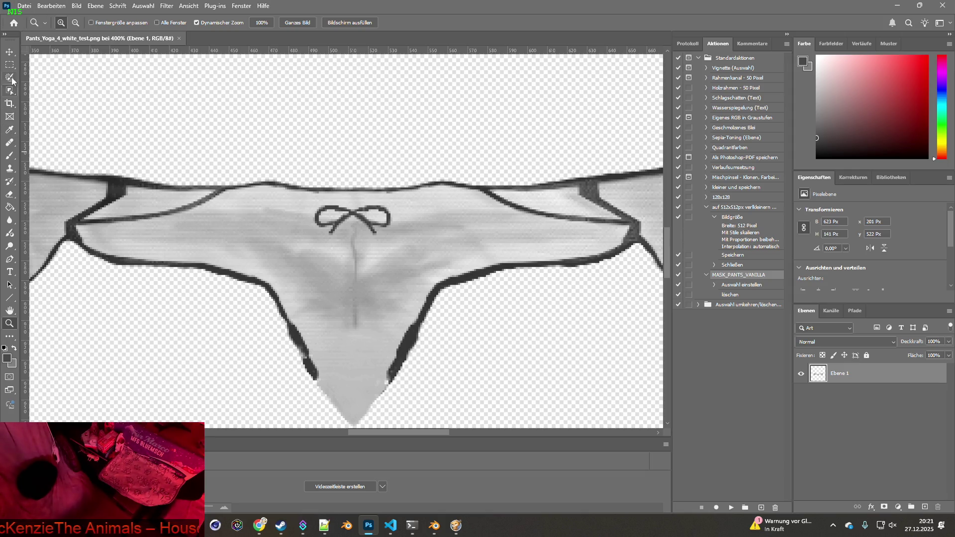
Paint a rough selection across the front panel and extend it along the upper edge
{"action": "left_click", "coordinate": [10, 77]}
{"action": "mouse_move", "coordinate": [156, 215]}
{"action": "left_mouse_down"}
{"action": "mouse_move", "coordinate": [253, 189]}
{"action": "mouse_move", "coordinate": [444, 186]}
{"action": "mouse_move", "coordinate": [531, 211]}
{"action": "mouse_move", "coordinate": [628, 222]}
{"action": "mouse_move", "coordinate": [621, 243]}
{"action": "mouse_move", "coordinate": [428, 289]}
{"action": "mouse_move", "coordinate": [415, 339]}
{"action": "mouse_move", "coordinate": [371, 418]}
{"action": "mouse_move", "coordinate": [347, 426]}
{"action": "mouse_move", "coordinate": [314, 395]}
{"action": "mouse_move", "coordinate": [266, 299]}
{"action": "mouse_move", "coordinate": [99, 257]}
{"action": "mouse_move", "coordinate": [70, 231]}
{"action": "mouse_move", "coordinate": [83, 216]}
{"action": "mouse_move", "coordinate": [246, 210]}
{"action": "left_mouse_up"}
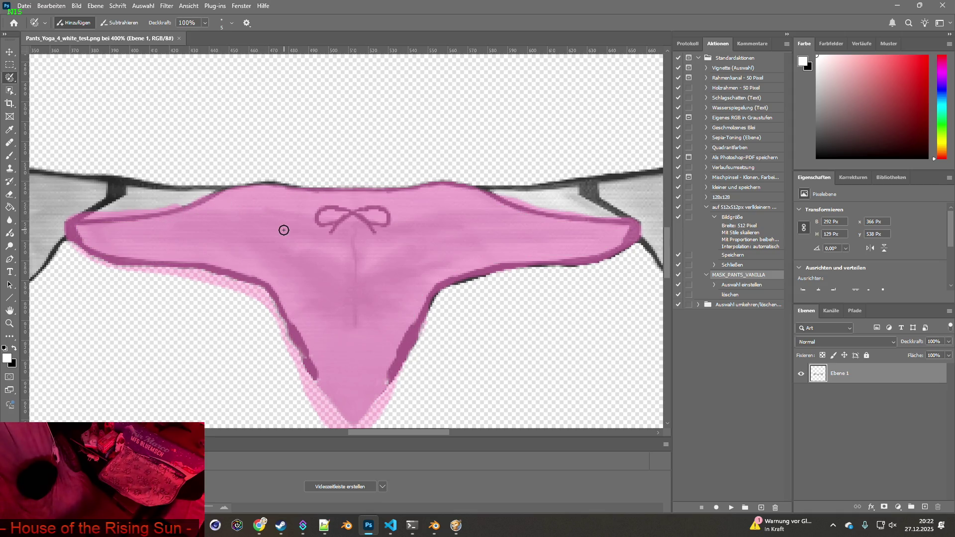
{"action": "left_click", "coordinate": [10, 65]}
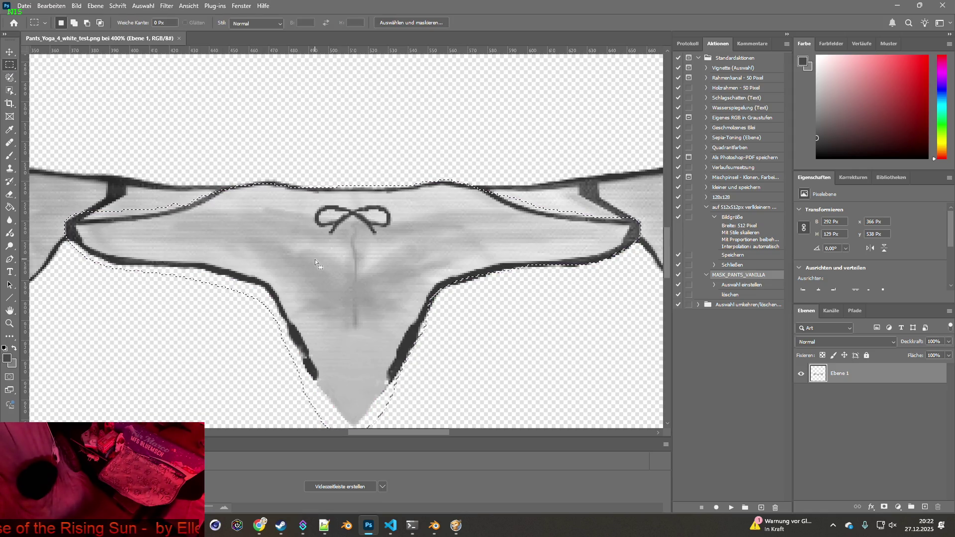
{"action": "left_click", "coordinate": [87, 23]}
{"action": "left_click", "coordinate": [9, 80]}
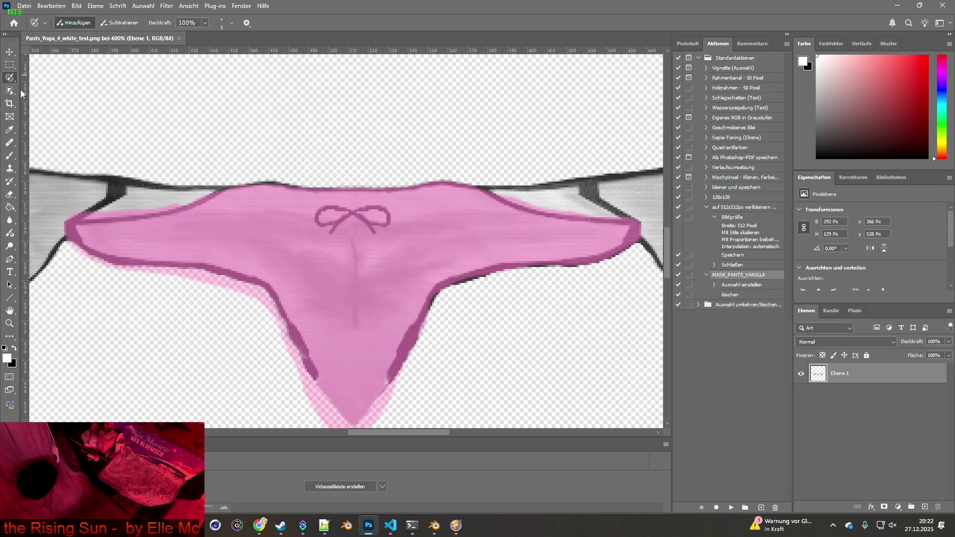
{"action": "left_click_drag", "start_coordinate": [171, 205], "coordinate": [73, 215]}
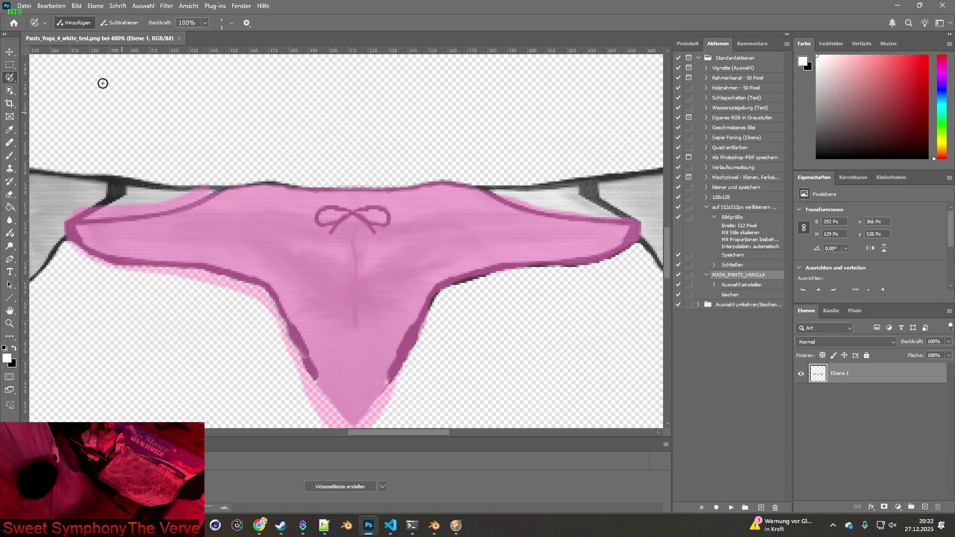
Subtract overspill along the upper-left, upper-right and right edges, then apply the refined selection
{"action": "left_click", "coordinate": [120, 23]}
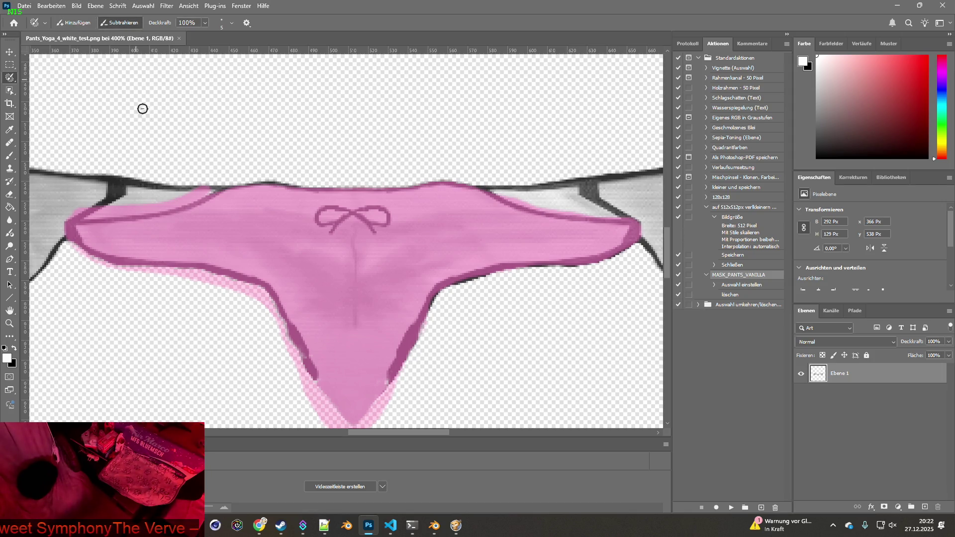
{"action": "key", "text": "x"}
{"action": "left_click_drag", "start_coordinate": [176, 203], "coordinate": [77, 217]}
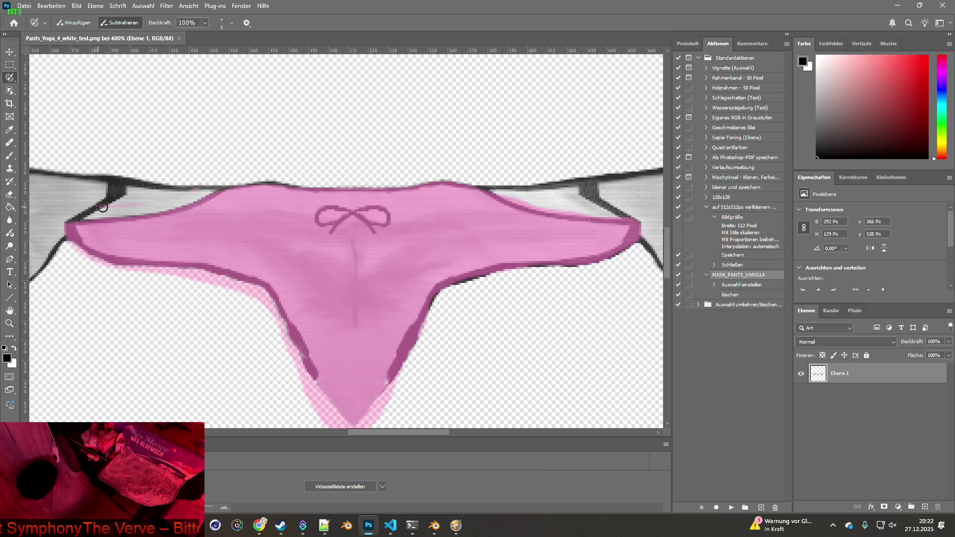
{"action": "mouse_move", "coordinate": [408, 173]}
{"action": "left_mouse_down"}
{"action": "mouse_move", "coordinate": [473, 174]}
{"action": "mouse_move", "coordinate": [522, 198]}
{"action": "mouse_move", "coordinate": [611, 213]}
{"action": "mouse_move", "coordinate": [636, 237]}
{"action": "mouse_move", "coordinate": [581, 265]}
{"action": "mouse_move", "coordinate": [480, 278]}
{"action": "mouse_move", "coordinate": [454, 318]}
{"action": "mouse_move", "coordinate": [439, 373]}
{"action": "mouse_move", "coordinate": [426, 307]}
{"action": "mouse_move", "coordinate": [339, 341]}
{"action": "mouse_move", "coordinate": [251, 203]}
{"action": "mouse_move", "coordinate": [121, 181]}
{"action": "mouse_move", "coordinate": [73, 162]}
{"action": "mouse_move", "coordinate": [198, 213]}
{"action": "mouse_move", "coordinate": [198, 198]}
{"action": "mouse_move", "coordinate": [260, 215]}
{"action": "mouse_move", "coordinate": [292, 298]}
{"action": "mouse_move", "coordinate": [346, 354]}
{"action": "mouse_move", "coordinate": [305, 313]}
{"action": "mouse_move", "coordinate": [371, 360]}
{"action": "left_mouse_up"}
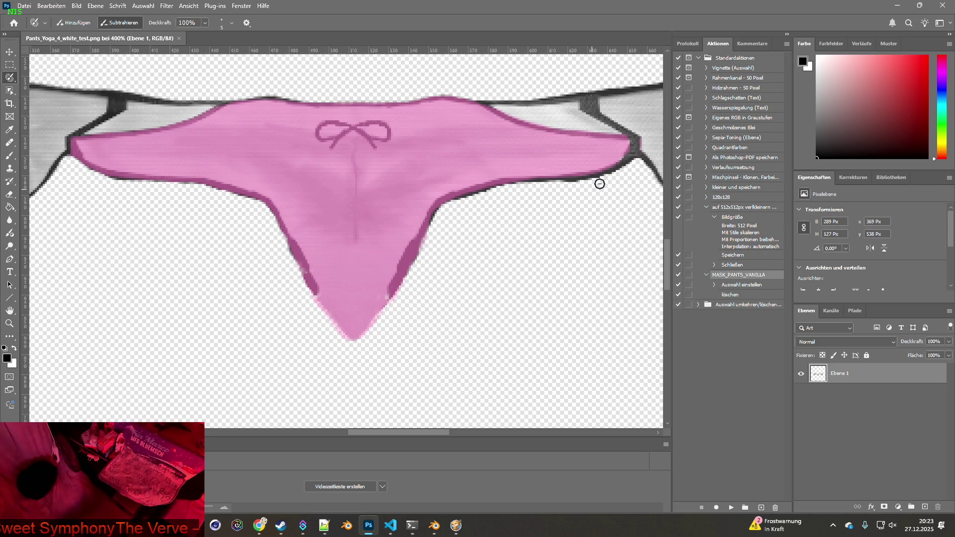
{"action": "left_click_drag", "start_coordinate": [638, 161], "coordinate": [611, 185]}
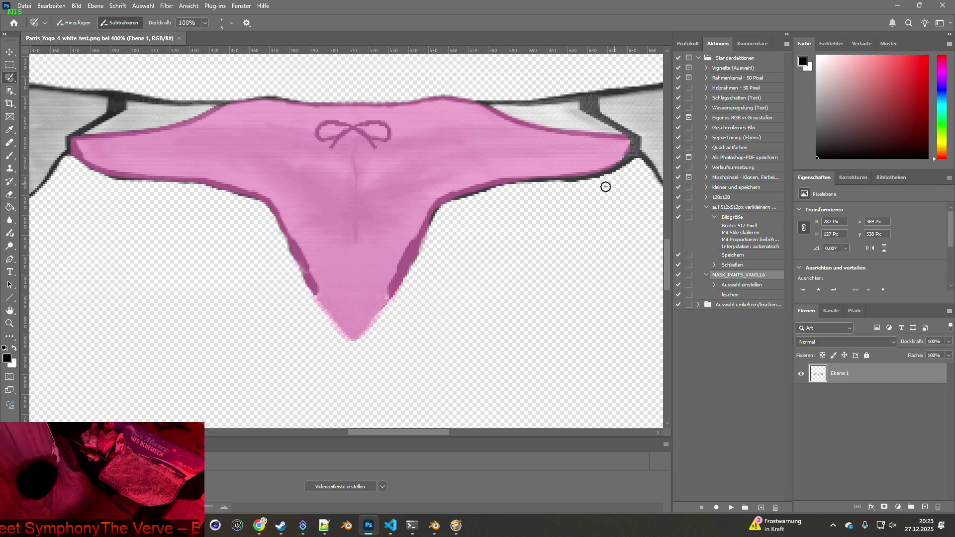
{"action": "left_click", "coordinate": [10, 65]}
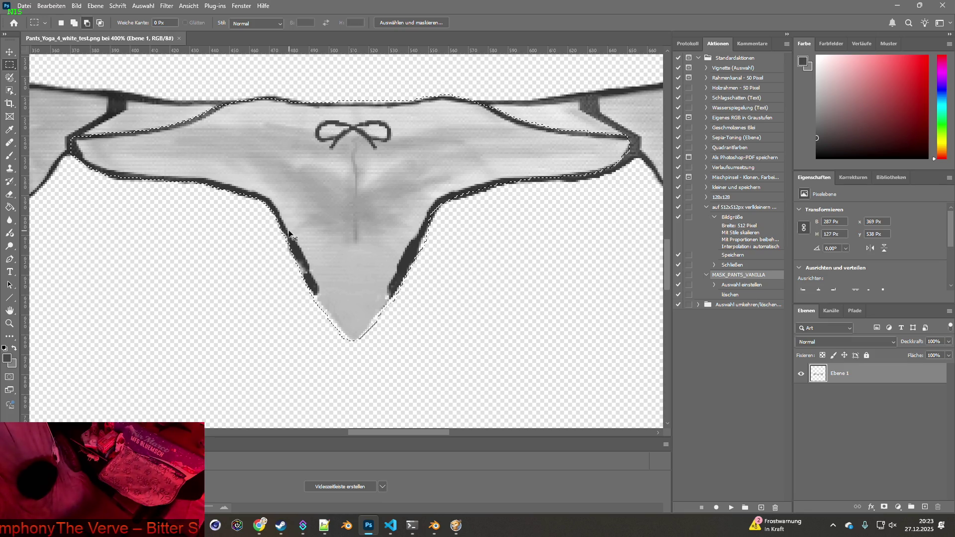
Copy the selected front panel onto a new layer, Ebene 2, with Ctrl+J
{"action": "key", "text": "ctrl+j"}
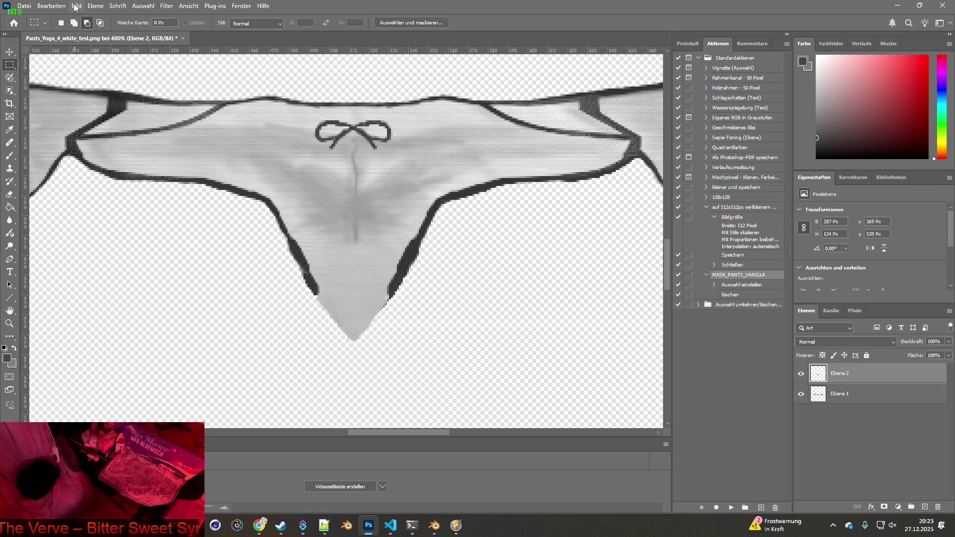
{"action": "left_click", "coordinate": [76, 7]}
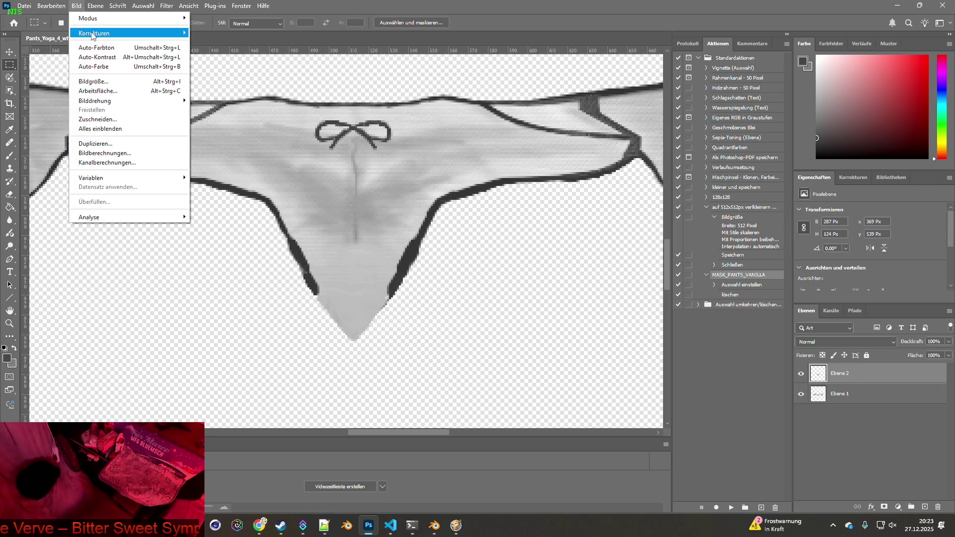
Try Replace Color with tolerance lowered to zero, then cancel without applying
{"action": "mouse_move", "coordinate": [93, 35]}
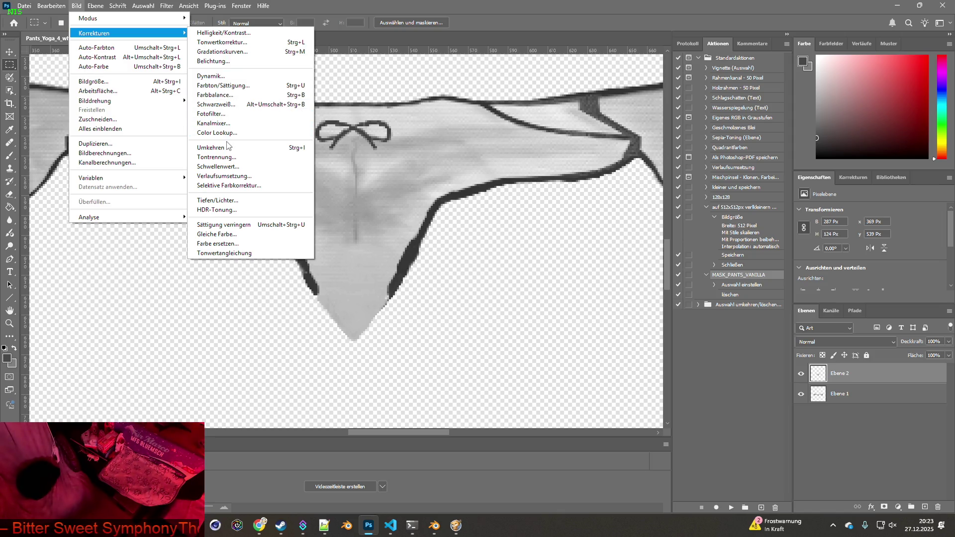
{"action": "left_click", "coordinate": [218, 243]}
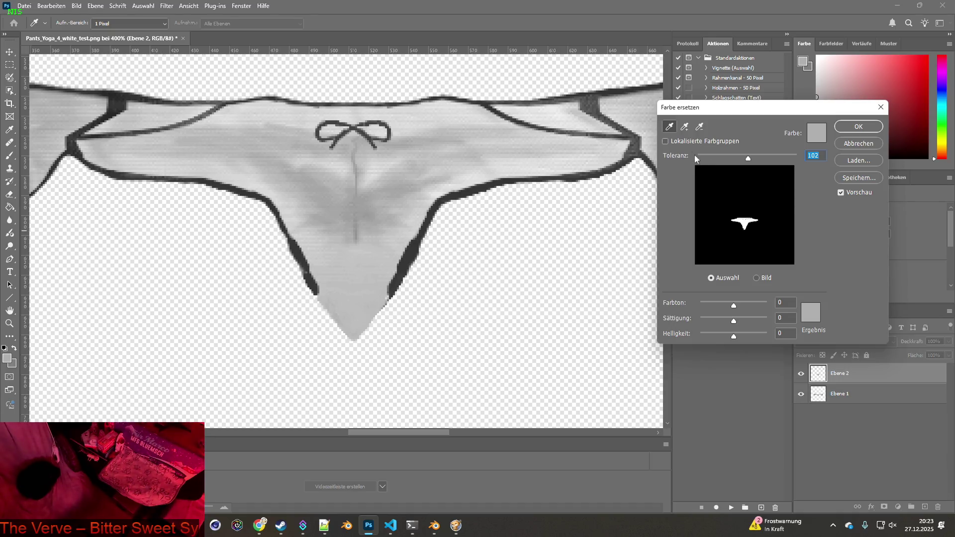
{"action": "mouse_move", "coordinate": [748, 160]}
{"action": "left_mouse_down"}
{"action": "mouse_move", "coordinate": [698, 163]}
{"action": "mouse_move", "coordinate": [729, 164]}
{"action": "left_mouse_up"}
{"action": "left_click", "coordinate": [863, 145]}
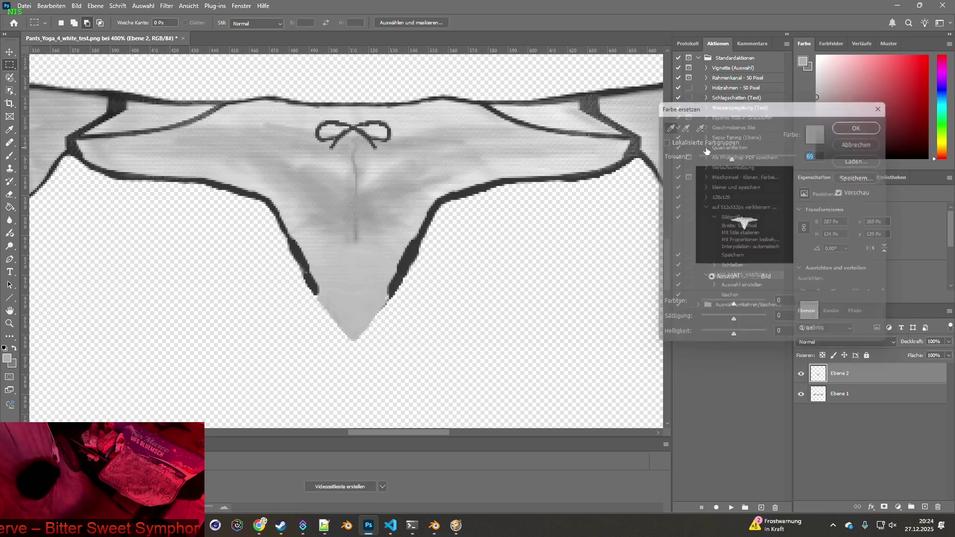
Open the Black & White adjustment from Bild > Korrekturen
{"action": "left_click", "coordinate": [76, 6]}
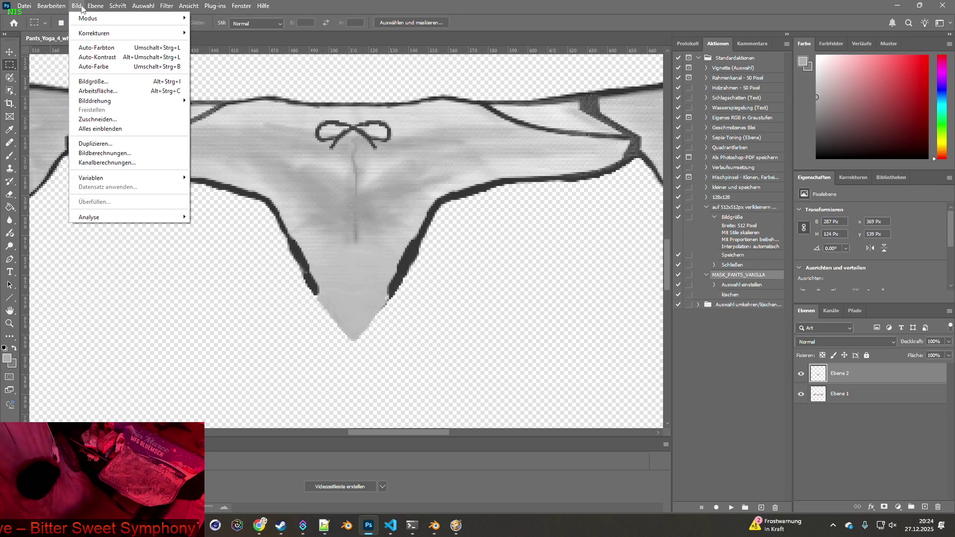
{"action": "mouse_move", "coordinate": [76, 6]}
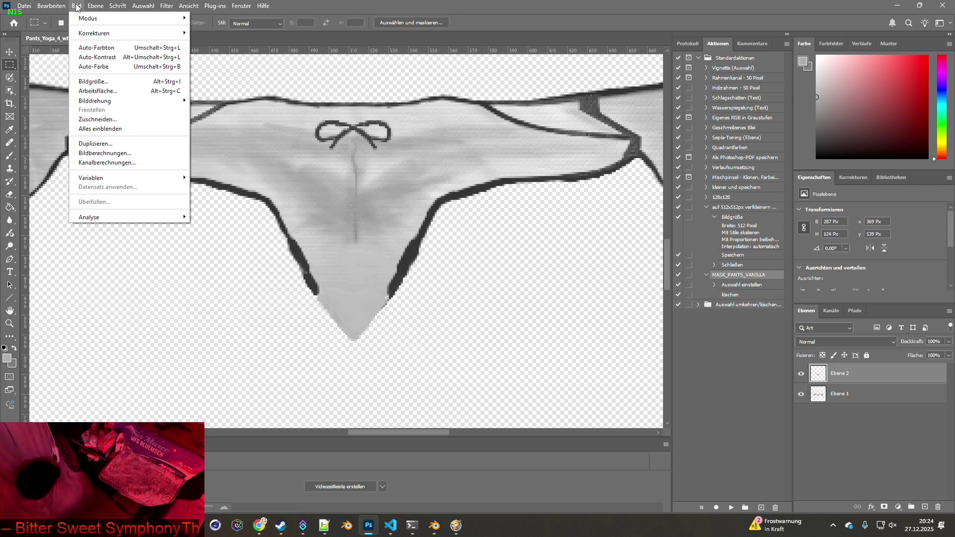
{"action": "mouse_move", "coordinate": [107, 33]}
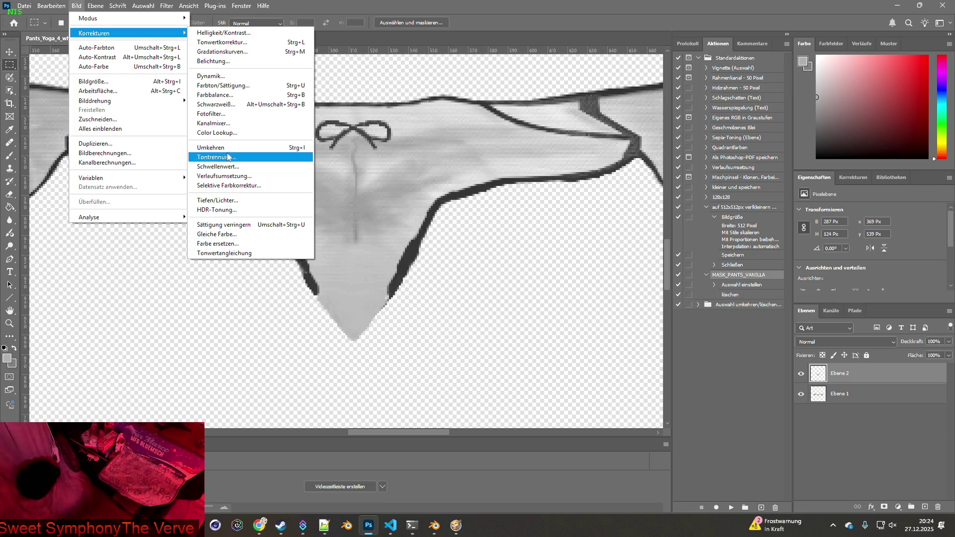
{"action": "left_click", "coordinate": [225, 108]}
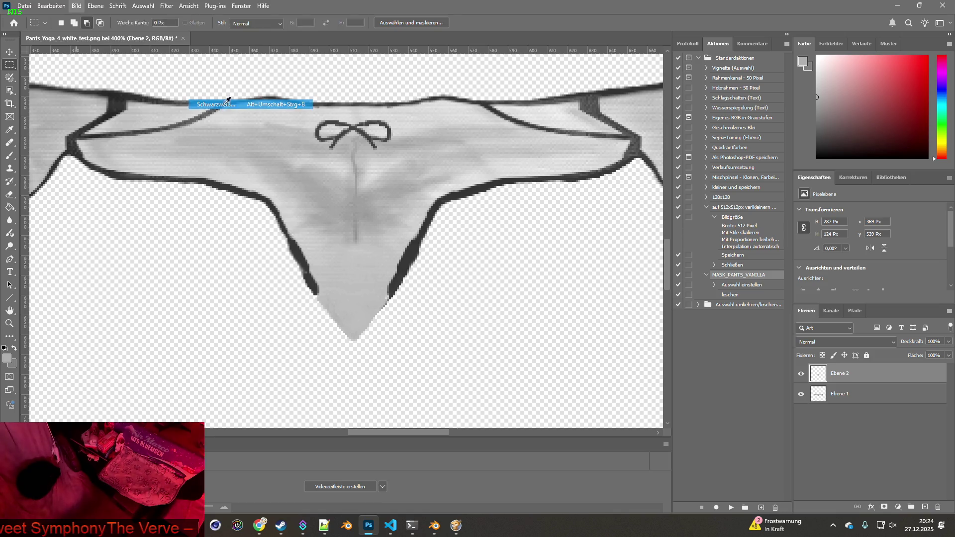
{"action": "mouse_move", "coordinate": [650, 138]}
{"action": "left_mouse_down"}
{"action": "mouse_move", "coordinate": [637, 138]}
{"action": "mouse_move", "coordinate": [654, 136]}
{"action": "left_mouse_up"}
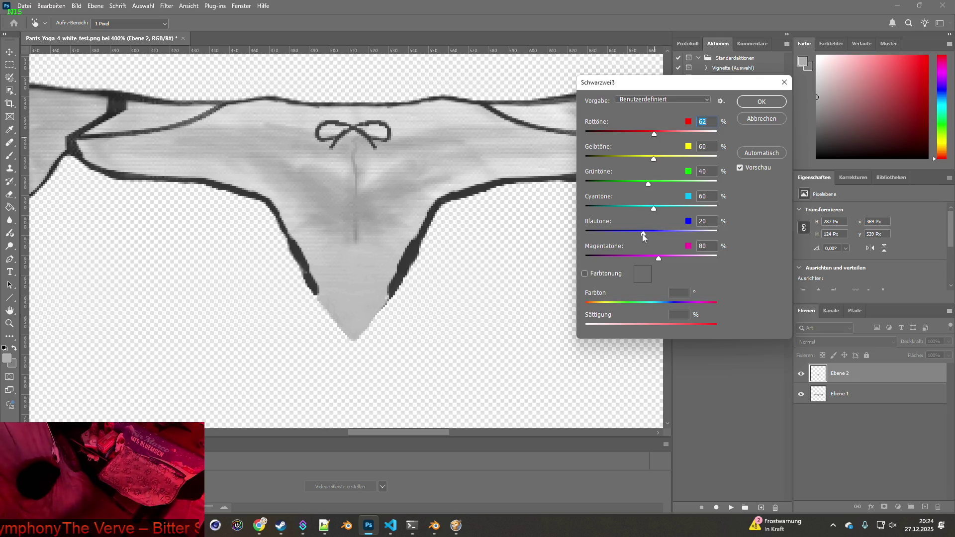
{"action": "left_click", "coordinate": [759, 119]}
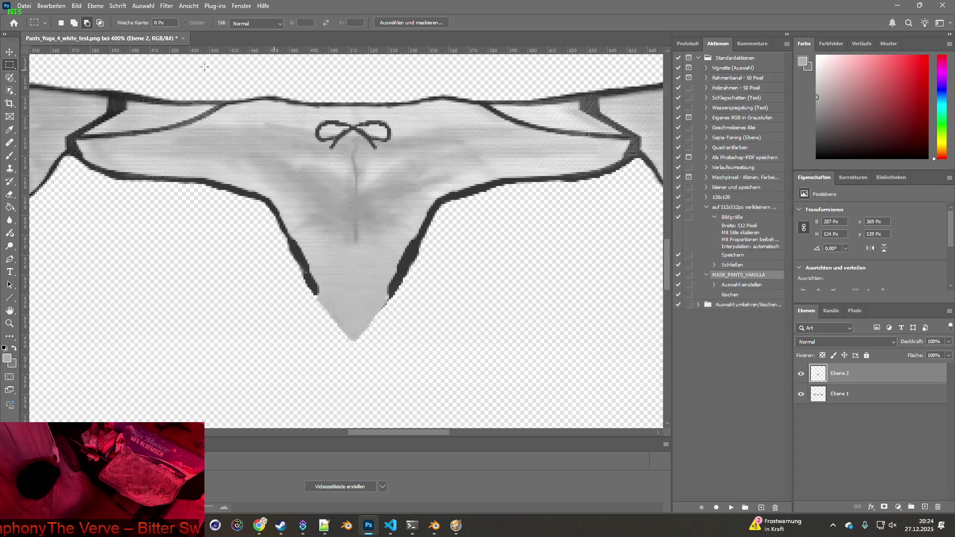
{"action": "left_click", "coordinate": [76, 5]}
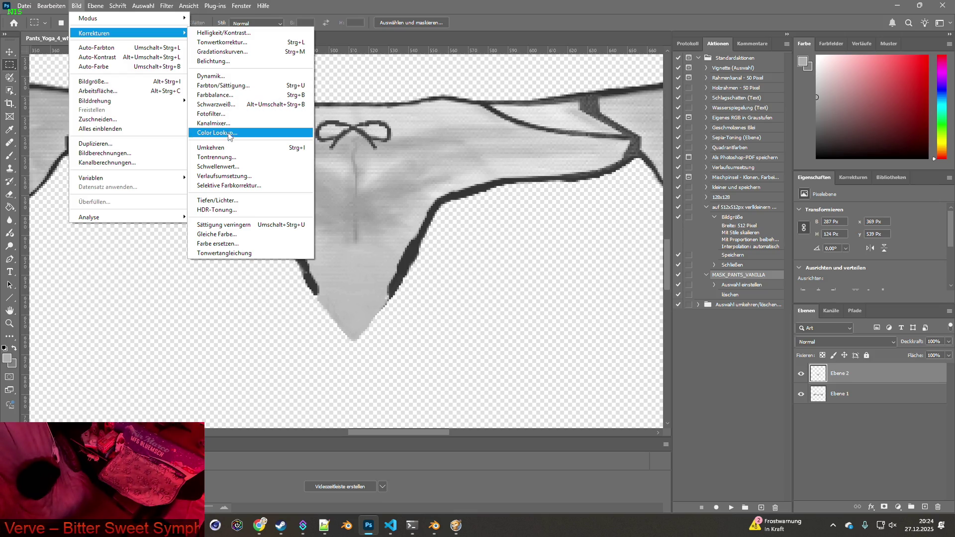
{"action": "left_click", "coordinate": [230, 158]}
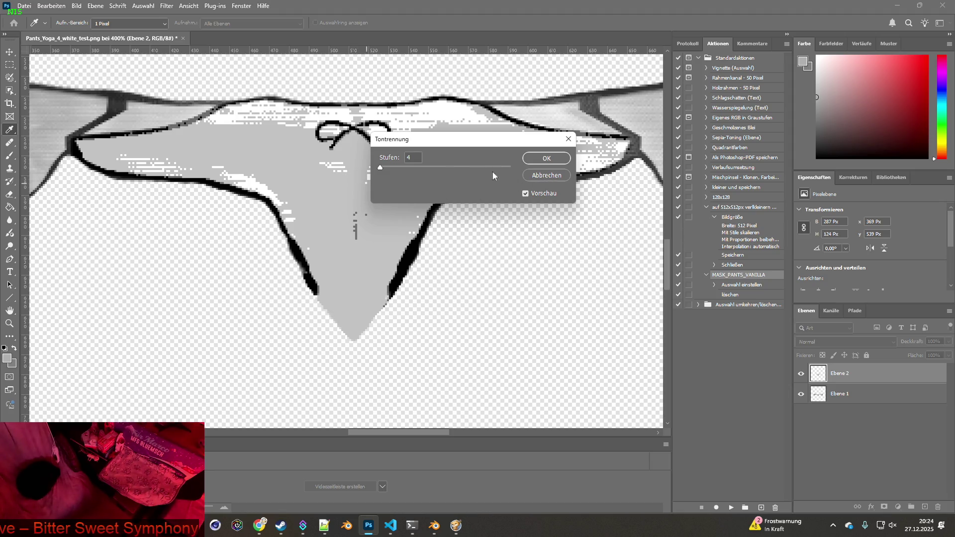
{"action": "left_click_drag", "start_coordinate": [381, 169], "coordinate": [413, 168]}
{"action": "left_click", "coordinate": [546, 175]}
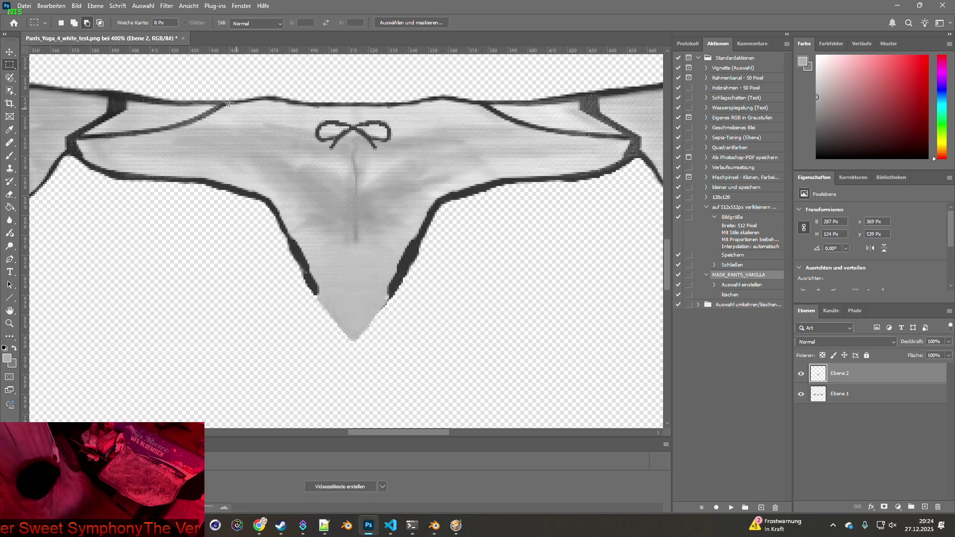
{"action": "left_click", "coordinate": [76, 6]}
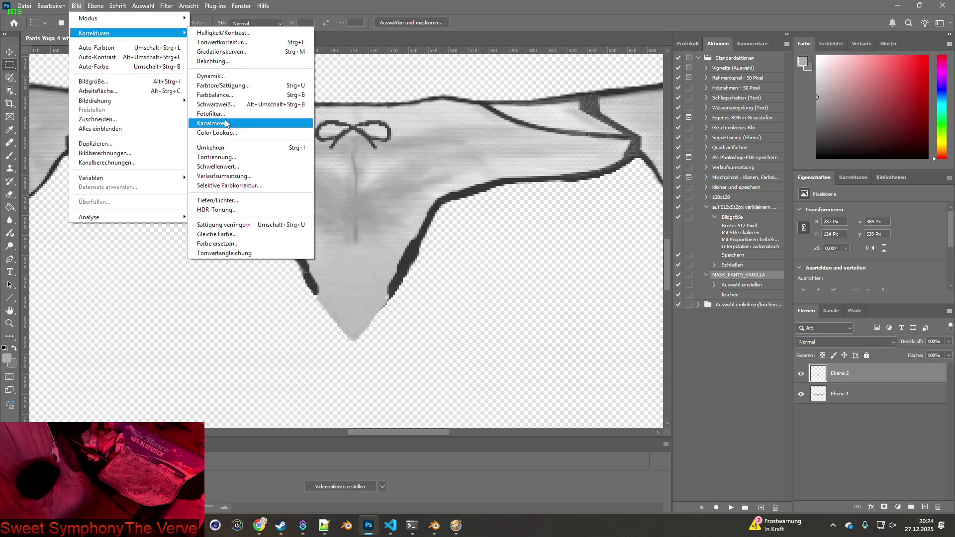
{"action": "left_click", "coordinate": [225, 123]}
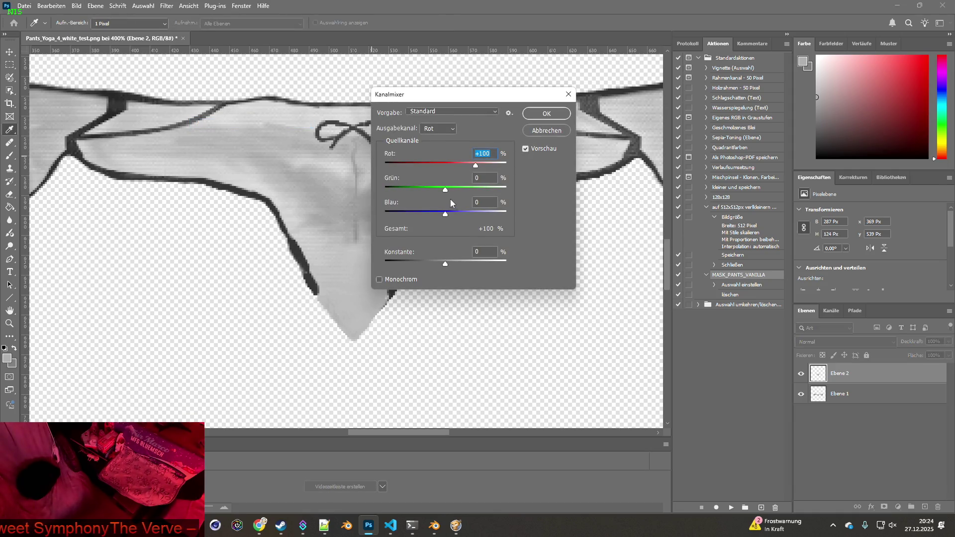
{"action": "left_click_drag", "start_coordinate": [445, 269], "coordinate": [448, 269]}
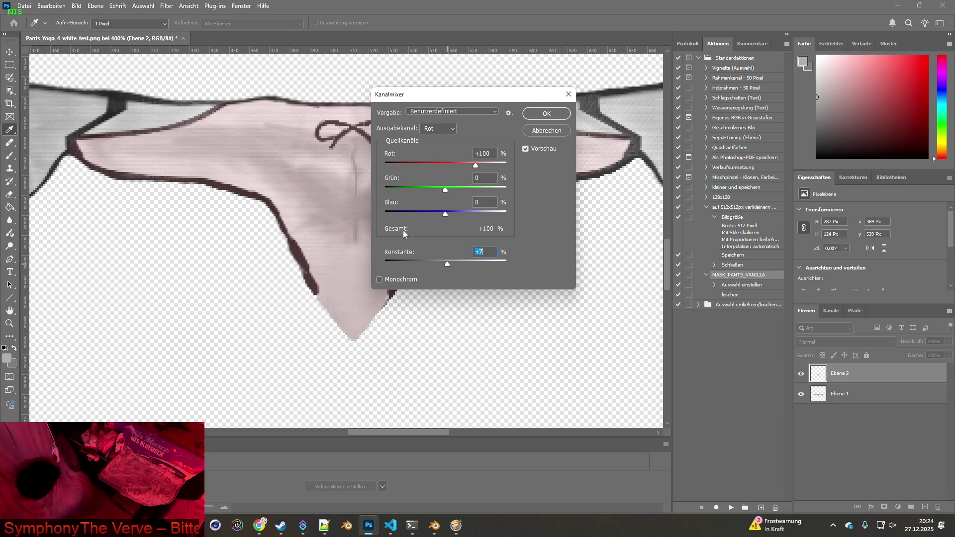
{"action": "mouse_move", "coordinate": [447, 214]}
{"action": "left_mouse_down"}
{"action": "mouse_move", "coordinate": [482, 216]}
{"action": "mouse_move", "coordinate": [439, 218]}
{"action": "mouse_move", "coordinate": [426, 193]}
{"action": "mouse_move", "coordinate": [472, 194]}
{"action": "mouse_move", "coordinate": [453, 169]}
{"action": "mouse_move", "coordinate": [476, 169]}
{"action": "left_mouse_up"}
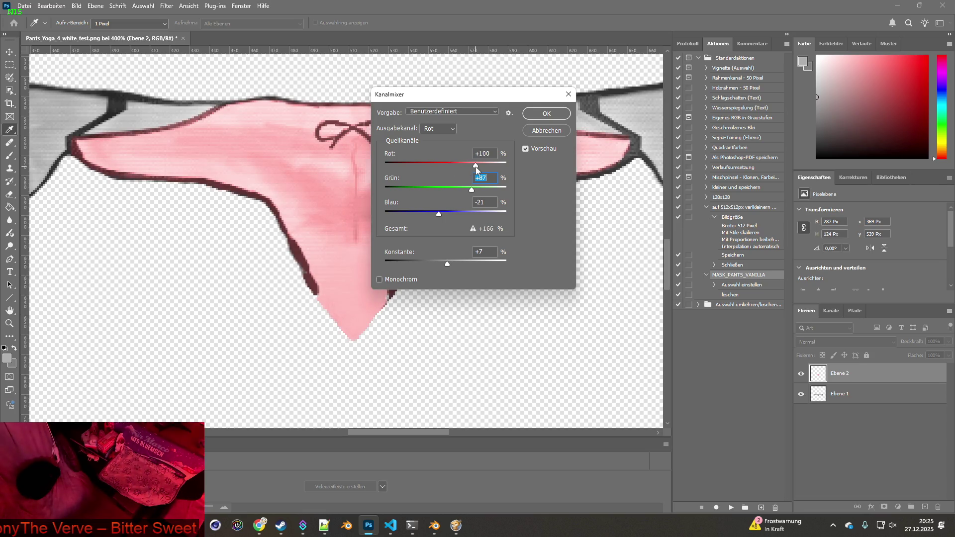
{"action": "left_click", "coordinate": [476, 169]}
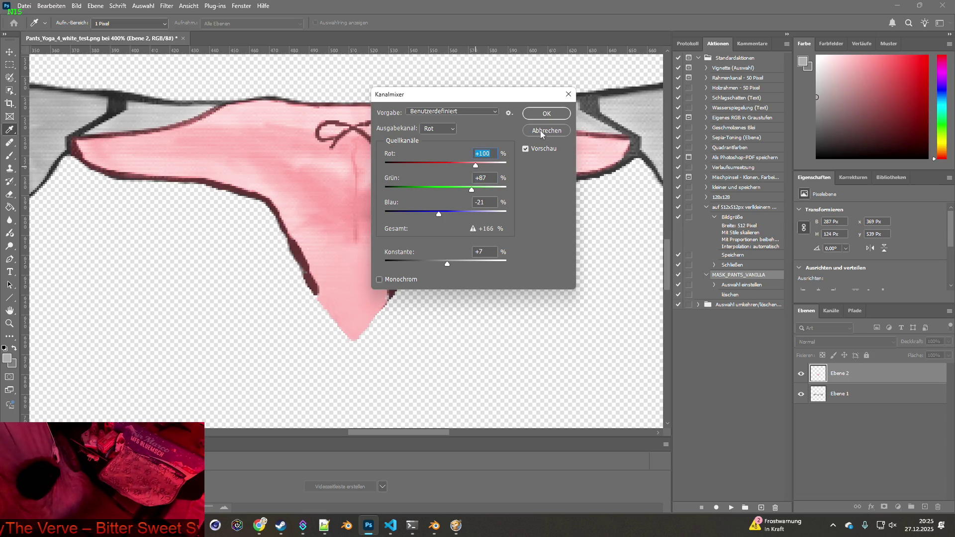
{"action": "left_click", "coordinate": [540, 131]}
{"action": "left_click", "coordinate": [80, 7]}
{"action": "left_click", "coordinate": [79, 7]}
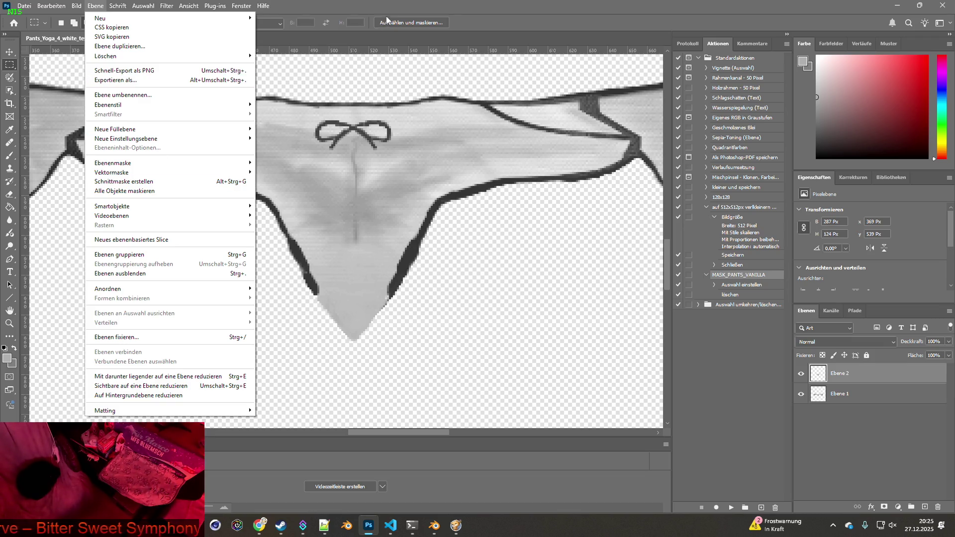
Copy a small square of the panel's lower fabric to a new layer named 'sample'
{"action": "left_click", "coordinate": [330, 165]}
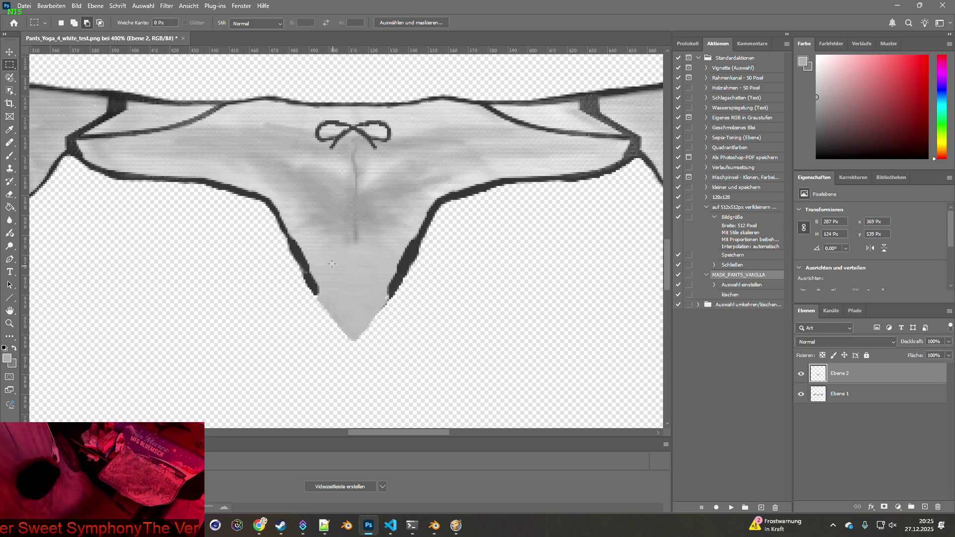
{"action": "left_click_drag", "start_coordinate": [328, 262], "coordinate": [379, 301]}
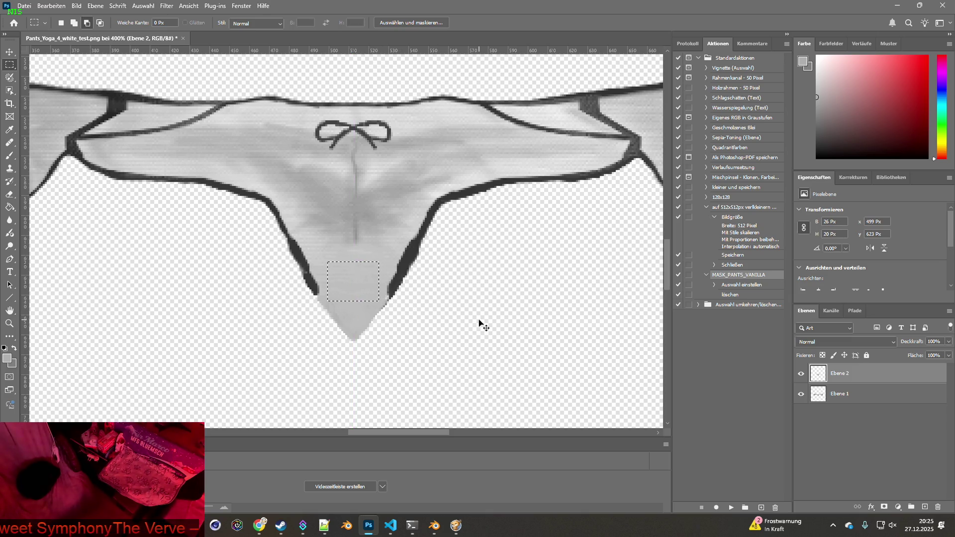
{"action": "key", "text": "ctrl+j"}
{"action": "double_click", "coordinate": [840, 374]}
{"action": "type", "text": "le"}
{"action": "key", "text": "Return"}
Load the Ebene 2 layer's pixels as a selection
{"action": "left_click", "coordinate": [821, 395]}
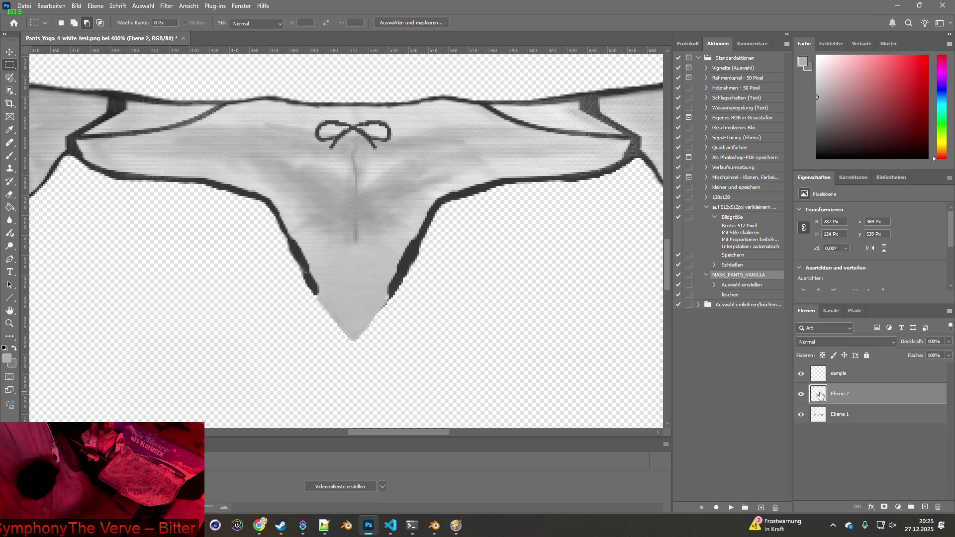
{"action": "left_click", "coordinate": [823, 398], "text": "ctrl"}
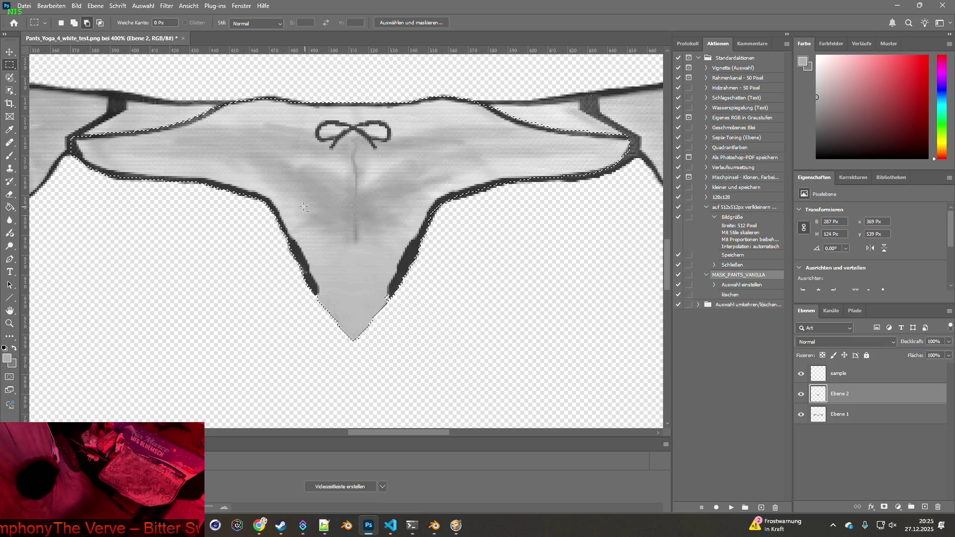
{"action": "key", "text": "w"}
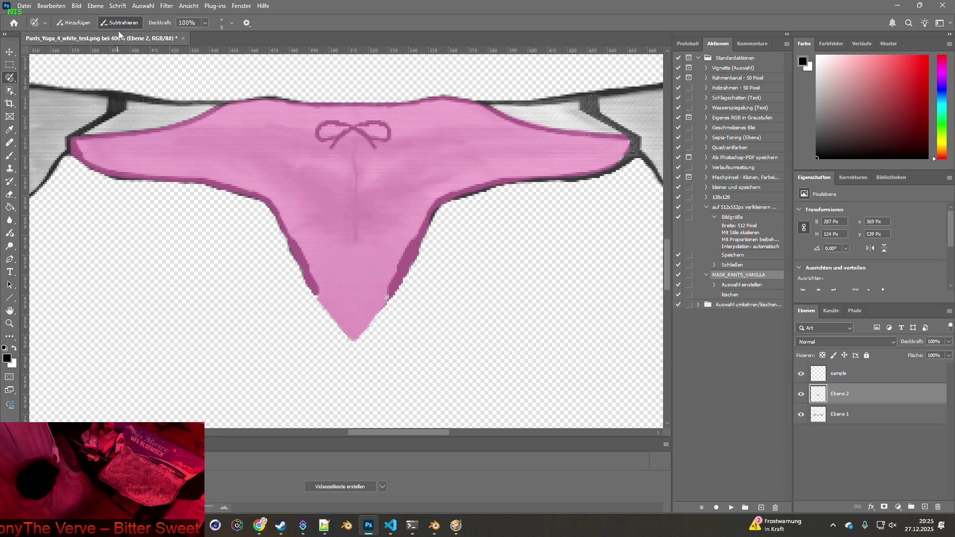
Brush the dark lower-left and upper-left outlines out of the panel selection, keeping only fabric
{"action": "mouse_move", "coordinate": [310, 305]}
{"action": "left_mouse_down"}
{"action": "mouse_move", "coordinate": [267, 203]}
{"action": "mouse_move", "coordinate": [83, 163]}
{"action": "left_mouse_up"}
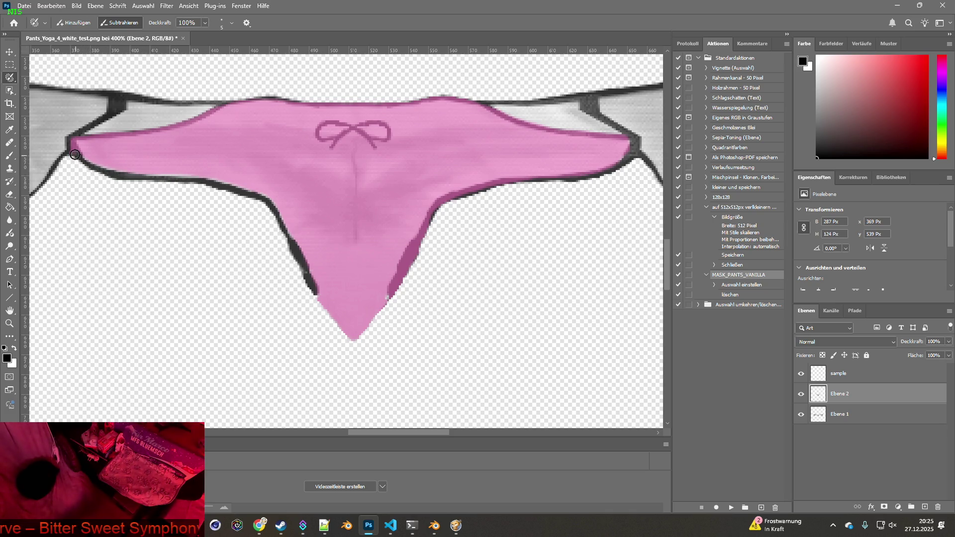
{"action": "mouse_move", "coordinate": [91, 135]}
{"action": "left_mouse_down"}
{"action": "mouse_move", "coordinate": [262, 94]}
{"action": "mouse_move", "coordinate": [461, 96]}
{"action": "mouse_move", "coordinate": [528, 120]}
{"action": "mouse_move", "coordinate": [625, 134]}
{"action": "mouse_move", "coordinate": [639, 151]}
{"action": "mouse_move", "coordinate": [601, 175]}
{"action": "mouse_move", "coordinate": [457, 196]}
{"action": "mouse_move", "coordinate": [428, 220]}
{"action": "mouse_move", "coordinate": [393, 295]}
{"action": "mouse_move", "coordinate": [412, 251]}
{"action": "mouse_move", "coordinate": [433, 236]}
{"action": "mouse_move", "coordinate": [403, 273]}
{"action": "left_mouse_up"}
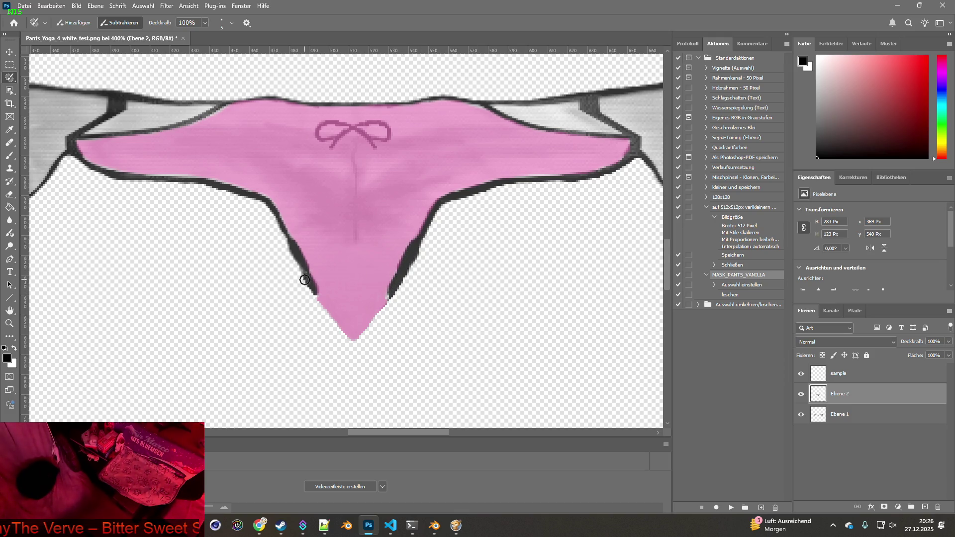
{"action": "left_click", "coordinate": [73, 23]}
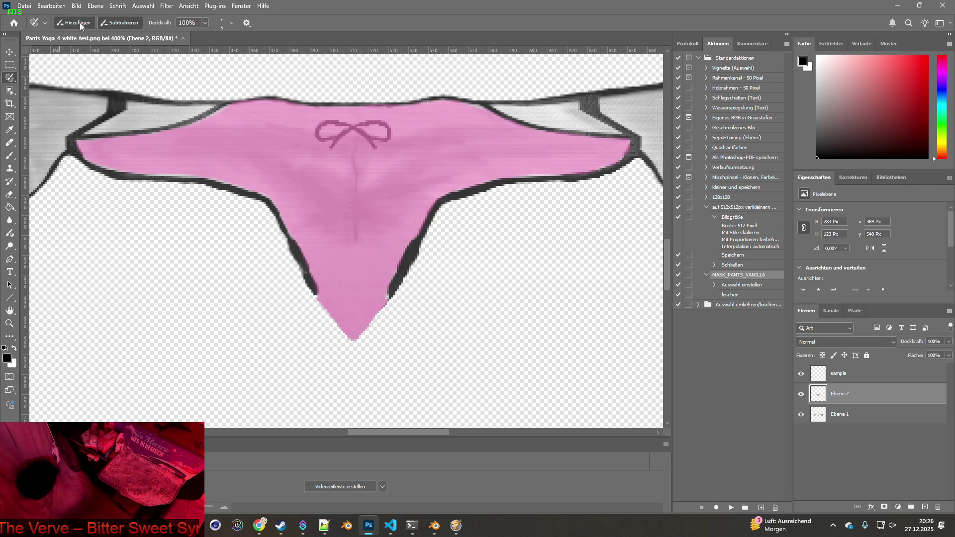
{"action": "key", "text": "x"}
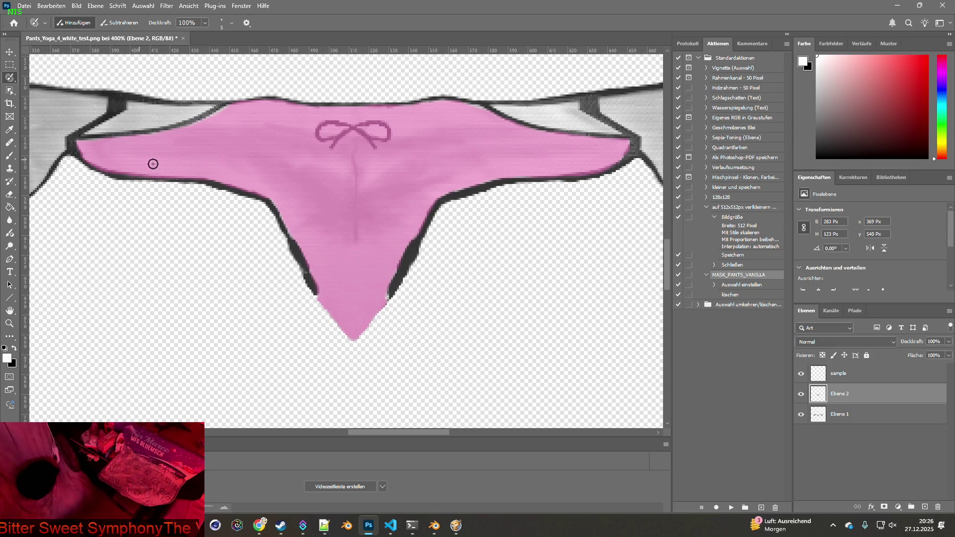
{"action": "scroll", "coordinate": [179, 174], "scroll_direction": "down", "scroll_amount": 1}
{"action": "scroll", "coordinate": [214, 184], "scroll_direction": "up", "scroll_amount": 2}
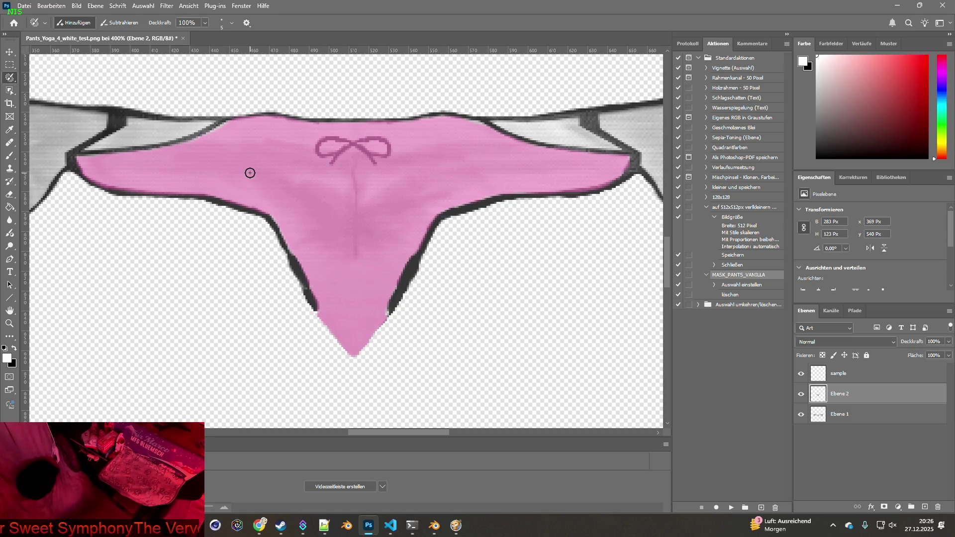
{"action": "key", "text": "v"}
{"action": "key", "text": "q"}
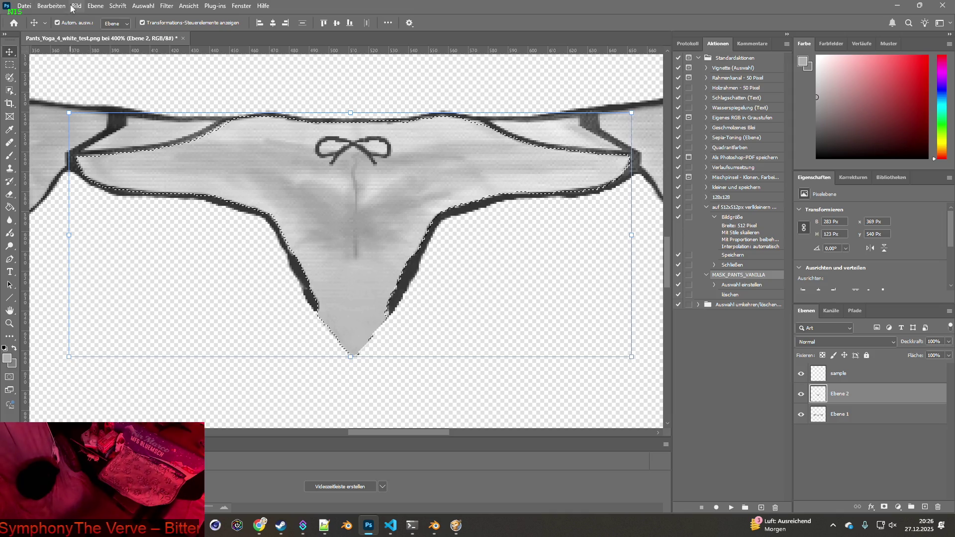
Turn off Auto-Select, copy the selection to new layer Ebene 3, and delete Ebene 2
{"action": "left_click", "coordinate": [57, 22]}
{"action": "left_click_drag", "start_coordinate": [836, 414], "coordinate": [807, 283]}
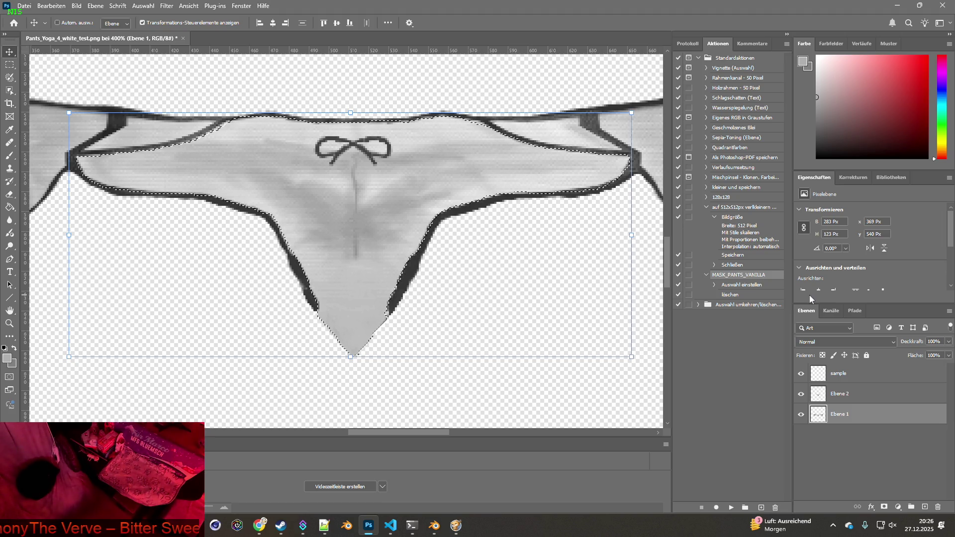
{"action": "key", "text": "ctrl+j"}
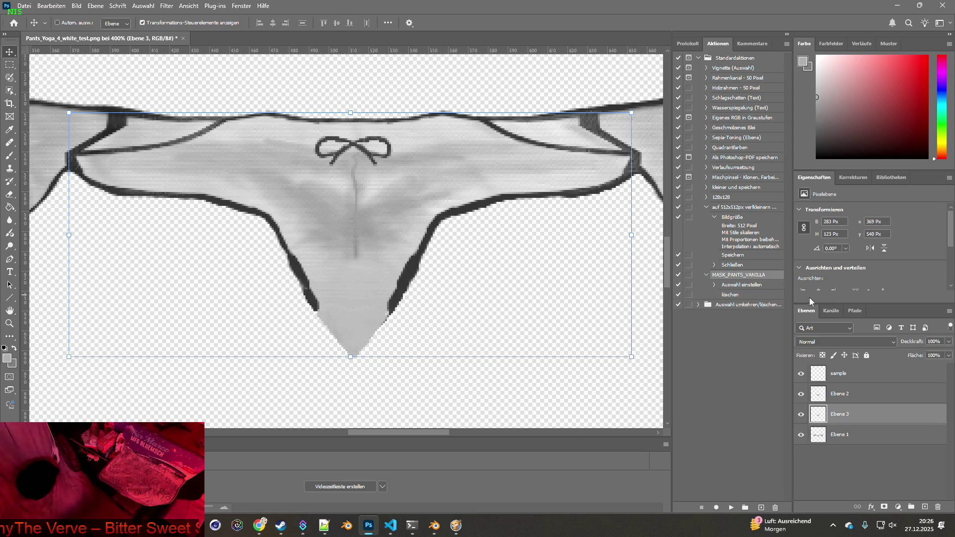
{"action": "mouse_move", "coordinate": [818, 398]}
{"action": "left_mouse_down"}
{"action": "mouse_move", "coordinate": [876, 463]}
{"action": "mouse_move", "coordinate": [938, 507]}
{"action": "left_mouse_up"}
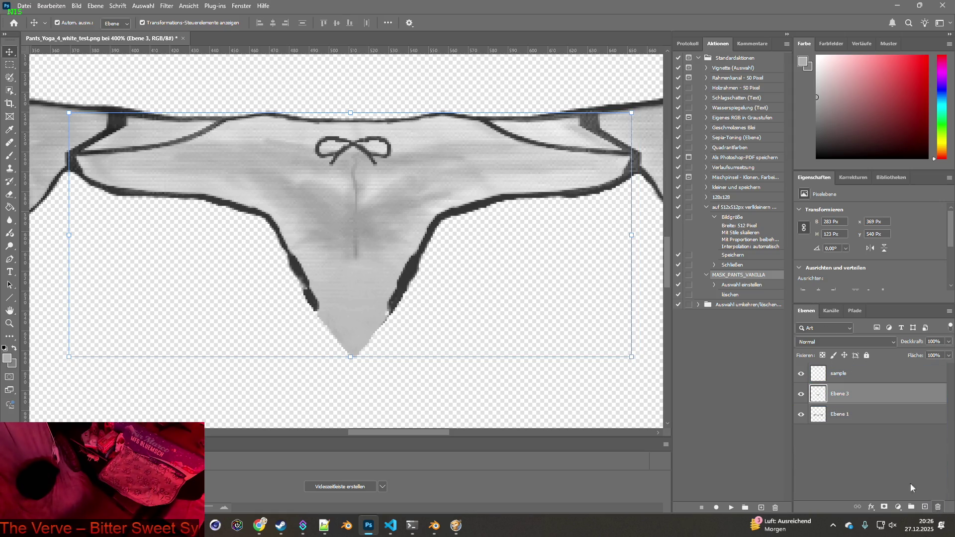
Toggle Ebene 3's visibility off and on to compare the result
{"action": "left_click", "coordinate": [826, 379]}
{"action": "left_click", "coordinate": [818, 394]}
{"action": "left_click", "coordinate": [802, 394]}
{"action": "left_click", "coordinate": [801, 396]}
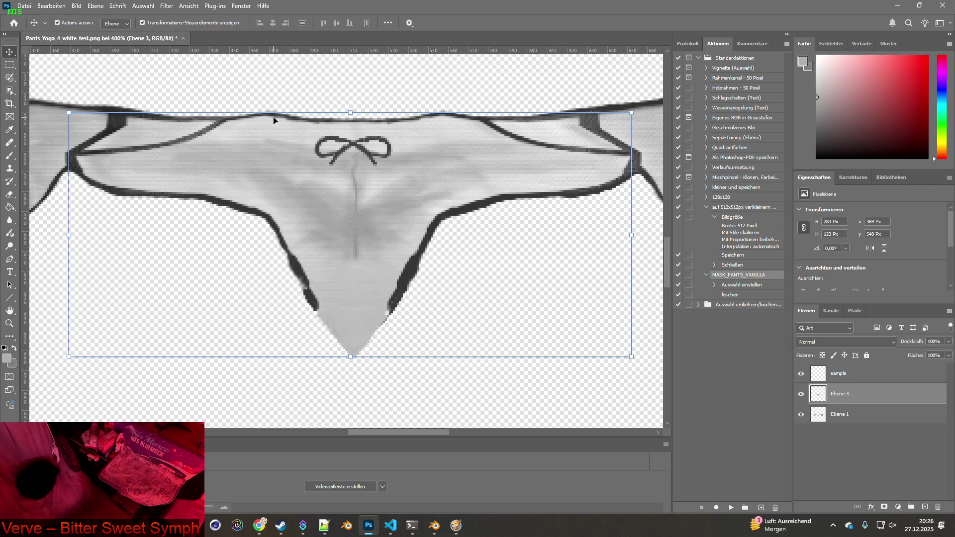
{"action": "left_click", "coordinate": [77, 6]}
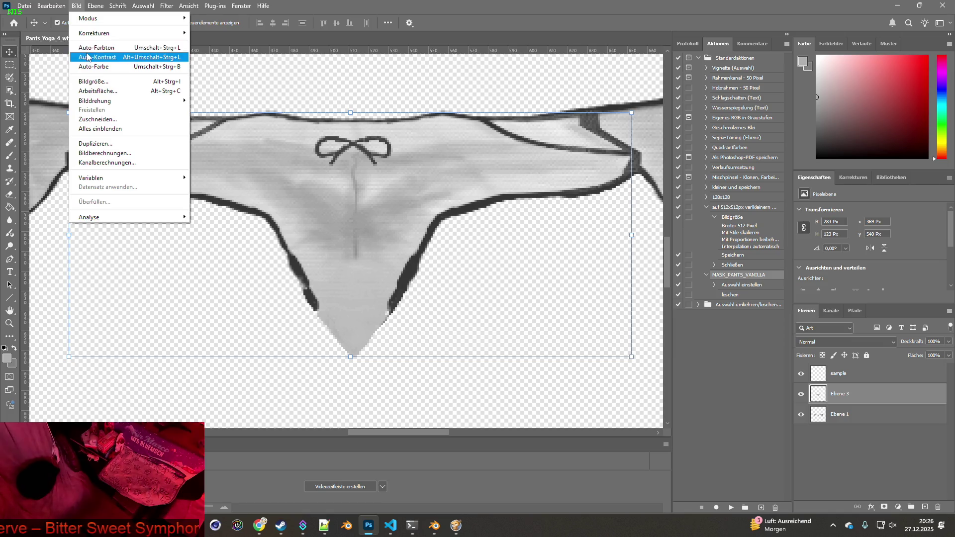
Try Match Color sourced from the sample layer with adjusted fade and intensity, then cancel
{"action": "mouse_move", "coordinate": [93, 33]}
{"action": "left_click", "coordinate": [227, 234]}
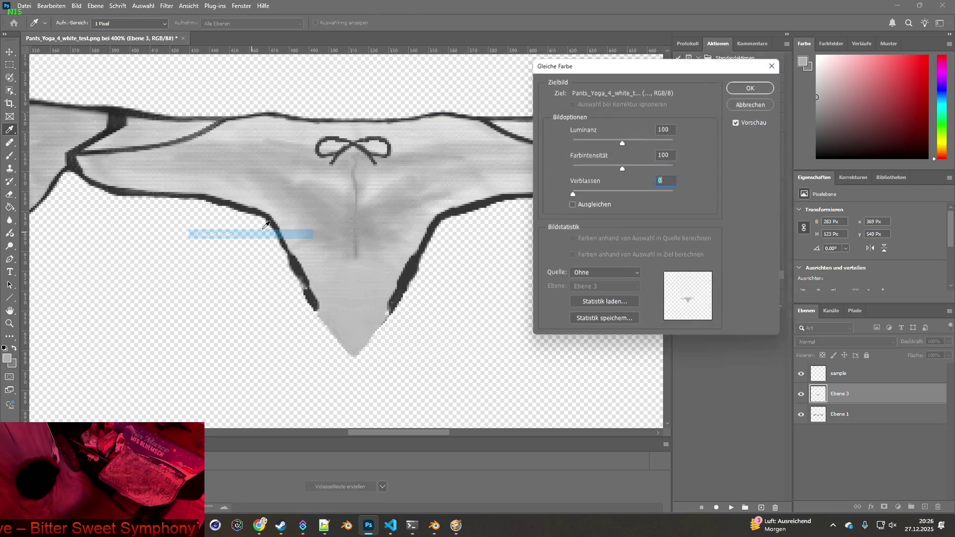
{"action": "left_click", "coordinate": [628, 273]}
{"action": "left_click", "coordinate": [628, 271]}
{"action": "left_click", "coordinate": [629, 272]}
{"action": "left_click", "coordinate": [629, 291]}
{"action": "left_click", "coordinate": [627, 287]}
{"action": "left_click", "coordinate": [596, 318]}
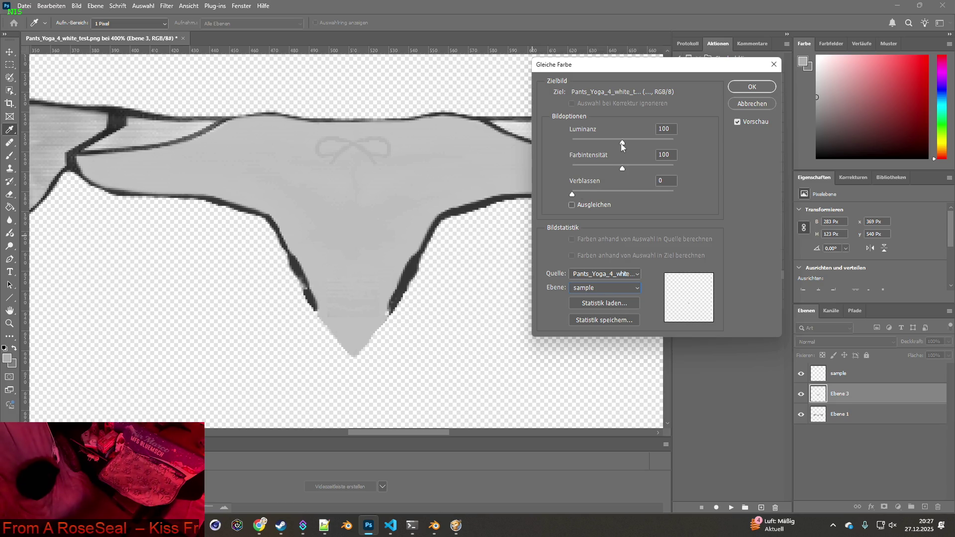
{"action": "mouse_move", "coordinate": [574, 195]}
{"action": "left_mouse_down"}
{"action": "mouse_move", "coordinate": [589, 200]}
{"action": "mouse_move", "coordinate": [567, 197]}
{"action": "left_mouse_up"}
{"action": "mouse_move", "coordinate": [620, 170]}
{"action": "left_mouse_down"}
{"action": "mouse_move", "coordinate": [606, 171]}
{"action": "mouse_move", "coordinate": [601, 142]}
{"action": "mouse_move", "coordinate": [631, 144]}
{"action": "mouse_move", "coordinate": [622, 146]}
{"action": "left_mouse_up"}
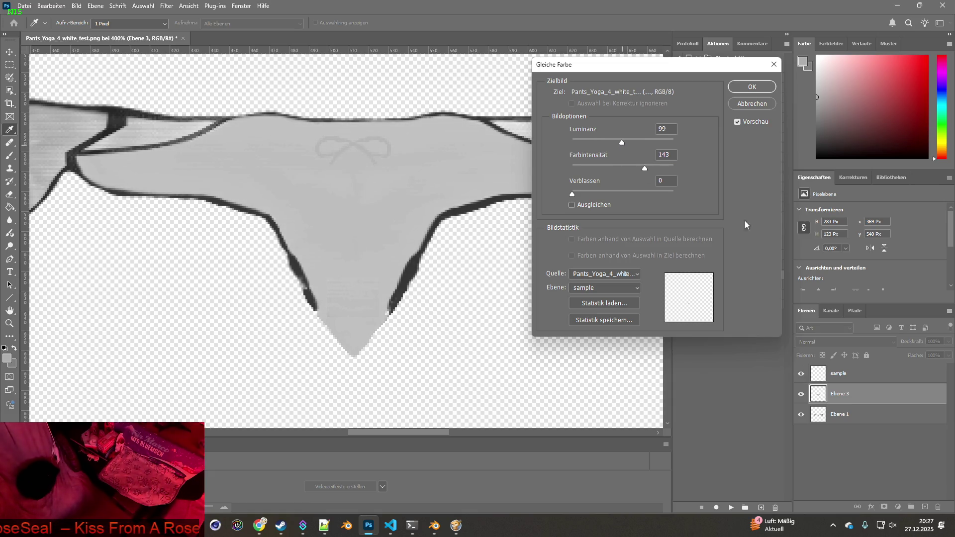
{"action": "left_click", "coordinate": [753, 104]}
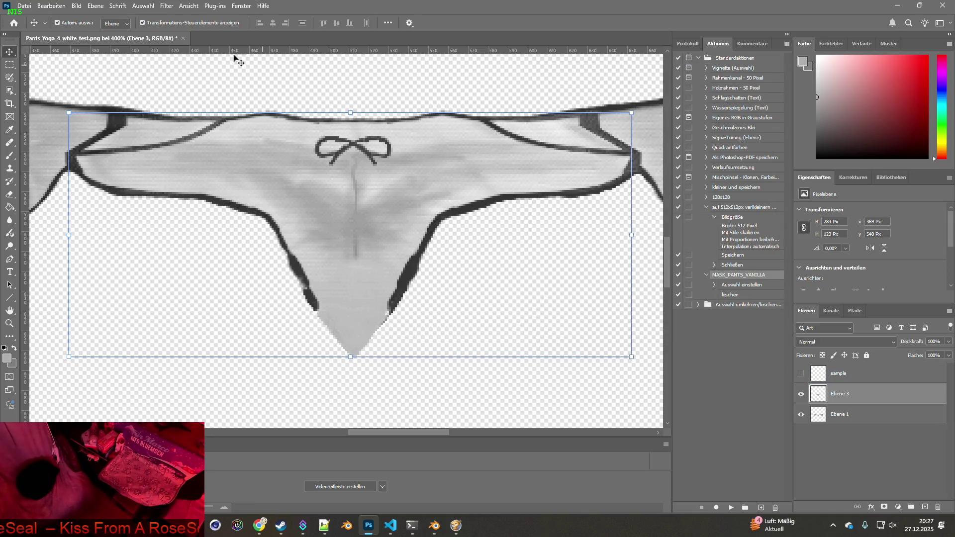
Apply Match Color from the sample layer with Neutralize, luminance 181, intensity 59, fade 26
{"action": "left_click", "coordinate": [75, 6]}
{"action": "mouse_move", "coordinate": [177, 34]}
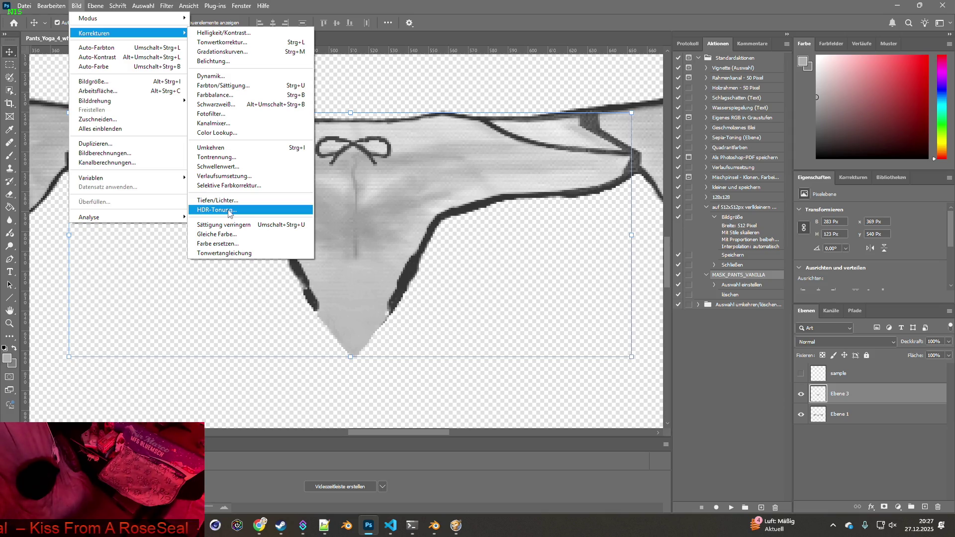
{"action": "left_click", "coordinate": [218, 234]}
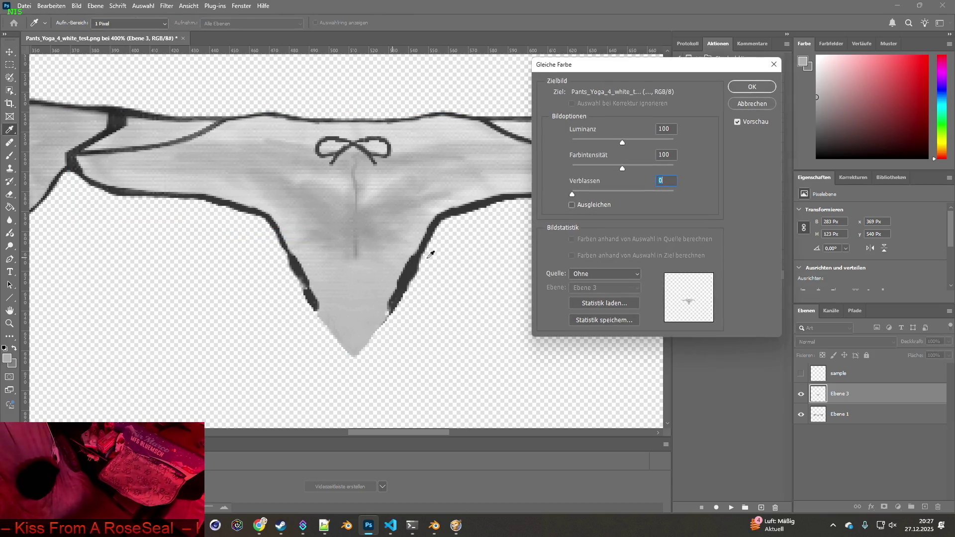
{"action": "left_click", "coordinate": [605, 274]}
{"action": "left_click", "coordinate": [605, 292]}
{"action": "left_click", "coordinate": [604, 288]}
{"action": "left_click", "coordinate": [596, 313]}
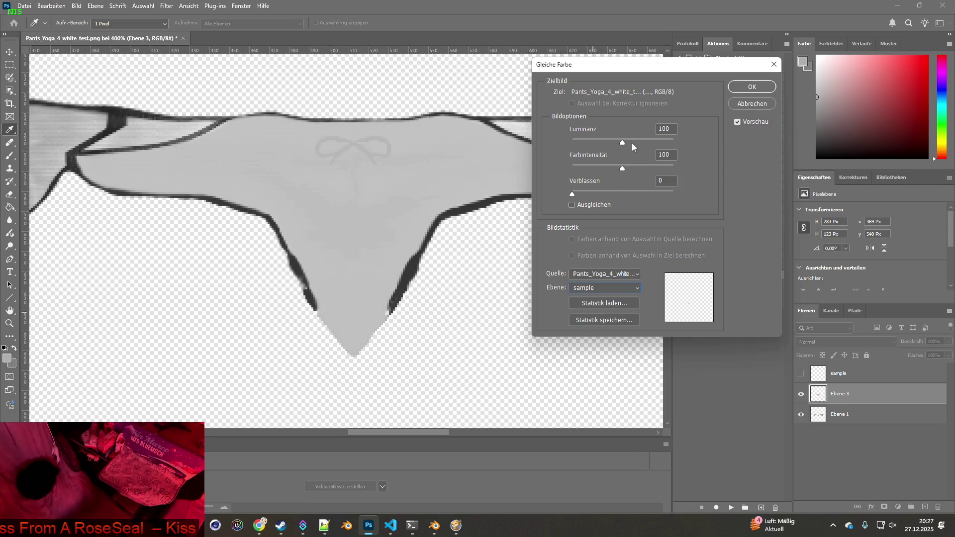
{"action": "left_click", "coordinate": [572, 205]}
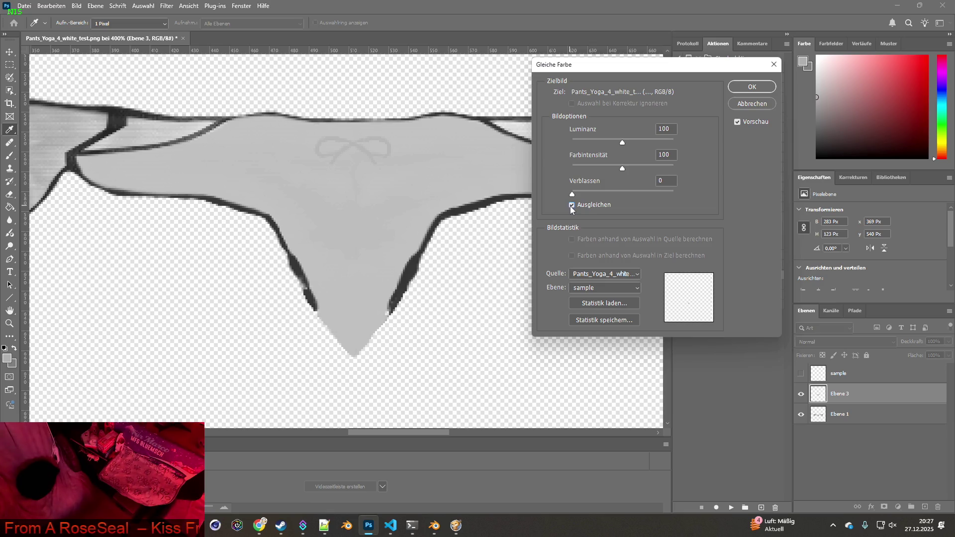
{"action": "left_click", "coordinate": [571, 206]}
{"action": "mouse_move", "coordinate": [573, 193]}
{"action": "left_mouse_down"}
{"action": "mouse_move", "coordinate": [599, 192]}
{"action": "mouse_move", "coordinate": [614, 169]}
{"action": "mouse_move", "coordinate": [634, 169]}
{"action": "mouse_move", "coordinate": [601, 169]}
{"action": "mouse_move", "coordinate": [620, 142]}
{"action": "mouse_move", "coordinate": [648, 145]}
{"action": "left_mouse_up"}
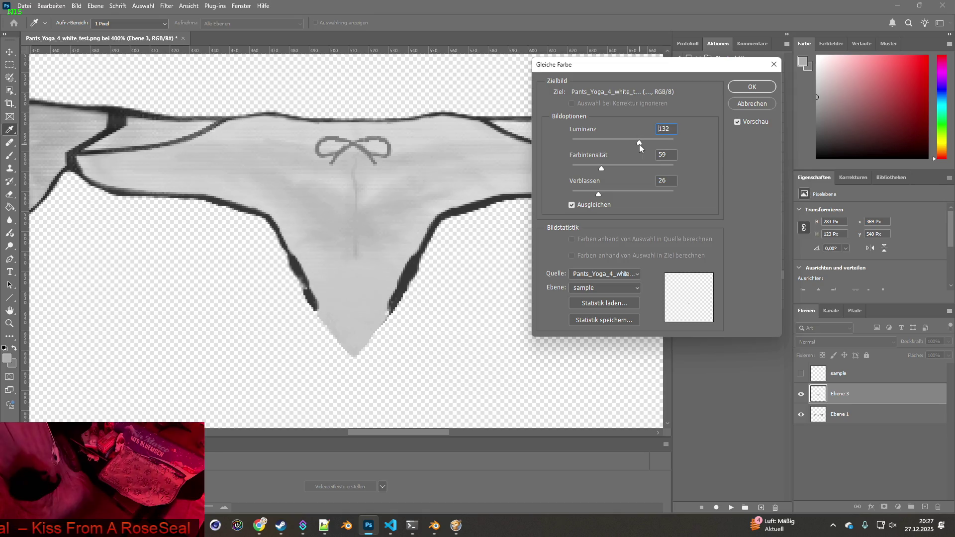
{"action": "mouse_move", "coordinate": [659, 146]}
{"action": "left_mouse_down"}
{"action": "mouse_move", "coordinate": [635, 149]}
{"action": "mouse_move", "coordinate": [664, 145]}
{"action": "left_mouse_up"}
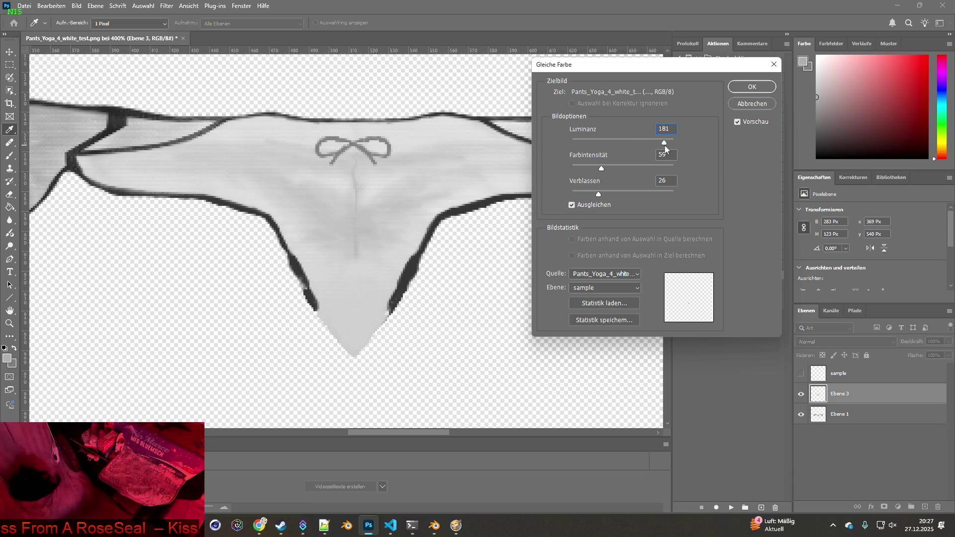
{"action": "left_click", "coordinate": [754, 106]}
Raise the panel's Vibrance to +10 and apply it
{"action": "key", "text": "v"}
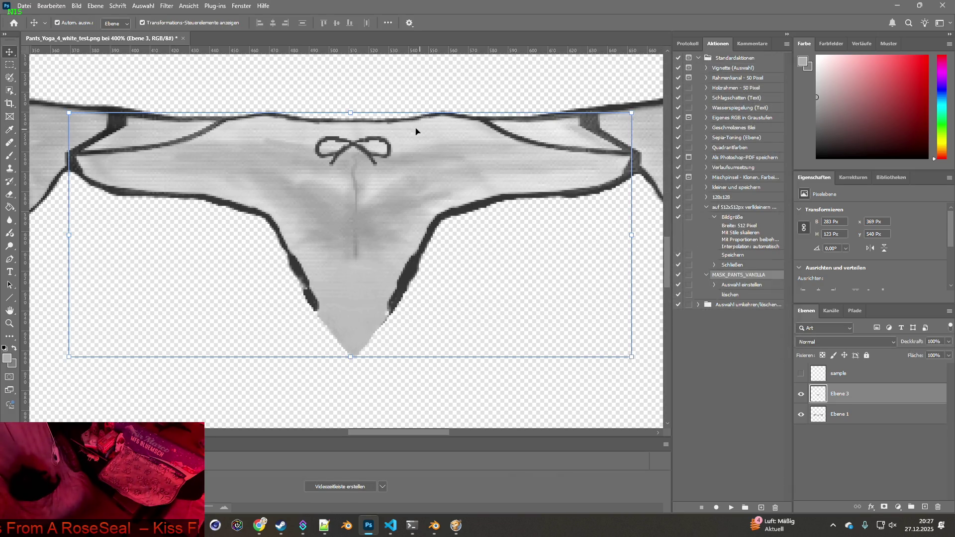
{"action": "left_click", "coordinate": [76, 5]}
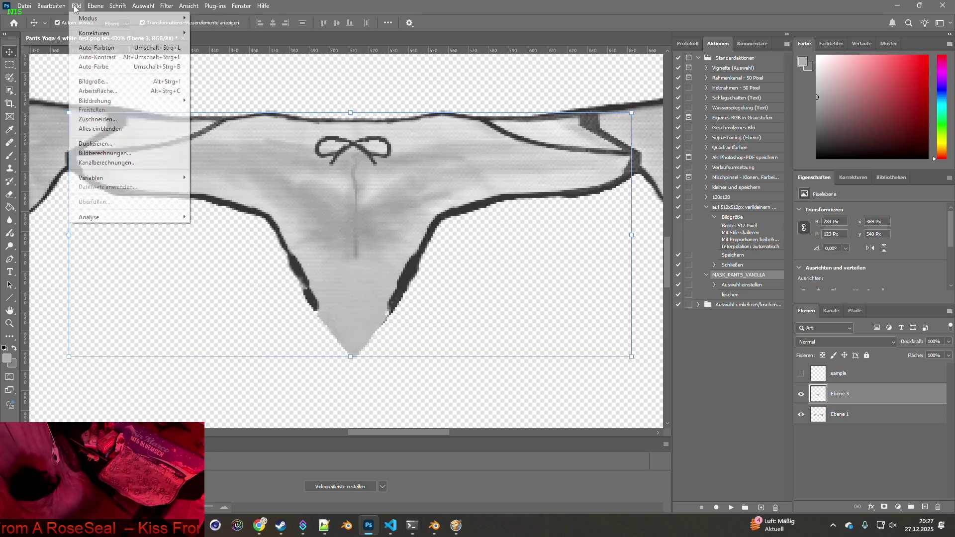
{"action": "mouse_move", "coordinate": [98, 34]}
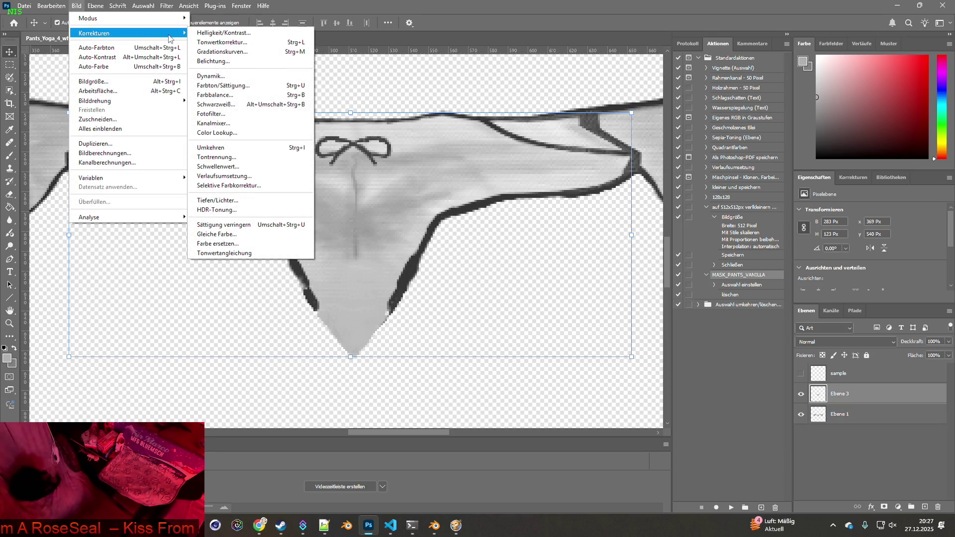
{"action": "left_click", "coordinate": [224, 76]}
{"action": "left_click_drag", "start_coordinate": [440, 173], "coordinate": [475, 201]}
{"action": "left_click", "coordinate": [520, 171]}
{"action": "key", "text": "v"}
In Hue/Saturation, set the panel's Master Lightness to about +27
{"action": "left_click", "coordinate": [76, 6]}
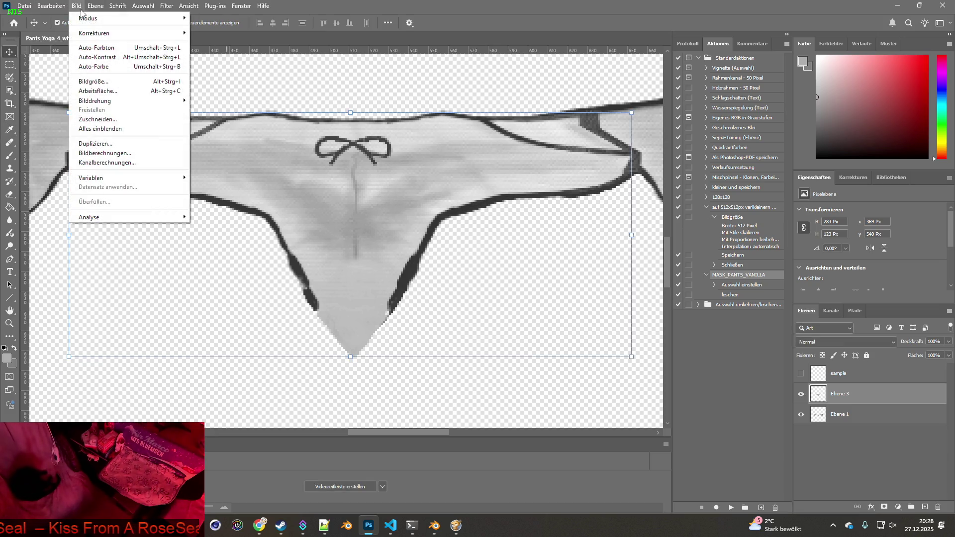
{"action": "mouse_move", "coordinate": [96, 33]}
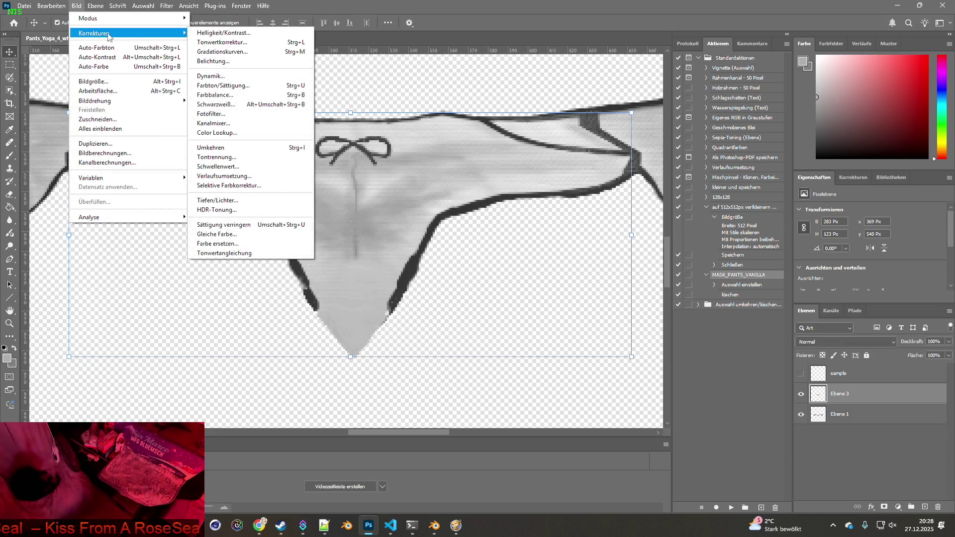
{"action": "left_click", "coordinate": [229, 87]}
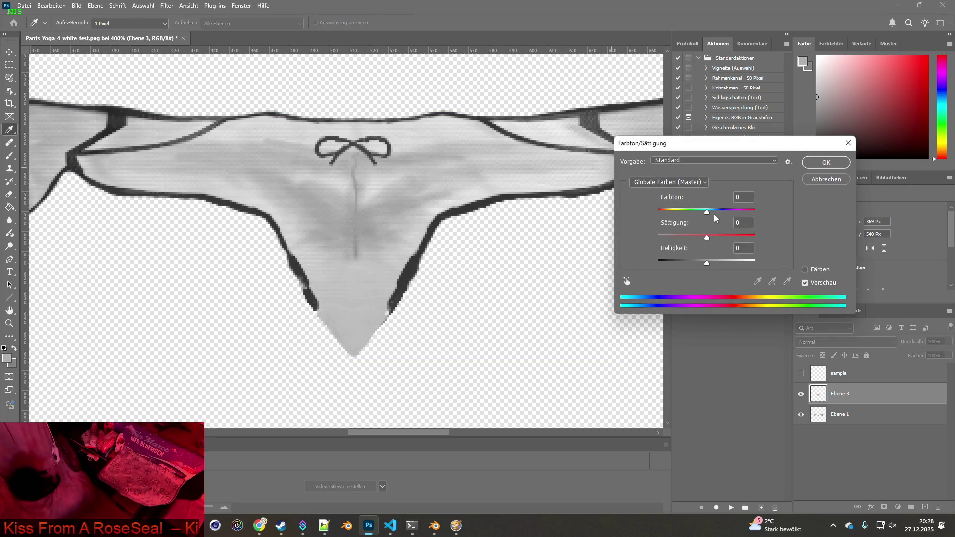
{"action": "left_click_drag", "start_coordinate": [707, 263], "coordinate": [723, 264]}
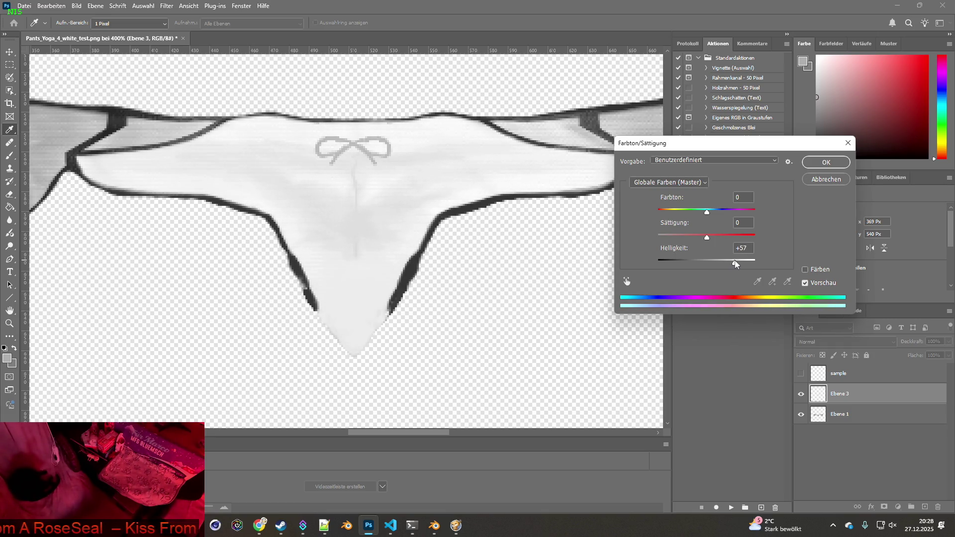
{"action": "left_click_drag", "start_coordinate": [727, 264], "coordinate": [724, 265]}
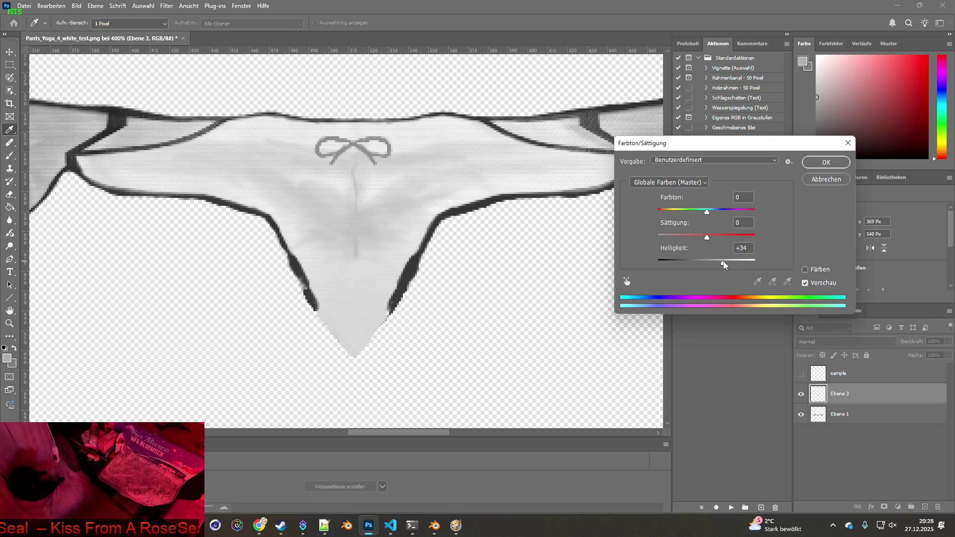
{"action": "left_click", "coordinate": [724, 264]}
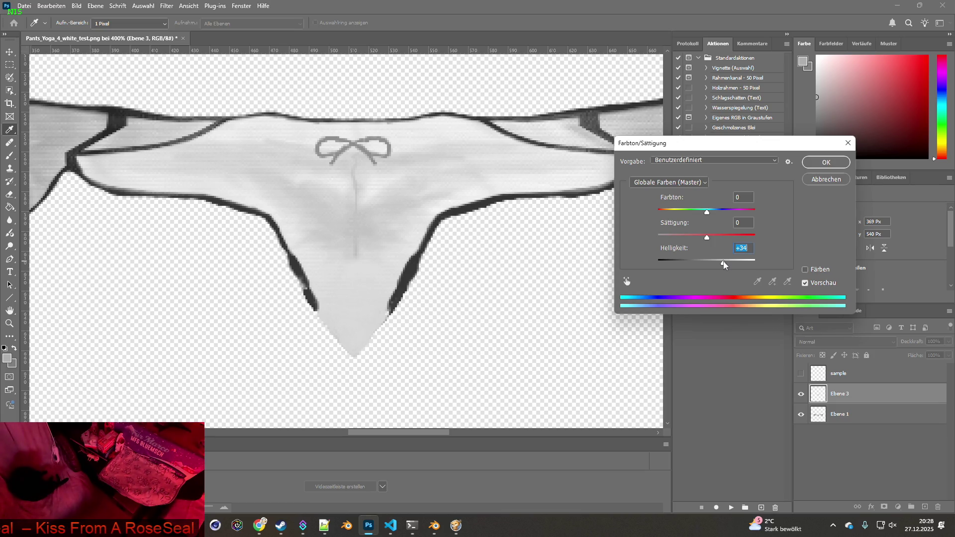
{"action": "mouse_move", "coordinate": [724, 264]}
{"action": "left_mouse_down"}
{"action": "mouse_move", "coordinate": [744, 264]}
{"action": "mouse_move", "coordinate": [693, 238]}
{"action": "mouse_move", "coordinate": [680, 213]}
{"action": "mouse_move", "coordinate": [649, 212]}
{"action": "left_mouse_up"}
Try Colorize then turn it off, and sample greys from the fabric with the eyedropper
{"action": "left_click", "coordinate": [805, 270]}
{"action": "left_click", "coordinate": [805, 270]}
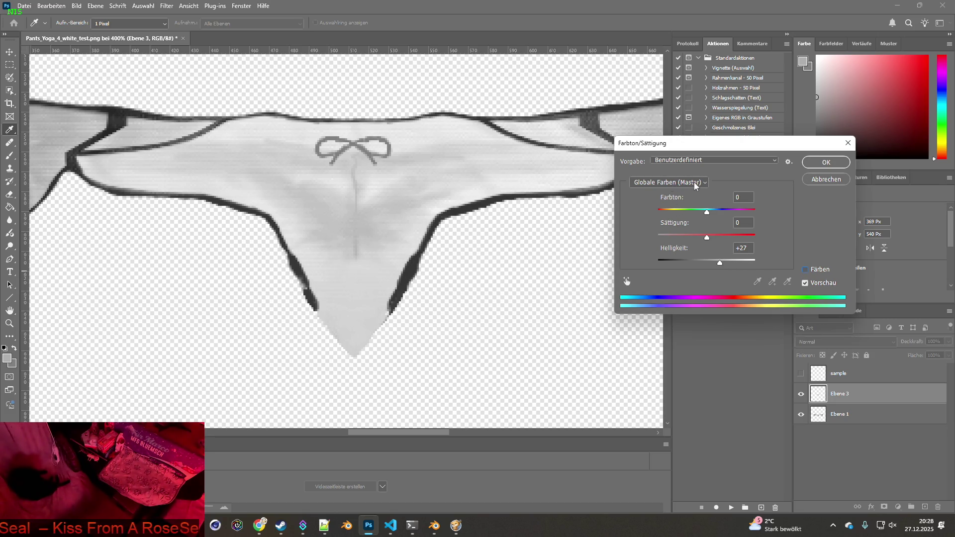
{"action": "left_click", "coordinate": [342, 204]}
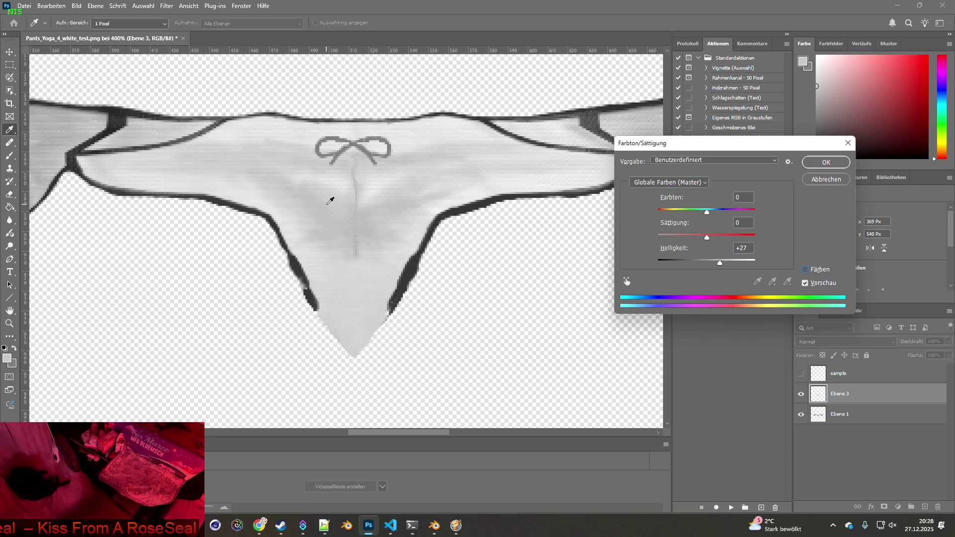
{"action": "left_click", "coordinate": [317, 200]}
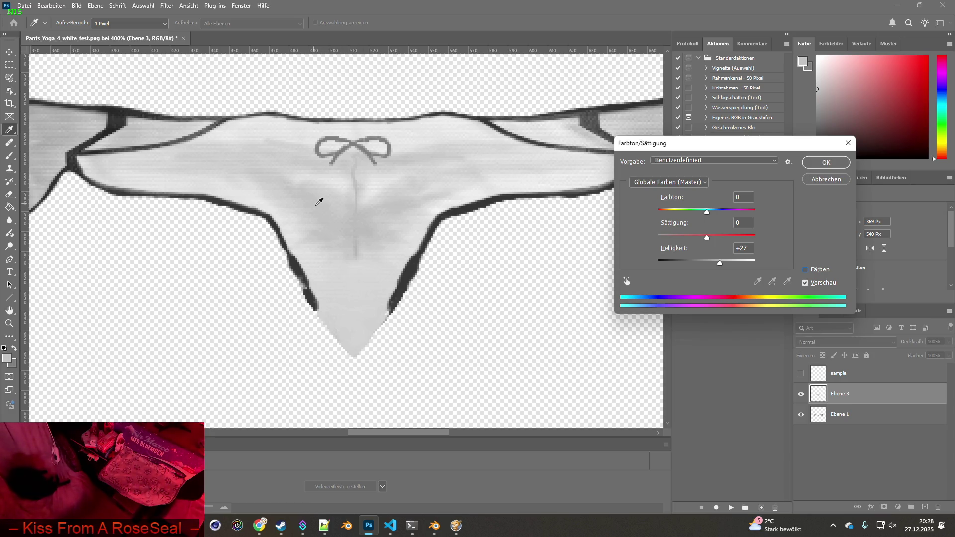
{"action": "left_click", "coordinate": [689, 184]}
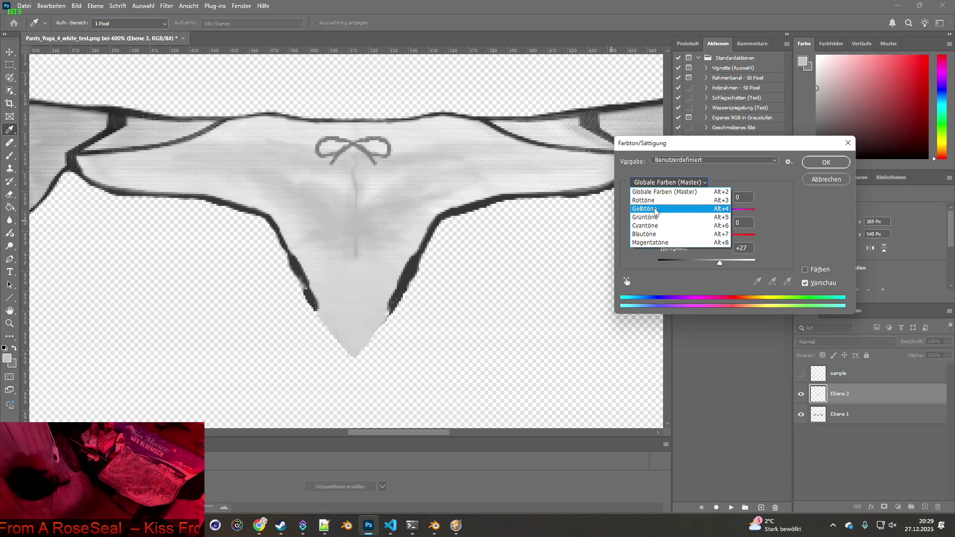
Desaturate the Magentas range to -61 and brighten the Blues and Cyans ranges to about +100
{"action": "left_click", "coordinate": [656, 243]}
{"action": "mouse_move", "coordinate": [707, 240]}
{"action": "left_mouse_down"}
{"action": "mouse_move", "coordinate": [654, 239]}
{"action": "mouse_move", "coordinate": [677, 239]}
{"action": "mouse_move", "coordinate": [711, 262]}
{"action": "mouse_move", "coordinate": [758, 264]}
{"action": "left_mouse_up"}
{"action": "left_click", "coordinate": [701, 183]}
{"action": "left_click", "coordinate": [698, 236]}
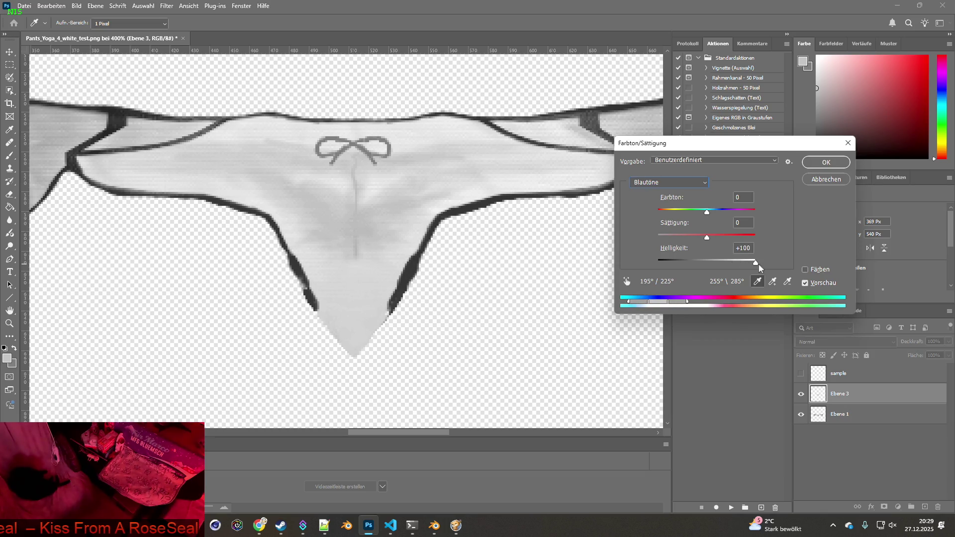
{"action": "left_click", "coordinate": [698, 237]}
{"action": "left_click", "coordinate": [706, 183]}
{"action": "left_click", "coordinate": [686, 228]}
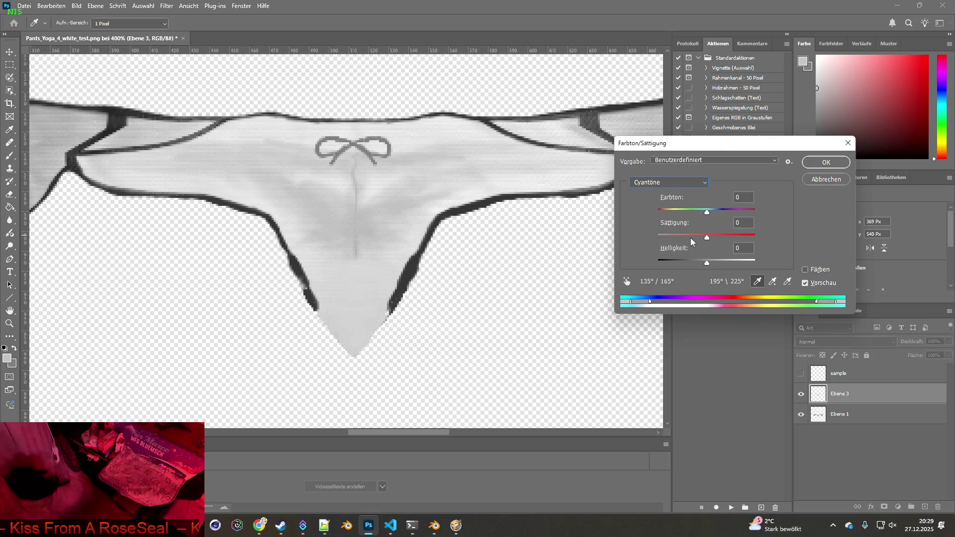
{"action": "left_click_drag", "start_coordinate": [708, 266], "coordinate": [756, 262]}
Lighten the Yellows, Reds and Greens ranges to +100, then return to Magentas and switch windows
{"action": "left_click", "coordinate": [669, 182]}
{"action": "left_click", "coordinate": [662, 218]}
{"action": "left_click", "coordinate": [669, 183]}
{"action": "left_click", "coordinate": [687, 209]}
{"action": "left_click", "coordinate": [669, 183]}
{"action": "left_click", "coordinate": [661, 200]}
{"action": "left_click", "coordinate": [699, 185]}
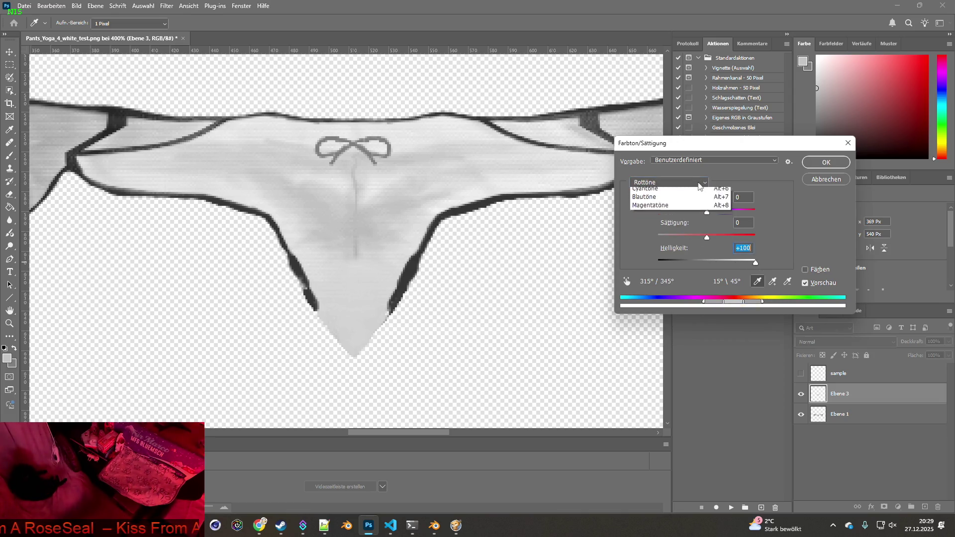
{"action": "left_click", "coordinate": [655, 209]}
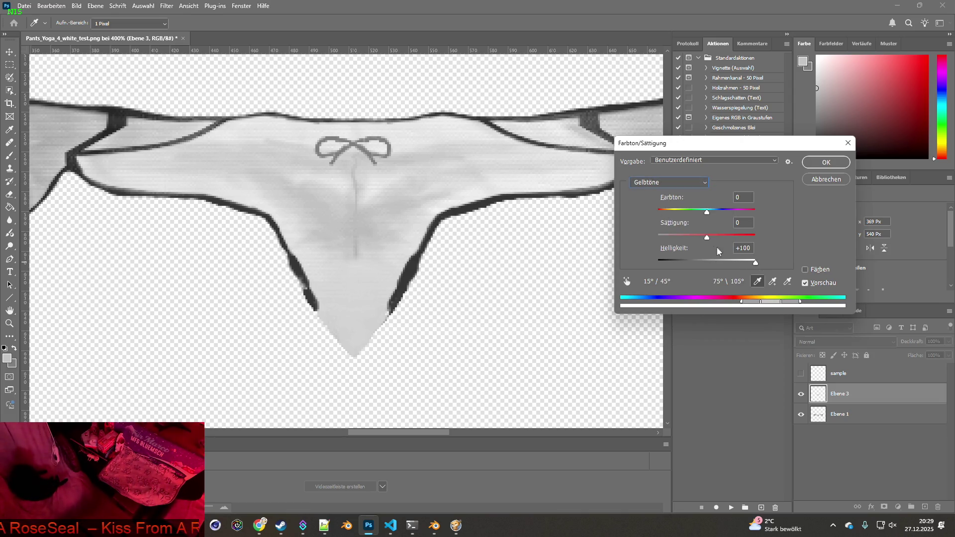
{"action": "left_click", "coordinate": [694, 183]}
{"action": "left_click", "coordinate": [671, 215]}
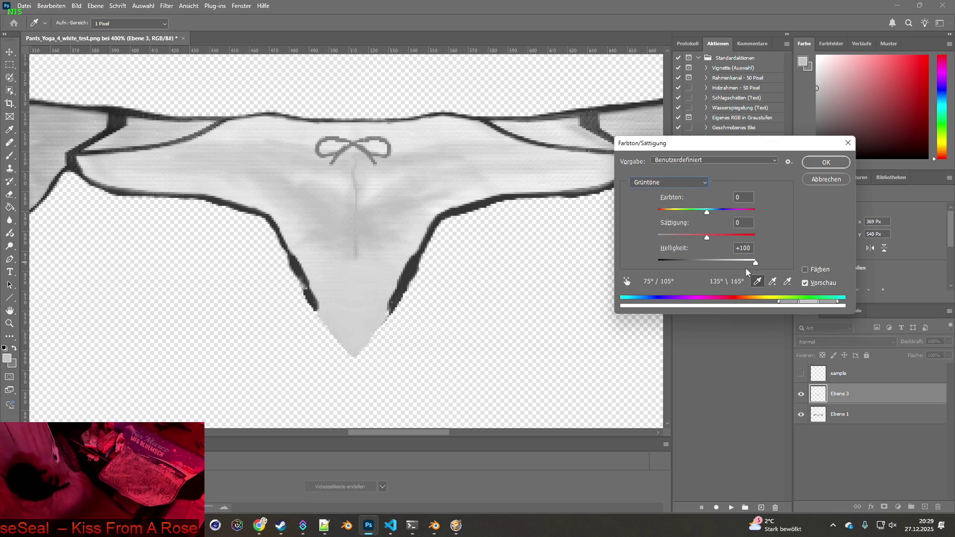
{"action": "mouse_move", "coordinate": [796, 304]}
{"action": "left_mouse_down"}
{"action": "mouse_move", "coordinate": [642, 300]}
{"action": "mouse_move", "coordinate": [799, 303]}
{"action": "left_mouse_up"}
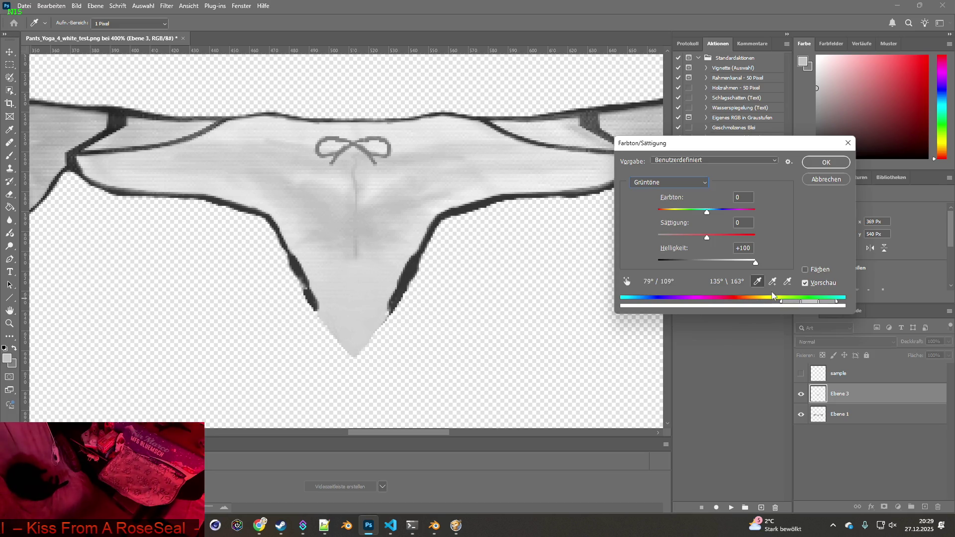
{"action": "left_click", "coordinate": [349, 222]}
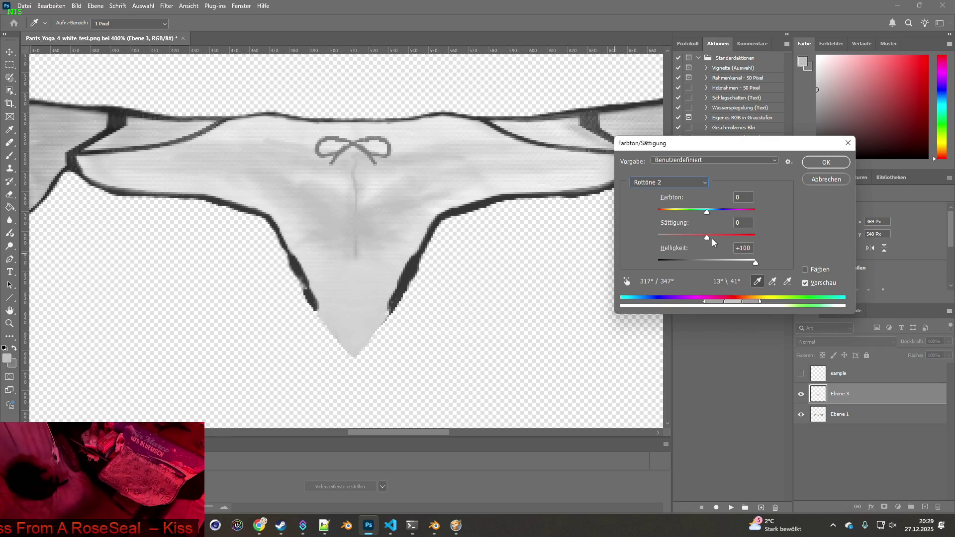
{"action": "left_click", "coordinate": [683, 186]}
{"action": "left_click", "coordinate": [652, 241]}
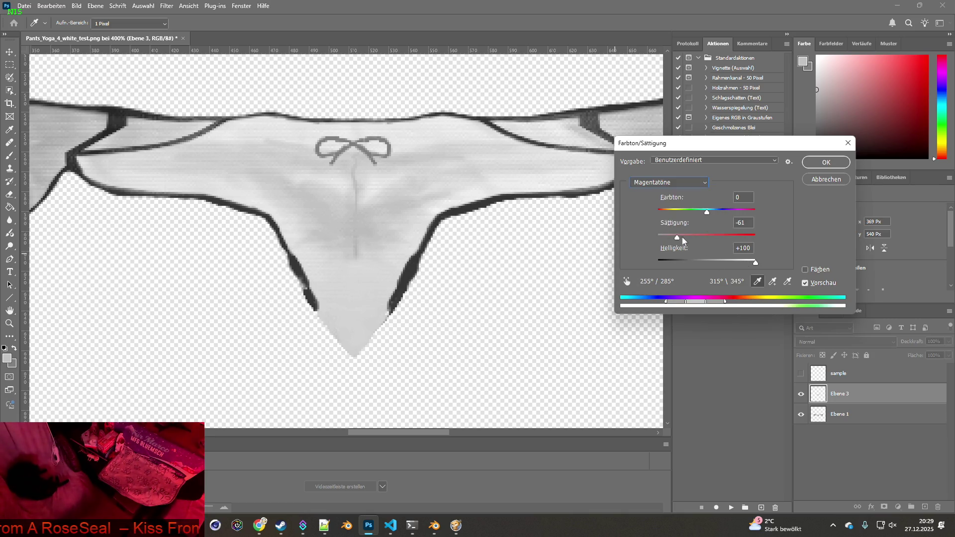
{"action": "key", "text": "alt+Tab"}
{"action": "key", "text": "Tab"}
{"action": "key", "text": "Tab"}
{"action": "key", "text": "Tab"}
{"action": "key", "text": "Tab"}
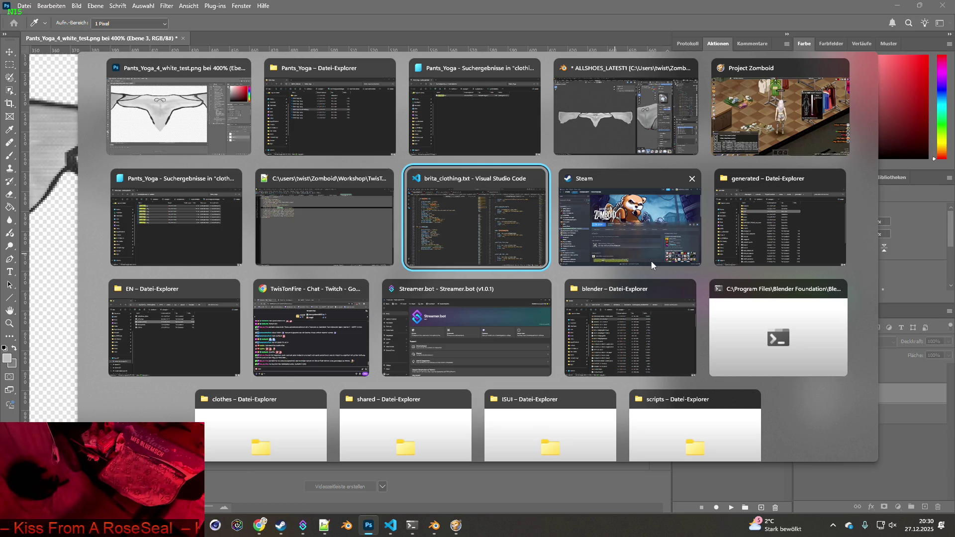
Switch to Chrome and open the ChatGPT conversation, ready to write a new question
{"action": "key", "text": "alt+Tab"}
{"action": "key", "text": "alt+Tab"}
{"action": "key", "text": "alt+Tab"}
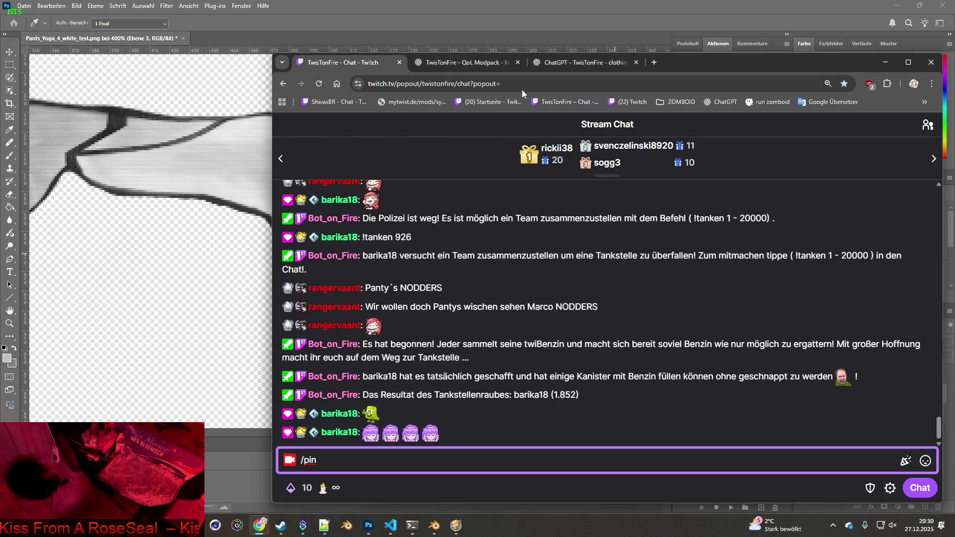
{"action": "left_click", "coordinate": [565, 63]}
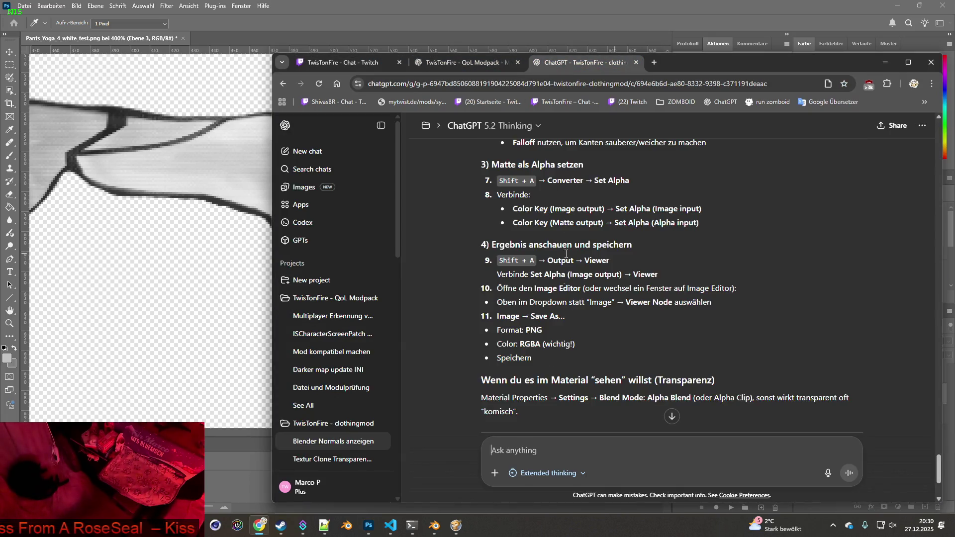
{"action": "left_click", "coordinate": [564, 446]}
Ask, in German, for the simplest way to remove blackish stains without harming the textile structure
{"action": "type", "text": "photoshop -"}
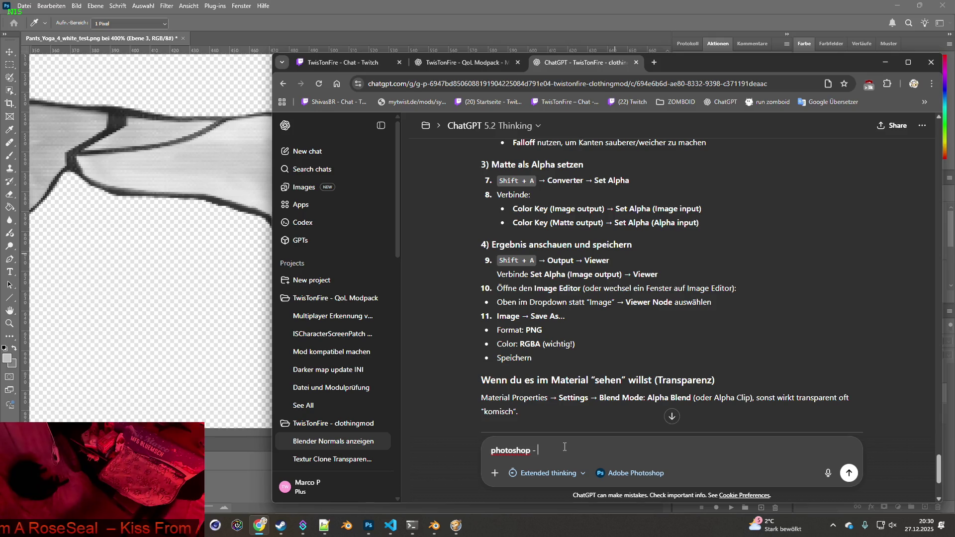
{"action": "type", "text": " ich habe "}
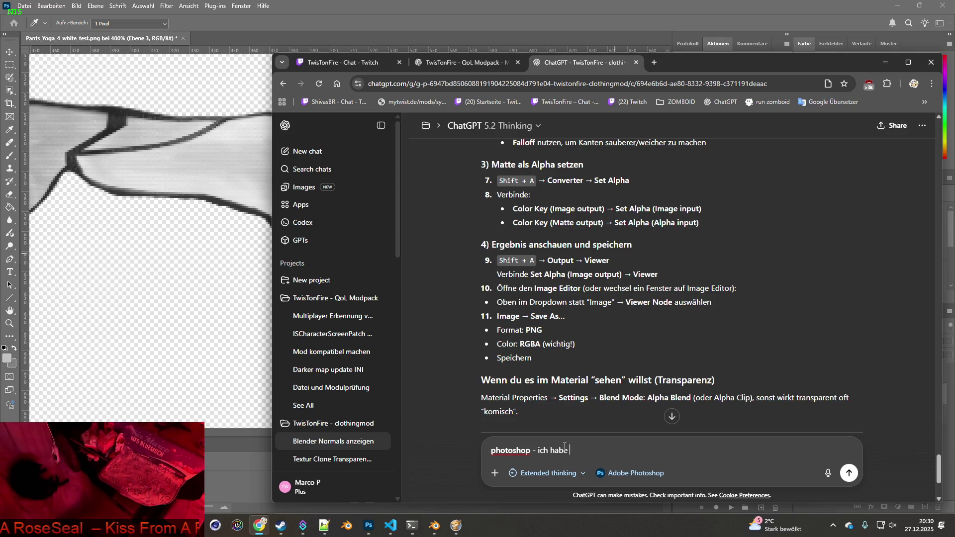
{"action": "type", "text": "eine weiße "}
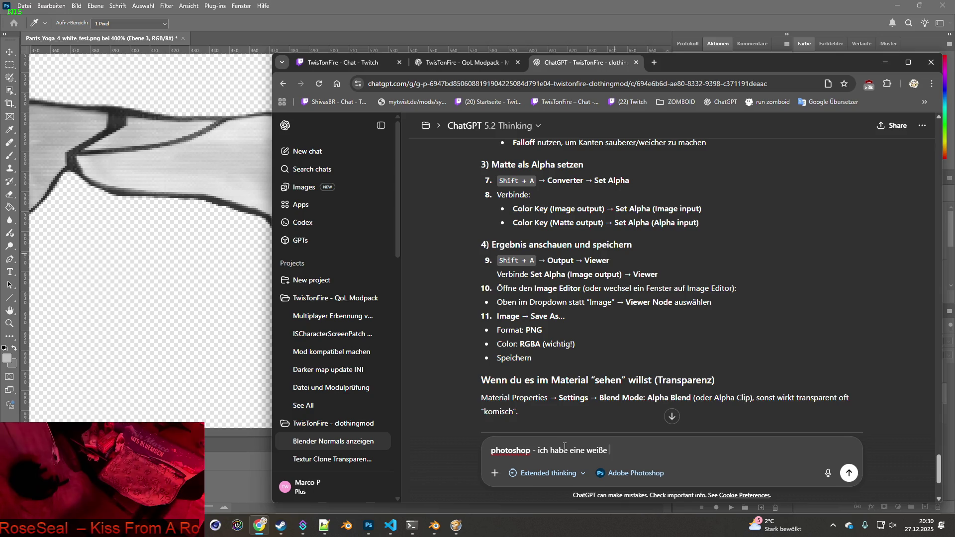
{"action": "type", "text": "textur mit "}
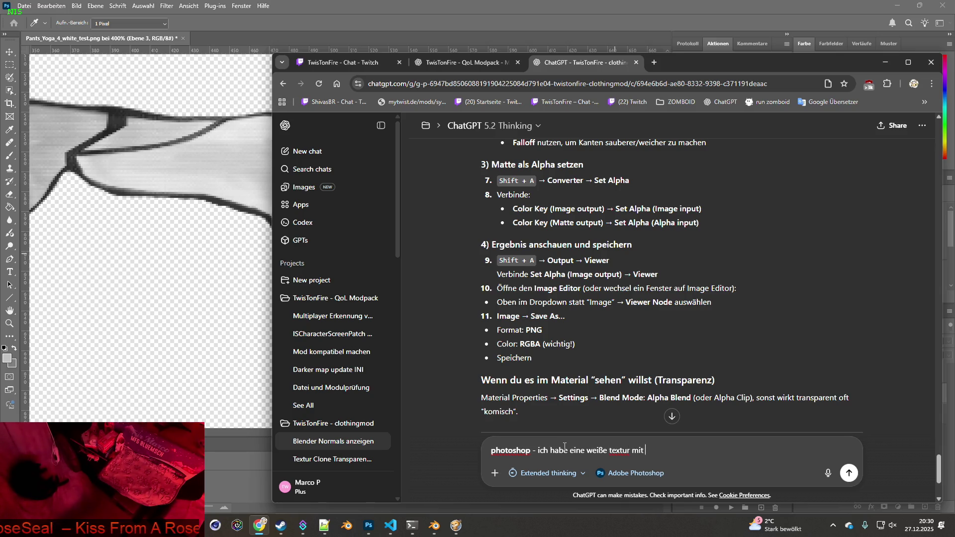
{"action": "type", "text": "\"flecken"}
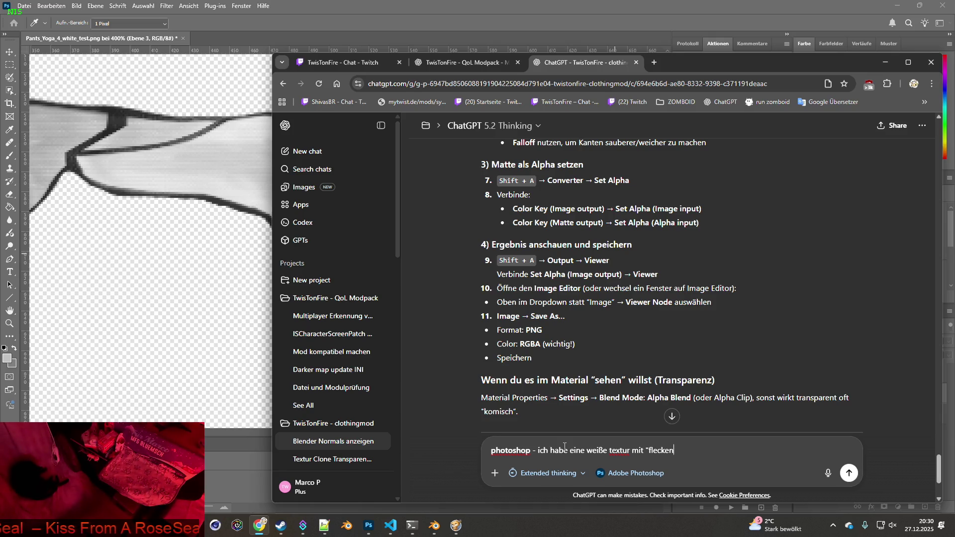
{"action": "type", "text": "\" - wie kann ich diese schwärzlichen "}
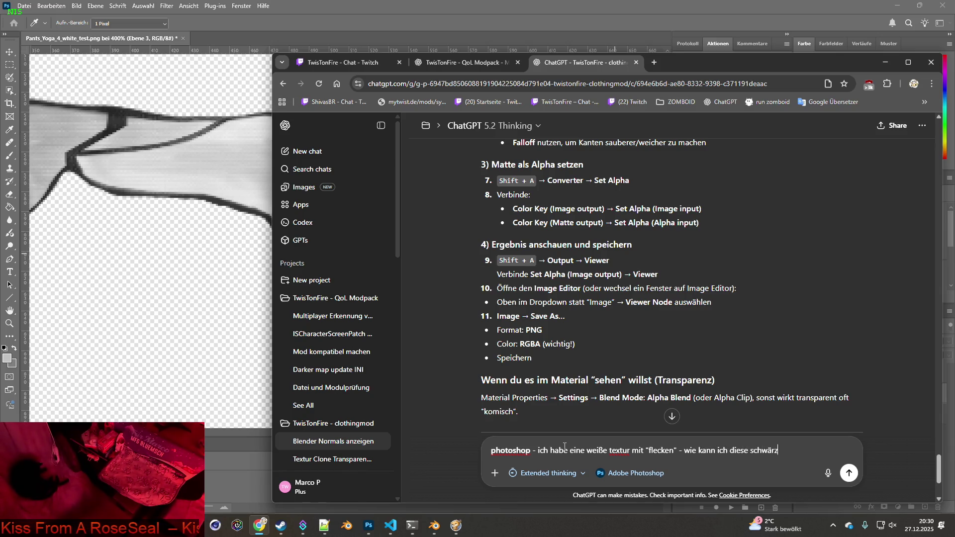
{"action": "type", "text": "flek"}
{"action": "key", "text": "BackSpace"}
{"action": "type", "text": "cken am besten e"}
{"action": "type", "text": "ntfernen"}
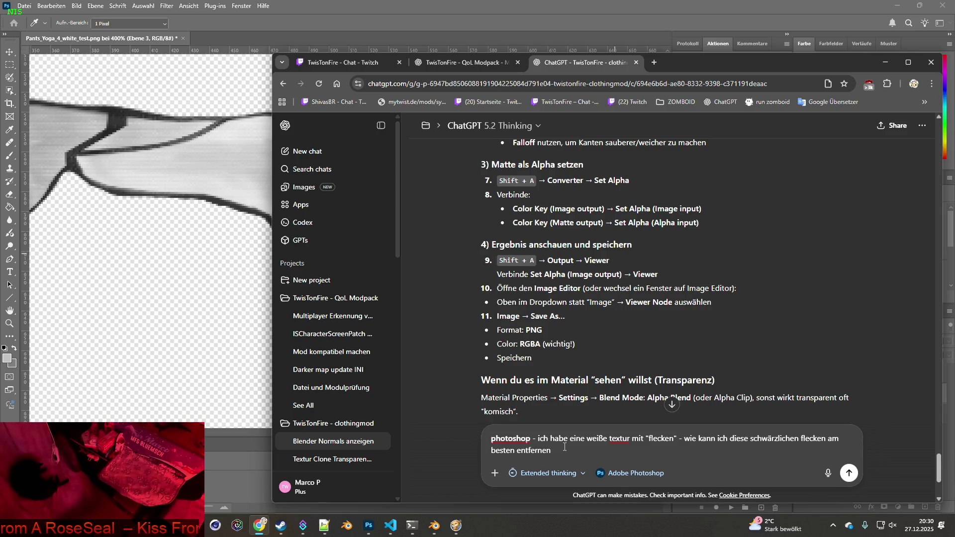
{"action": "type", "text": " ohne die "}
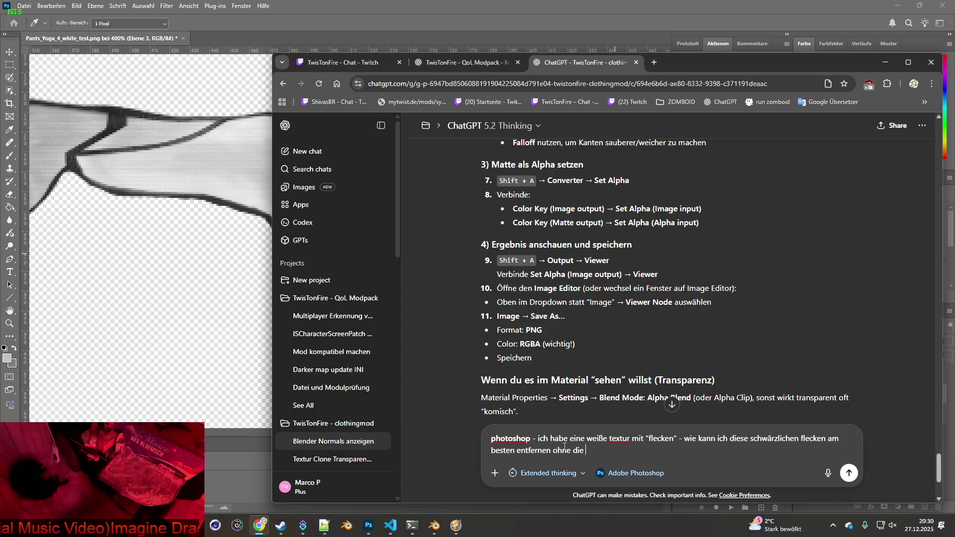
{"action": "type", "text": "stuc"}
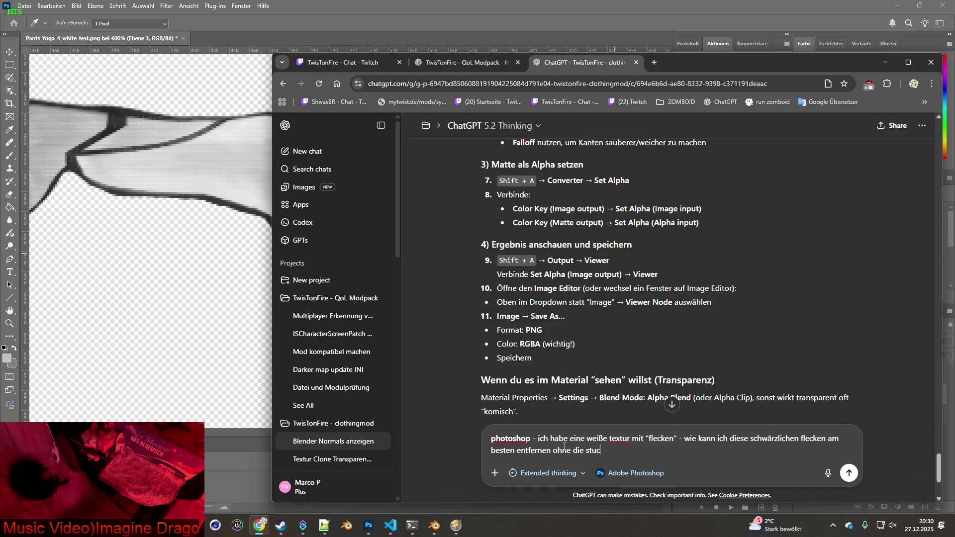
{"action": "type", "text": "kktu"}
{"action": "type", "text": "der"}
{"action": "key", "text": "BackSpace"}
{"action": "key", "text": "BackSpace"}
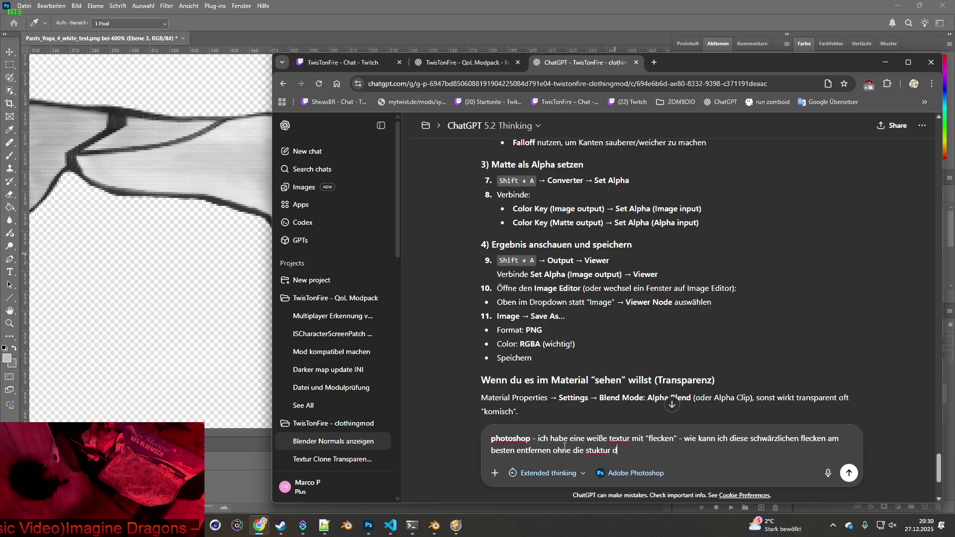
{"action": "type", "text": "s textils am besten zu z"}
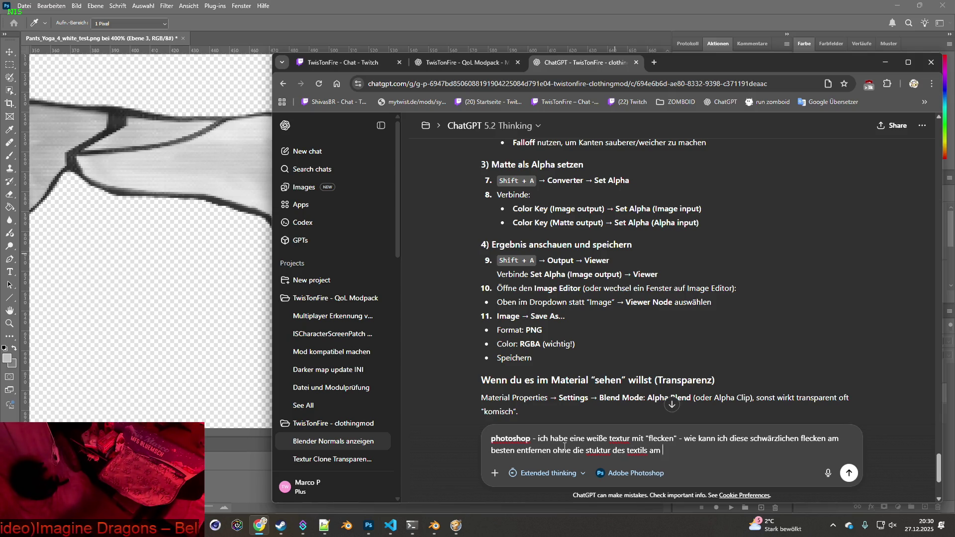
{"action": "type", "text": "erstören, bitte gib mir die einfachste lös"}
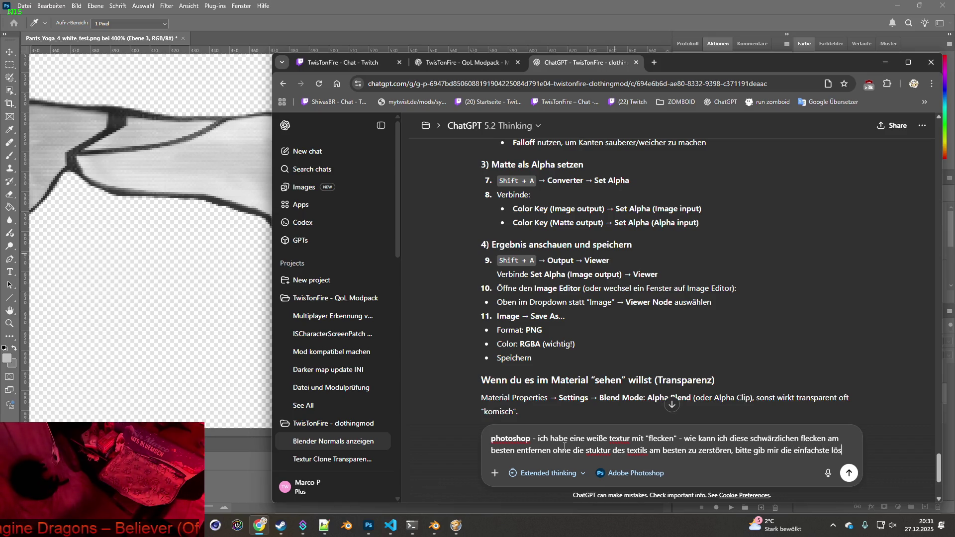
{"action": "type", "text": "ung"}
{"action": "key", "text": "Return"}
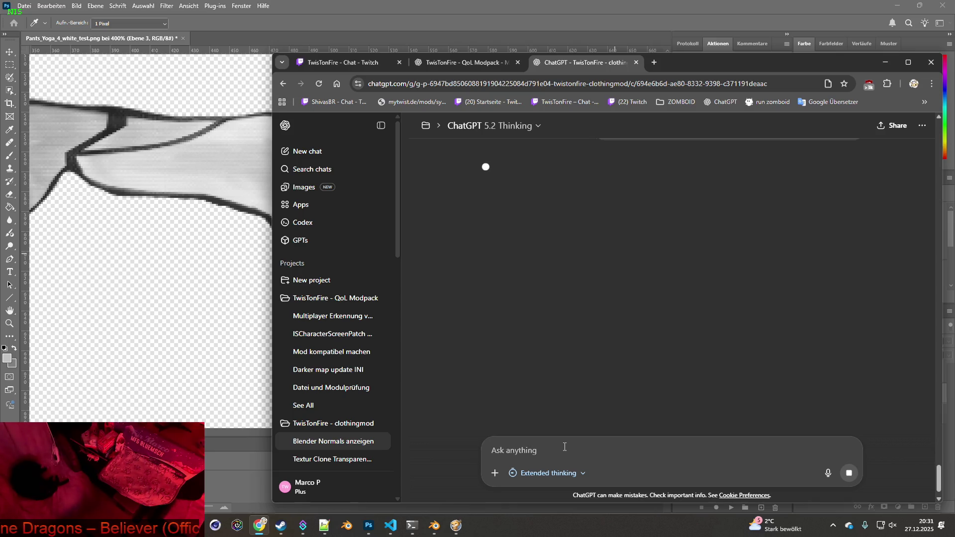
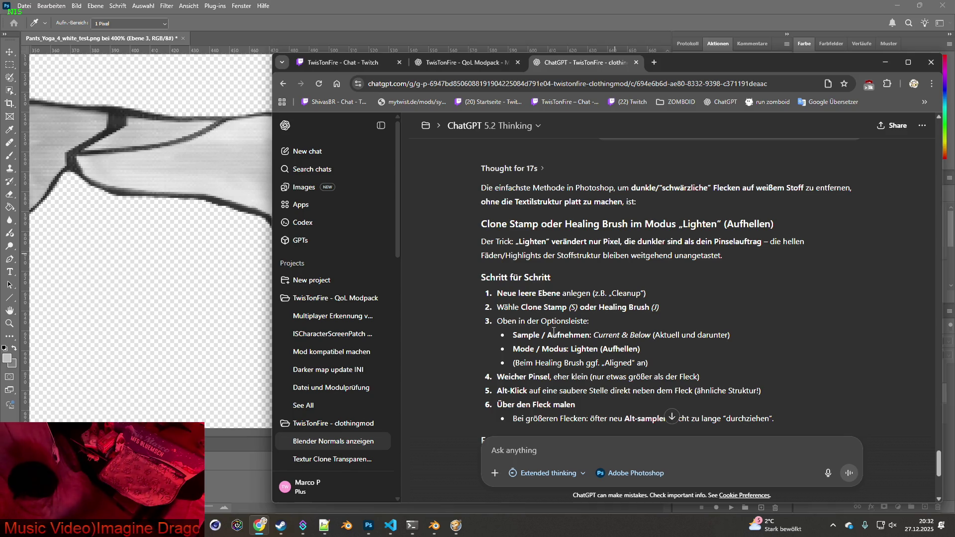
Read ChatGPT's Clone Stamp/Healing Brush Lighten-mode steps, then return to Photoshop
{"action": "scroll", "coordinate": [554, 331], "scroll_direction": "down", "scroll_amount": 1}
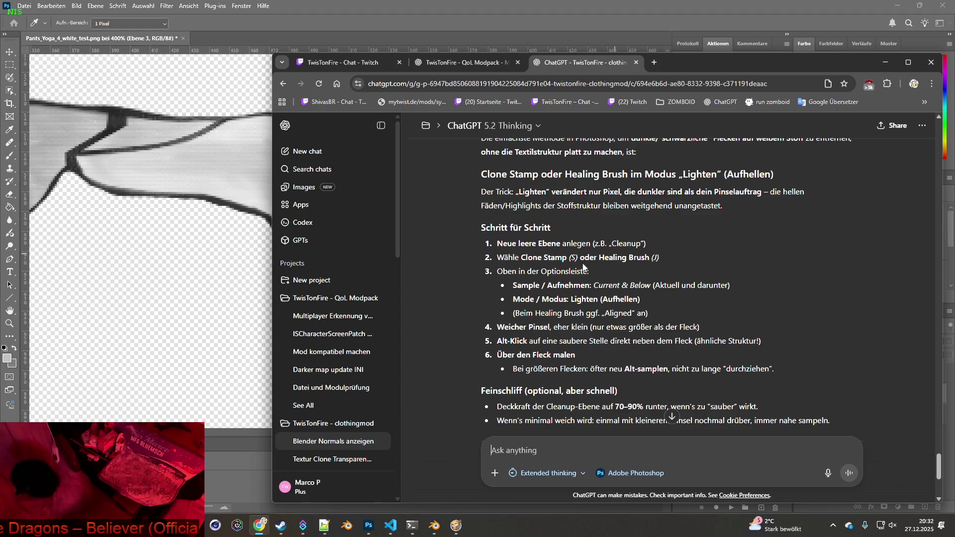
{"action": "key", "text": "alt+Tab"}
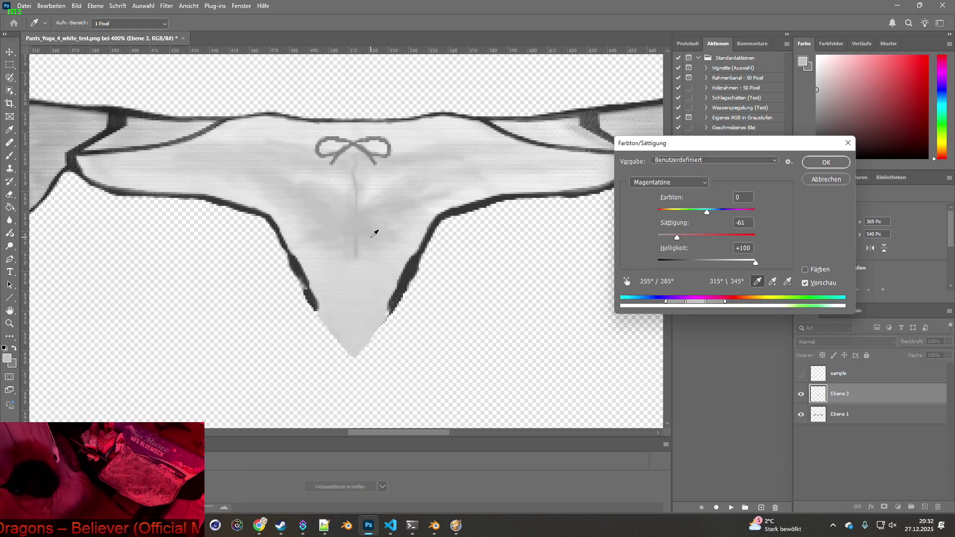
Cancel the Farbton/Sättigung dialog unapplied, pick the Healing Brush (J), and recheck ChatGPT
{"action": "left_click", "coordinate": [849, 143]}
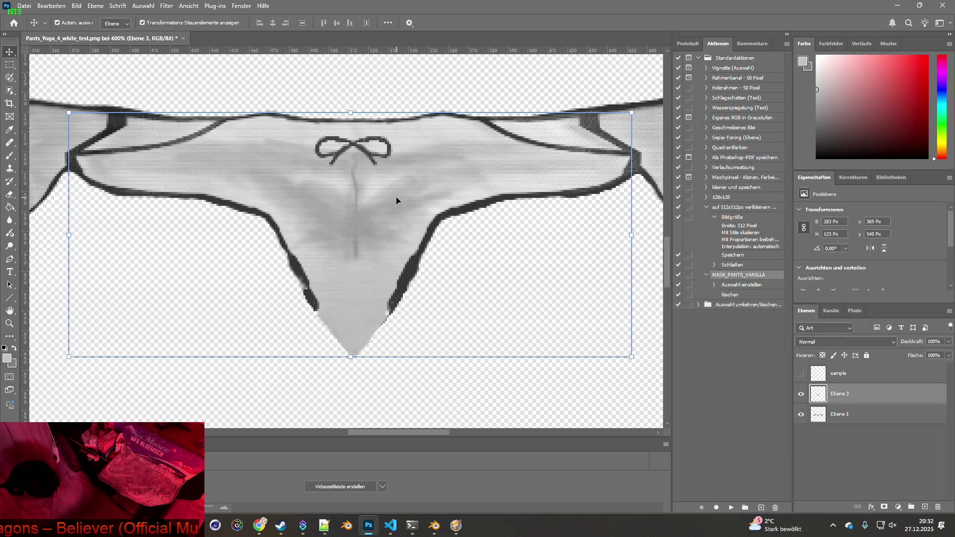
{"action": "key", "text": "j"}
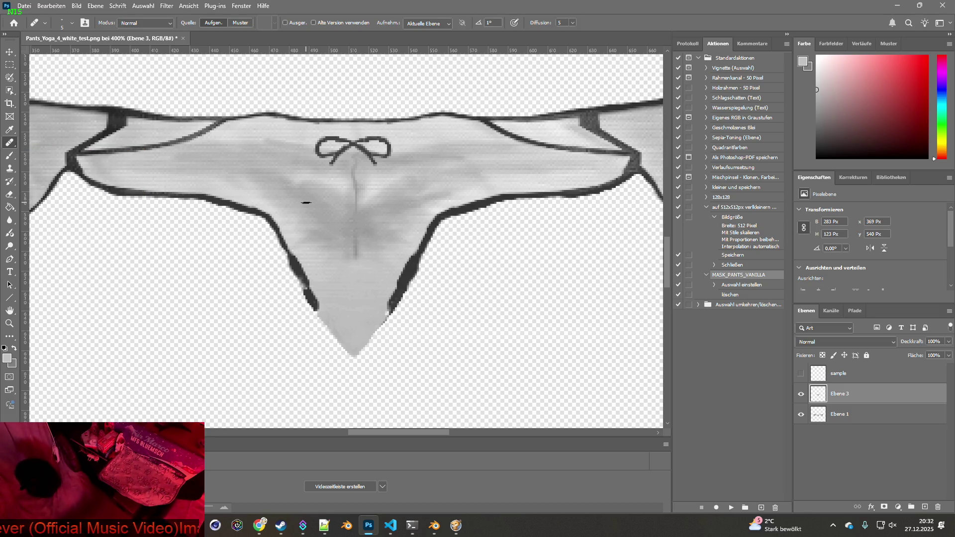
{"action": "key", "text": "alt+Tab"}
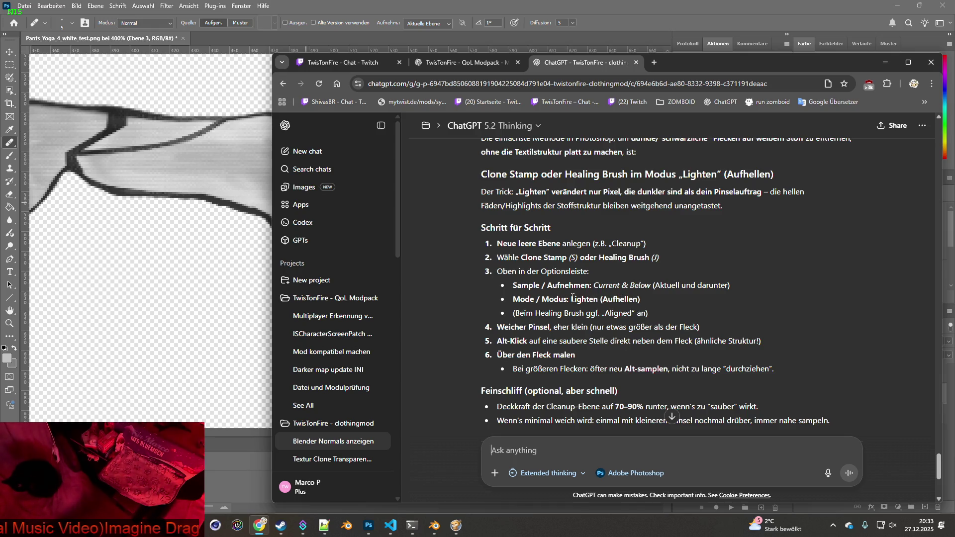
{"action": "key", "text": "alt+Tab"}
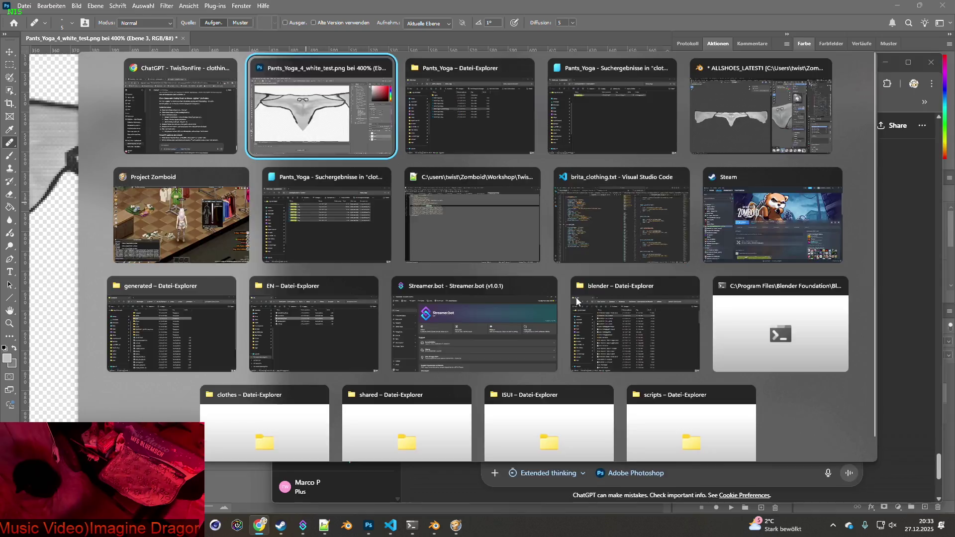
Set the healing brush mode to Aufhellen and zoom in on the bow and left waistband
{"action": "left_click", "coordinate": [153, 23]}
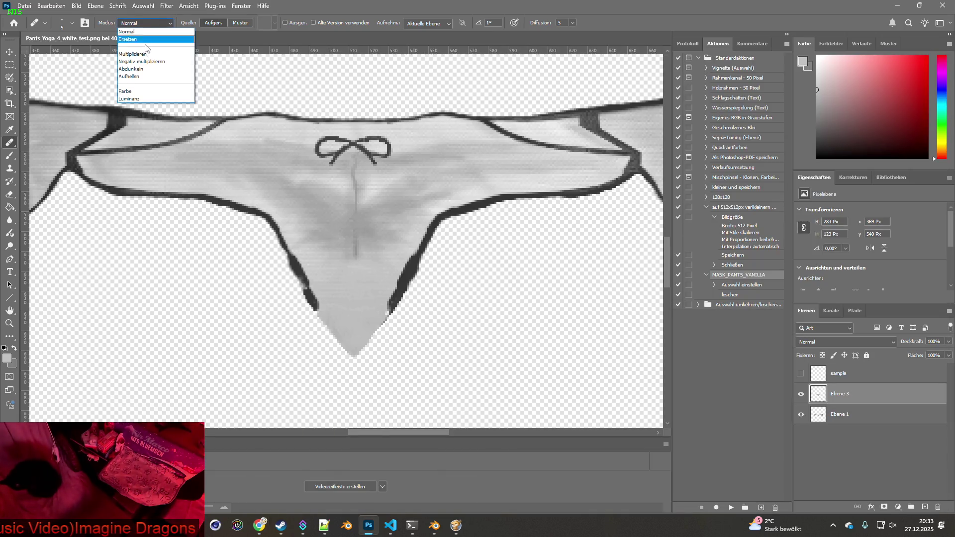
{"action": "left_click", "coordinate": [139, 77]}
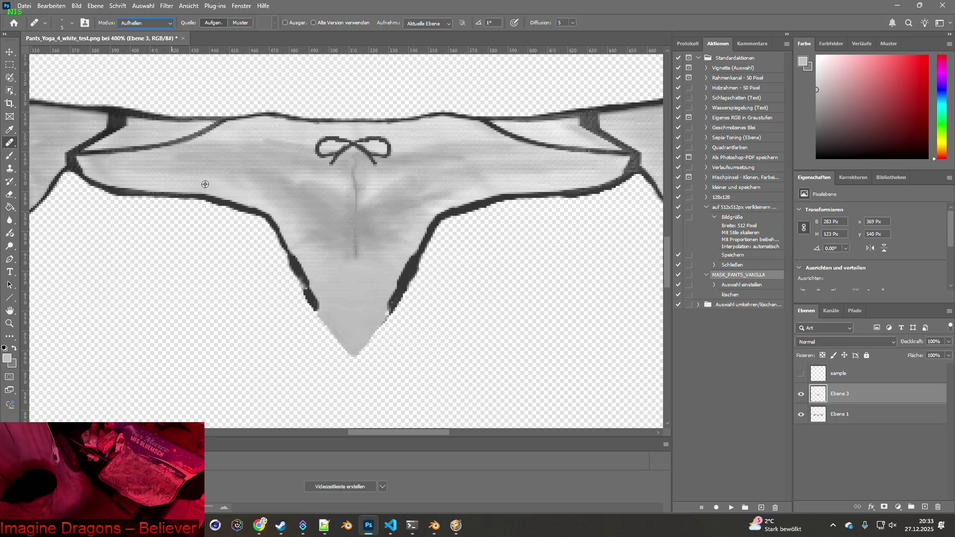
{"action": "scroll", "coordinate": [238, 203], "scroll_direction": "up", "scroll_amount": 3}
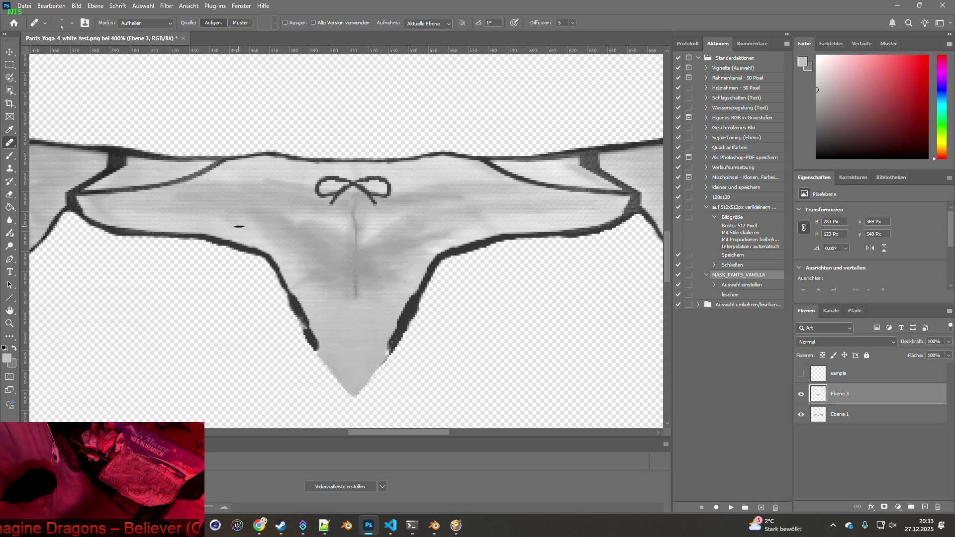
{"action": "key", "text": "z"}
{"action": "left_click", "coordinate": [251, 256]}
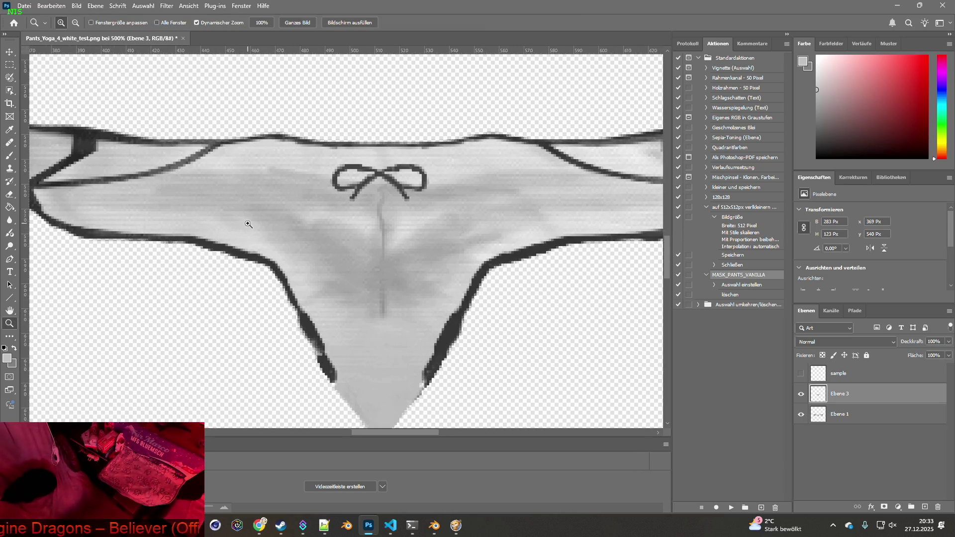
{"action": "left_click", "coordinate": [251, 255]}
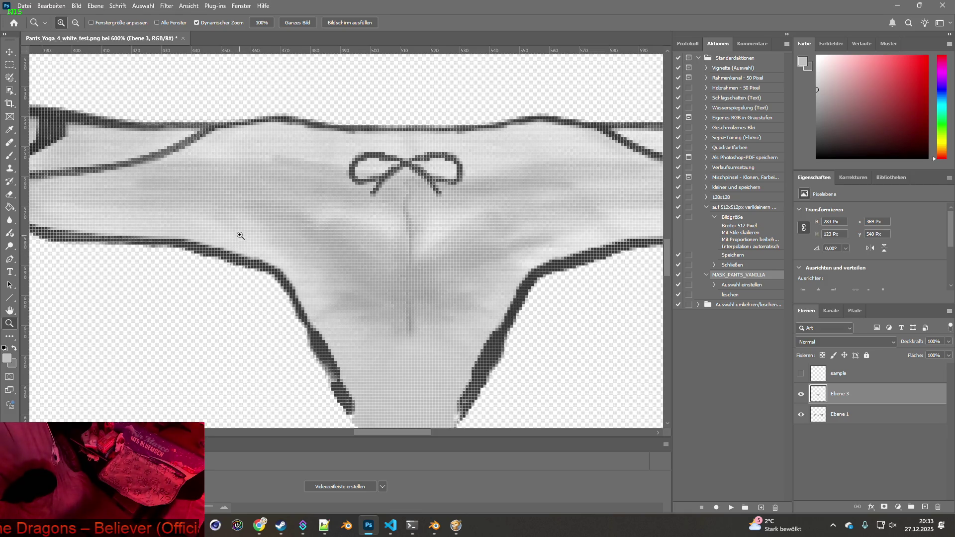
{"action": "left_click_drag", "start_coordinate": [233, 228], "coordinate": [381, 264]}
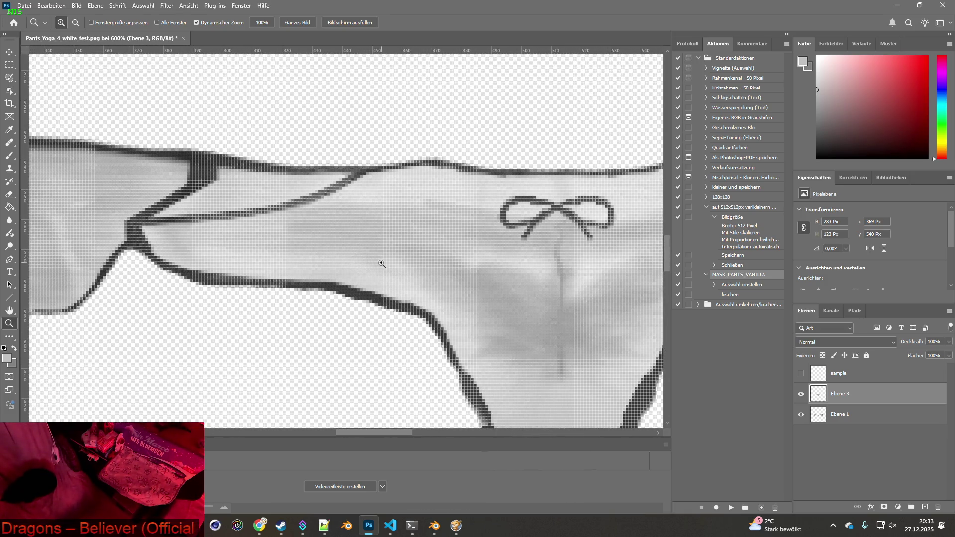
Sample clean fabric as the healing source, enlarge the brush to 18 px, and add a new layer
{"action": "key", "text": "j"}
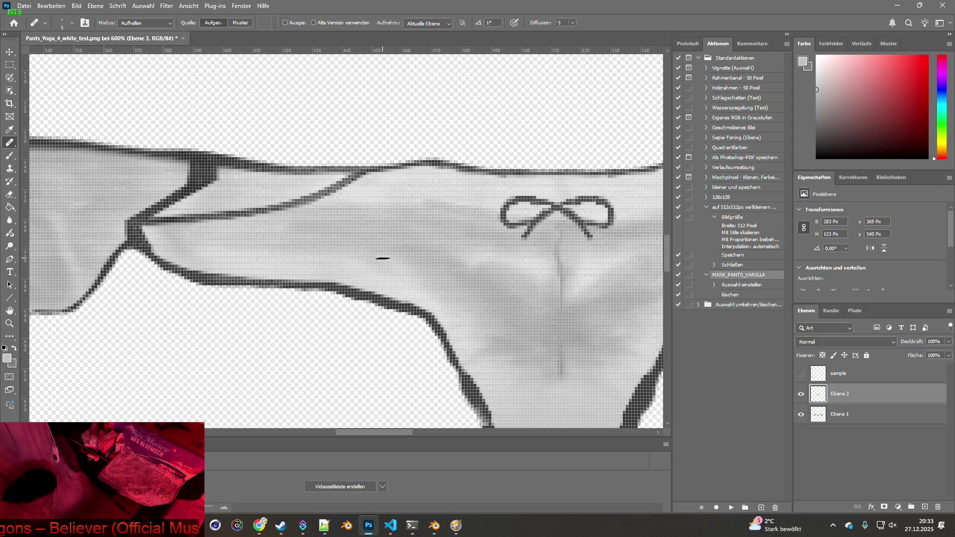
{"action": "left_click_drag", "start_coordinate": [368, 248], "coordinate": [371, 250]}
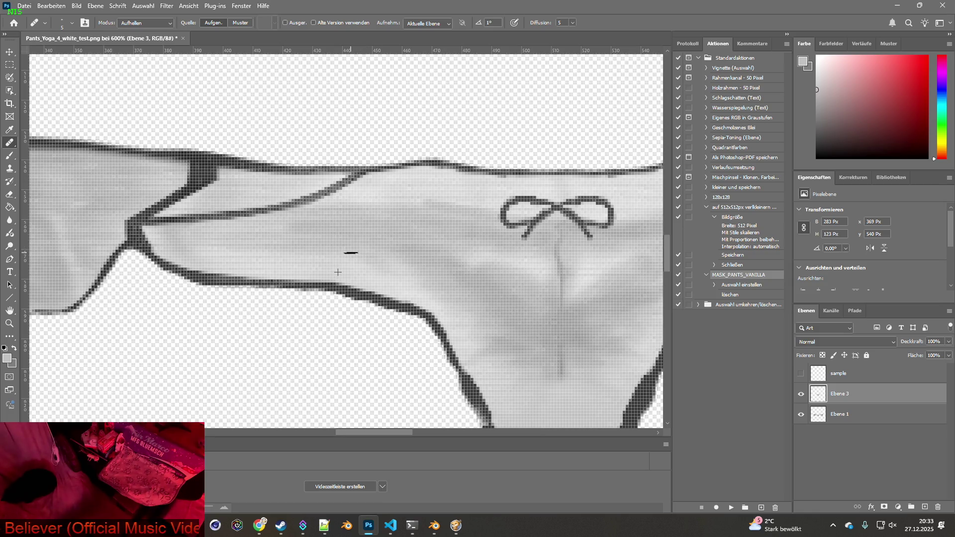
{"action": "left_click", "coordinate": [283, 265], "text": "alt"}
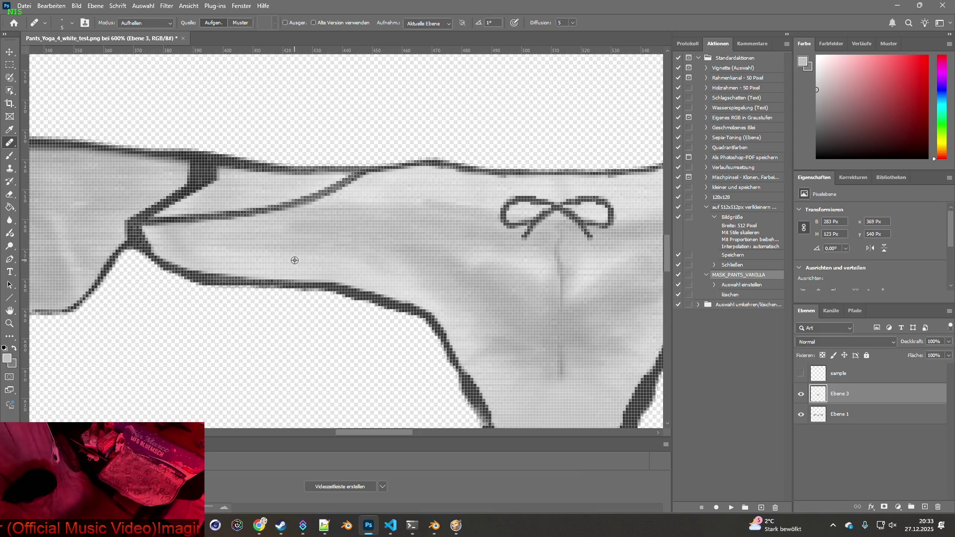
{"action": "left_click", "coordinate": [71, 23]}
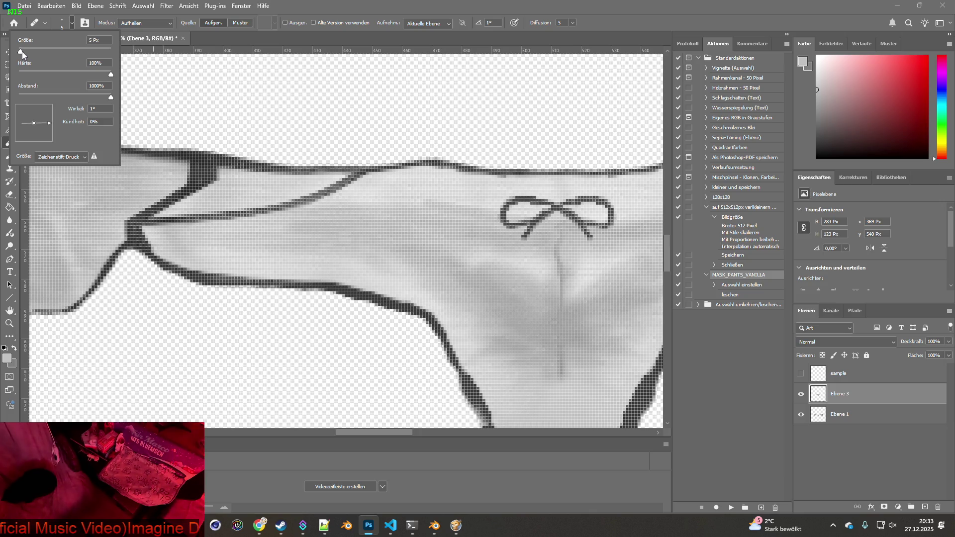
{"action": "left_click_drag", "start_coordinate": [23, 50], "coordinate": [28, 52]}
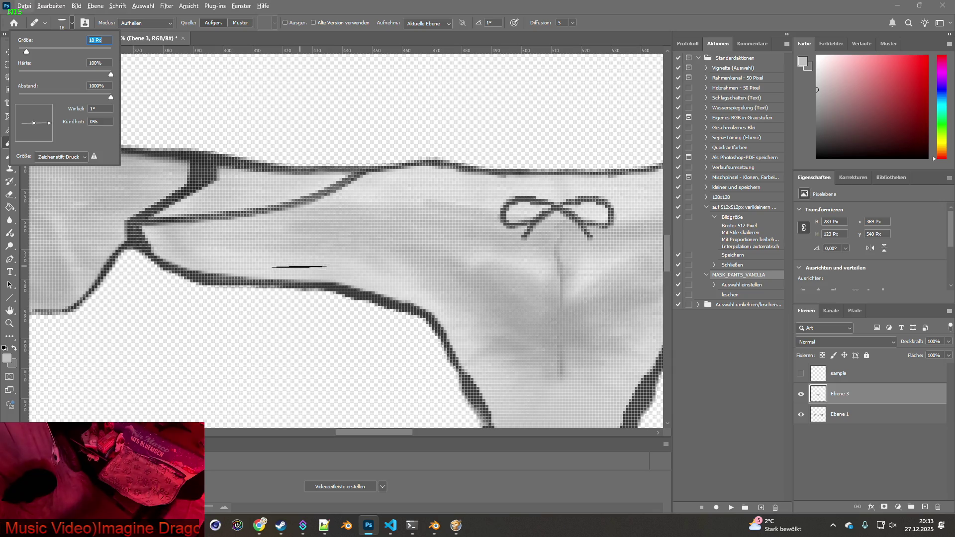
{"action": "left_click", "coordinate": [297, 267]}
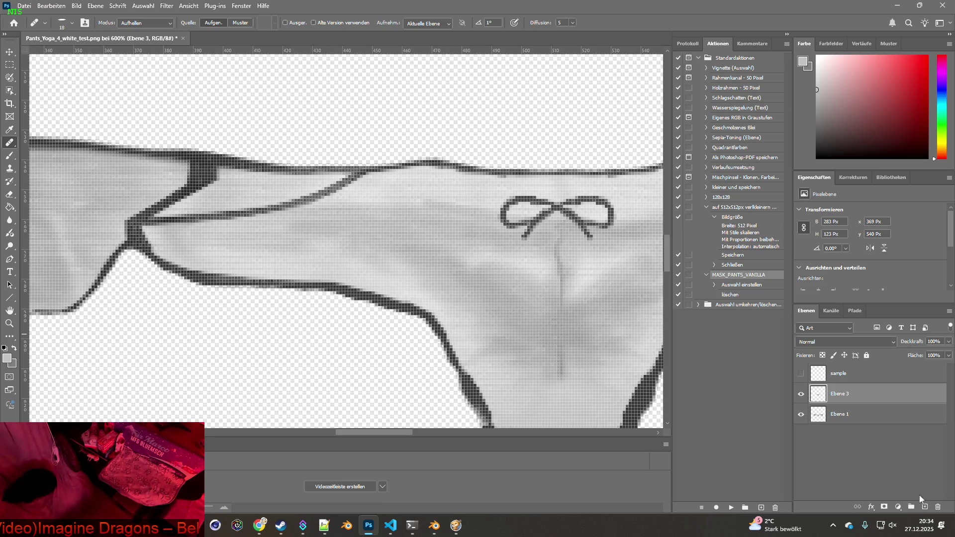
{"action": "left_click", "coordinate": [925, 507]}
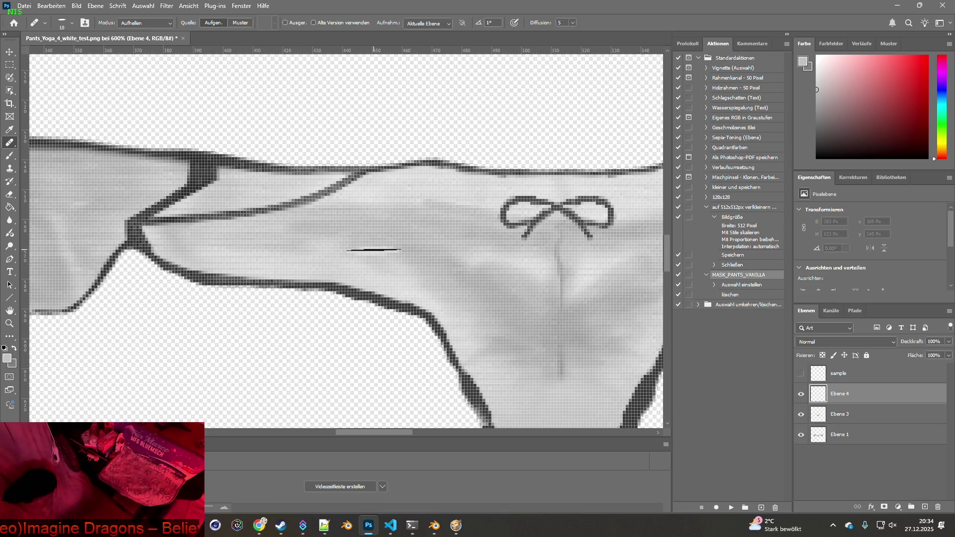
Paint a test heal on Ebene 4, then give the brush pen-pressure size and 86% roundness
{"action": "mouse_move", "coordinate": [371, 244]}
{"action": "left_mouse_down"}
{"action": "mouse_move", "coordinate": [380, 245]}
{"action": "mouse_move", "coordinate": [374, 258]}
{"action": "mouse_move", "coordinate": [370, 251]}
{"action": "mouse_move", "coordinate": [398, 248]}
{"action": "mouse_move", "coordinate": [348, 256]}
{"action": "left_mouse_up"}
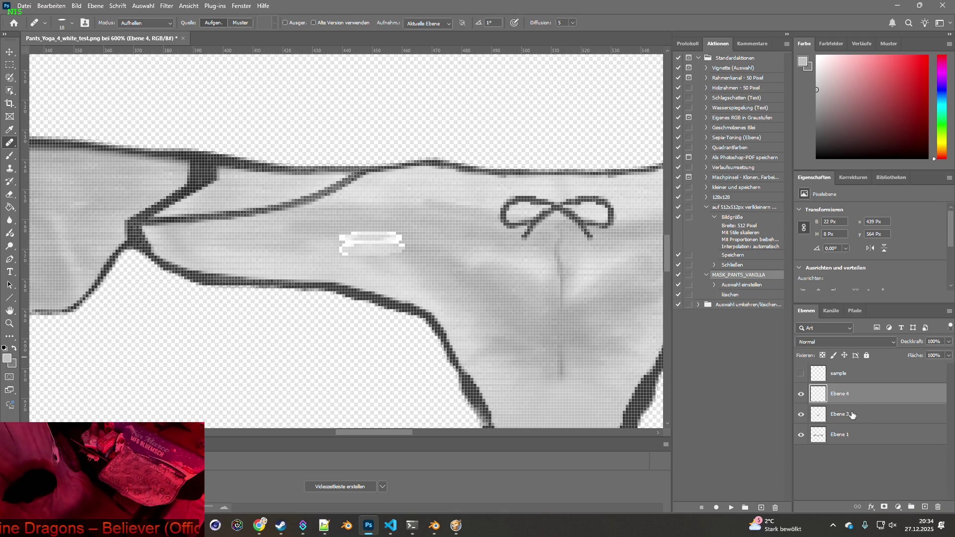
{"action": "key", "text": "alt+bracketleft"}
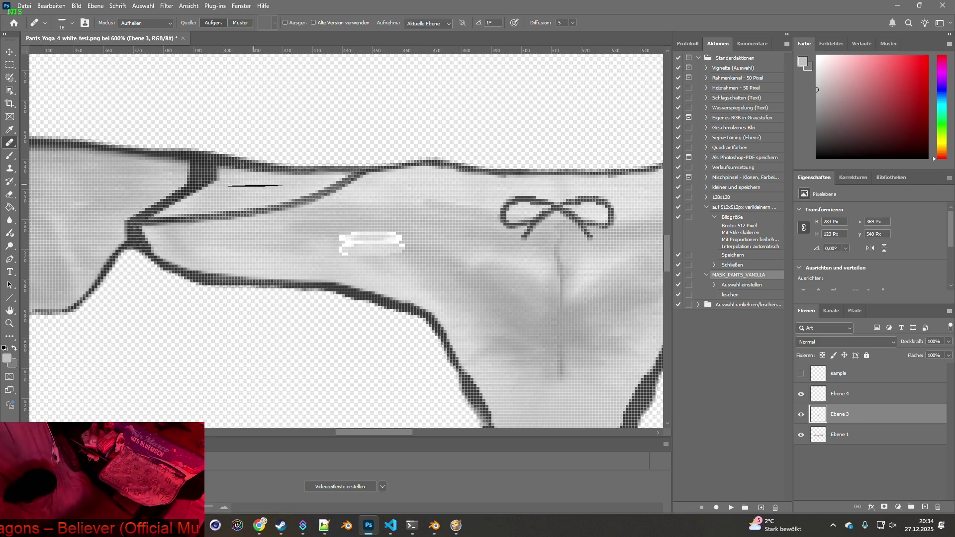
{"action": "left_click", "coordinate": [71, 23]}
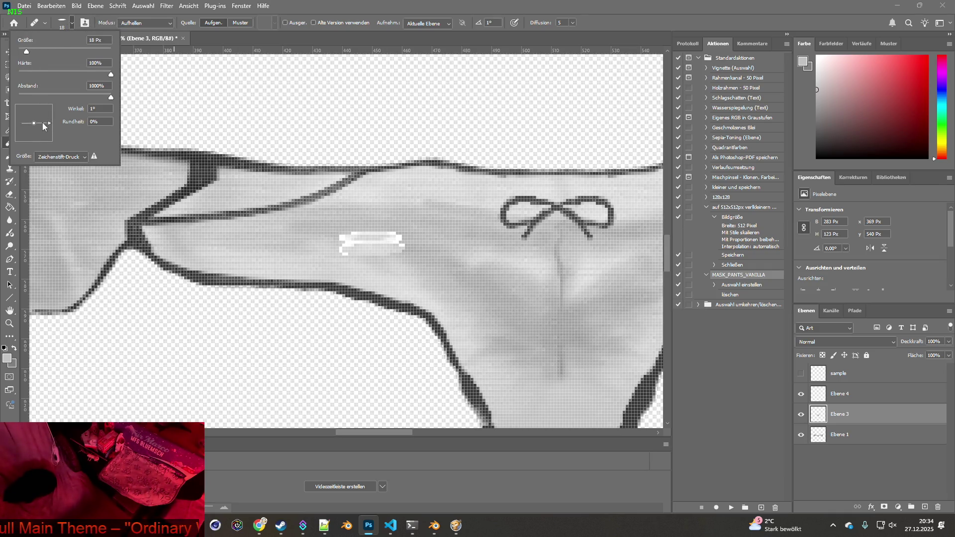
{"action": "left_click", "coordinate": [77, 157]}
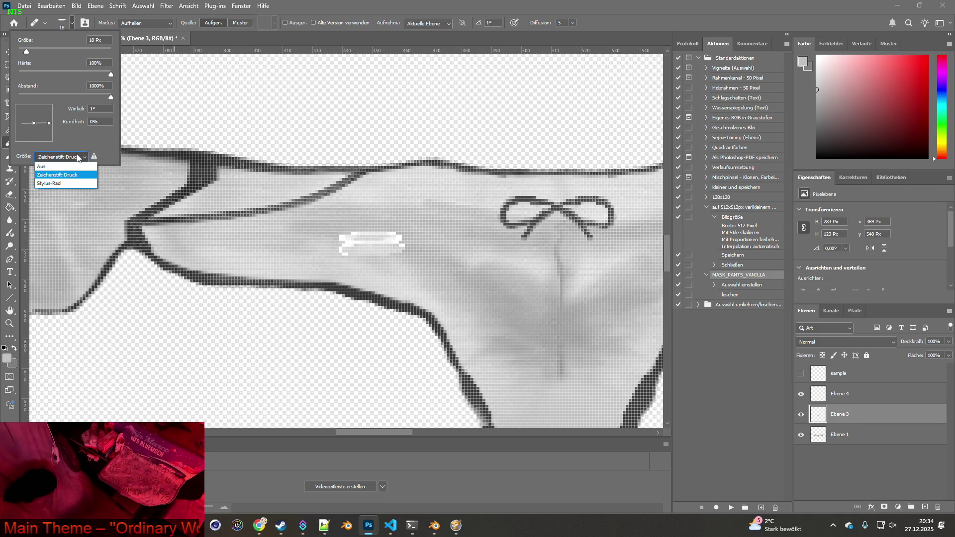
{"action": "left_click", "coordinate": [77, 157]}
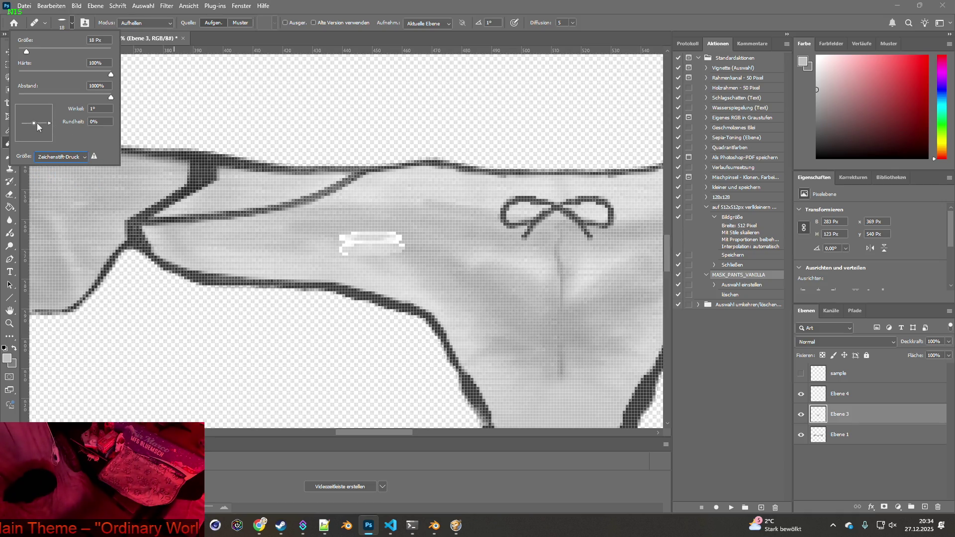
{"action": "left_click_drag", "start_coordinate": [32, 124], "coordinate": [34, 113]}
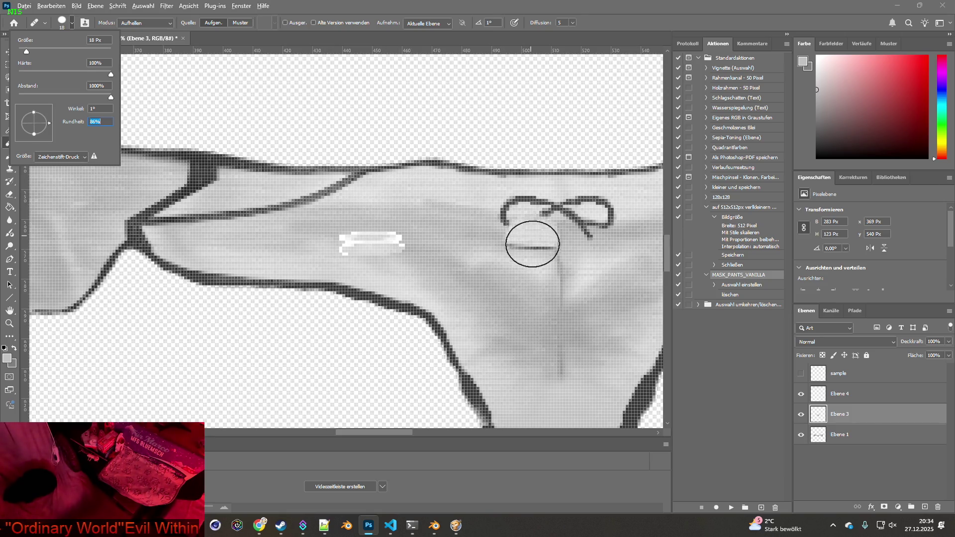
{"action": "key", "text": "alt+Tab"}
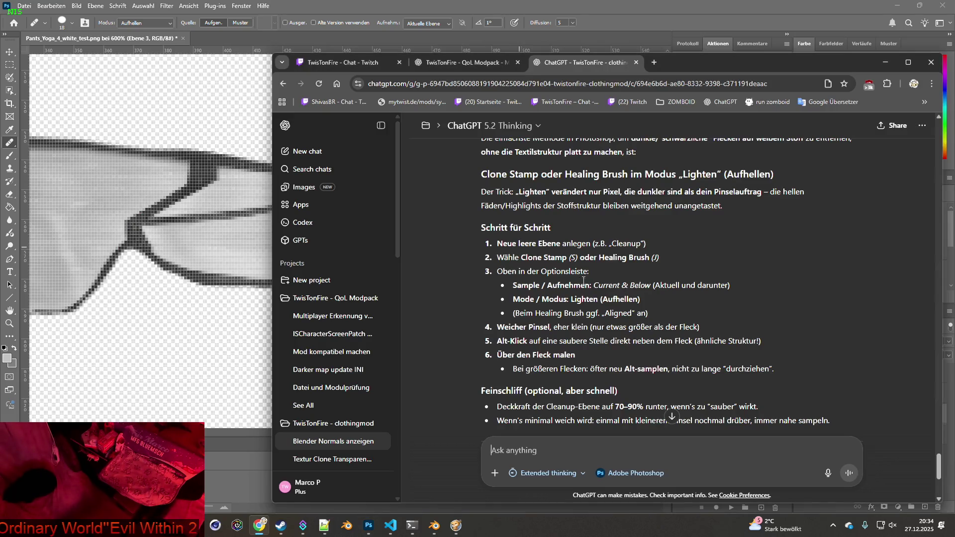
Reread ChatGPT's grey-spots cleanup section and return to Photoshop
{"action": "scroll", "coordinate": [583, 280], "scroll_direction": "down", "scroll_amount": 1}
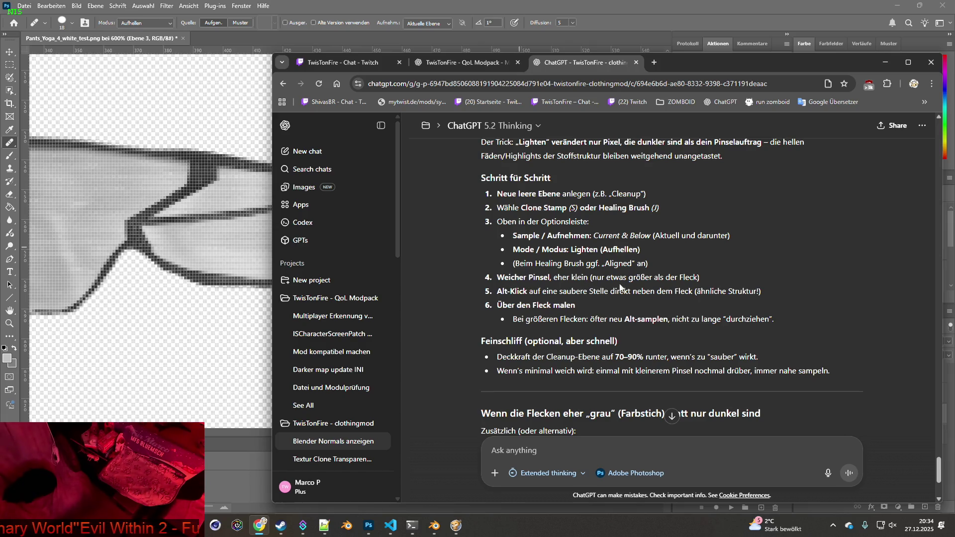
{"action": "key", "text": "alt"}
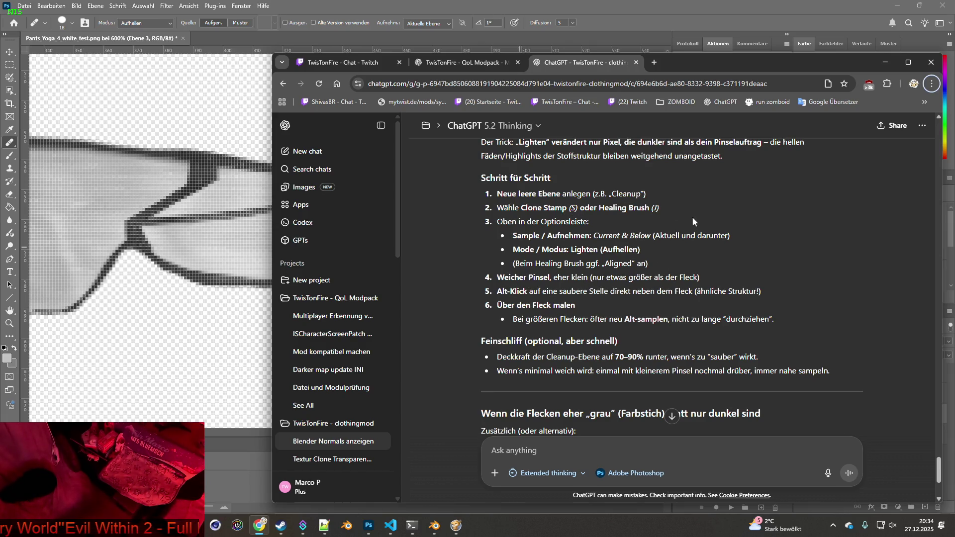
{"action": "key", "text": "alt+Tab"}
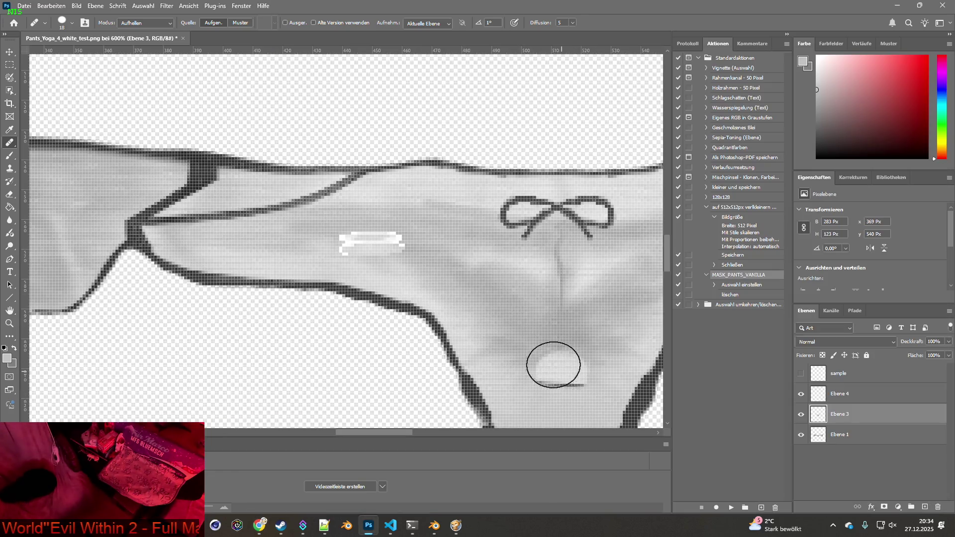
Heal the white stripe and leftover patches to grey, undoing the stray heal on the leg outline
{"action": "left_click_drag", "start_coordinate": [381, 244], "coordinate": [356, 245]}
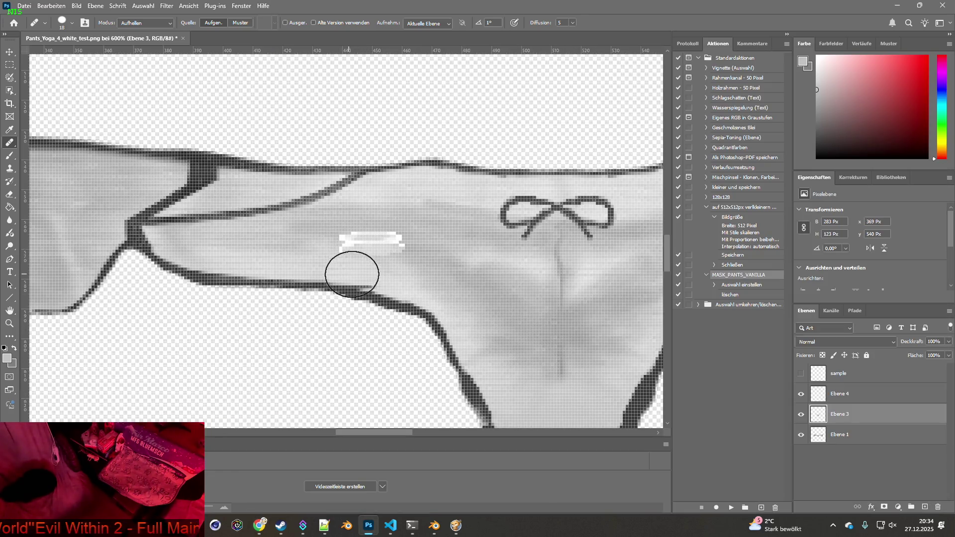
{"action": "left_click", "coordinate": [384, 240]}
{"action": "mouse_move", "coordinate": [388, 241]}
{"action": "left_mouse_down"}
{"action": "mouse_move", "coordinate": [358, 241]}
{"action": "mouse_move", "coordinate": [396, 242]}
{"action": "mouse_move", "coordinate": [384, 236]}
{"action": "mouse_move", "coordinate": [424, 252]}
{"action": "mouse_move", "coordinate": [383, 226]}
{"action": "mouse_move", "coordinate": [354, 228]}
{"action": "left_mouse_up"}
{"action": "left_click", "coordinate": [801, 394]}
{"action": "left_click", "coordinate": [441, 312]}
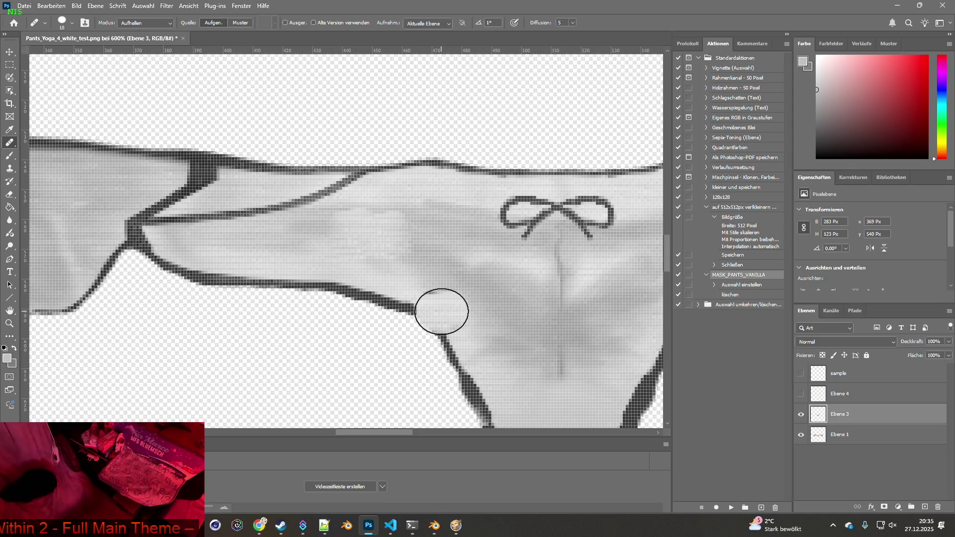
{"action": "key", "text": "ctrl+z"}
Delete the Ebene 4 and Ebene 3 test layers and start a new ChatGPT message
{"action": "left_click", "coordinate": [802, 394]}
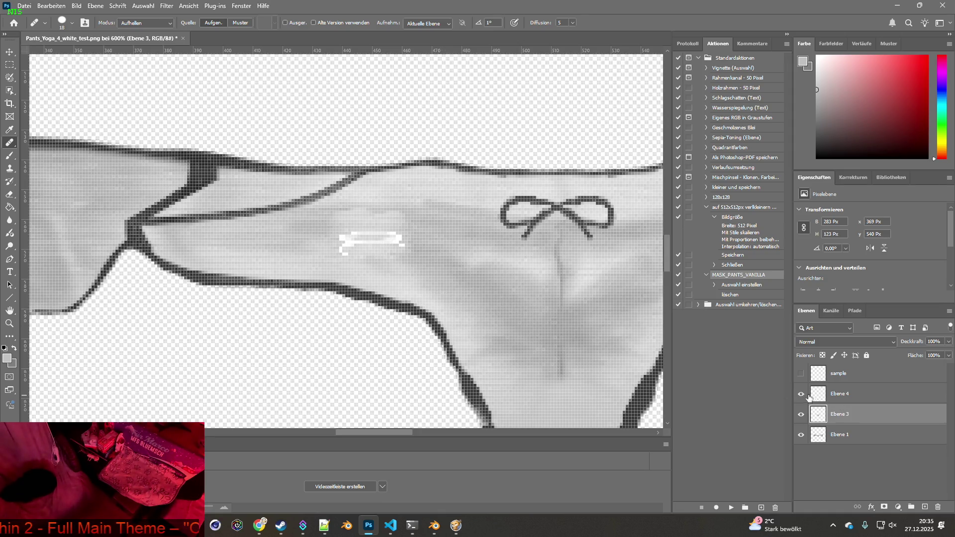
{"action": "left_click_drag", "start_coordinate": [820, 395], "coordinate": [937, 505]}
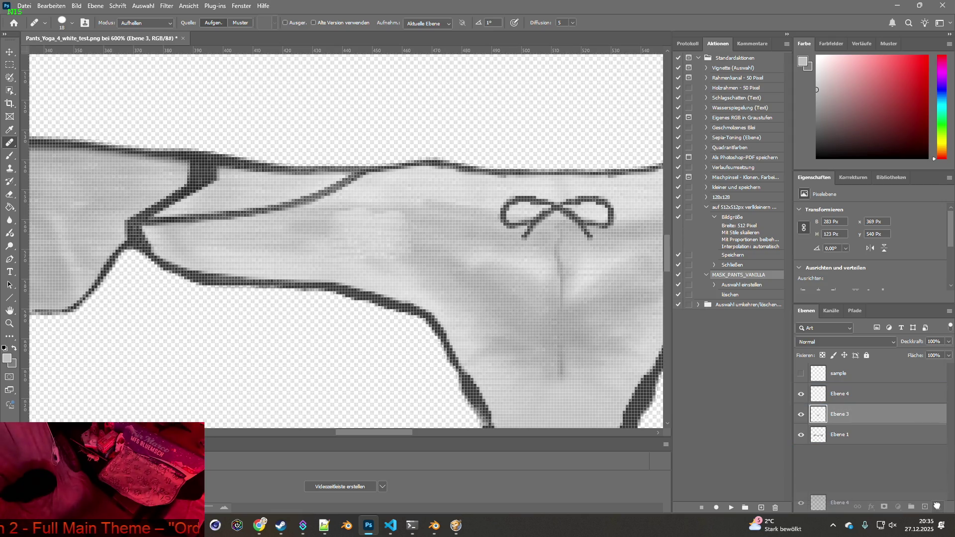
{"action": "left_click", "coordinate": [801, 395]}
{"action": "left_click", "coordinate": [801, 396]}
{"action": "left_click", "coordinate": [801, 395]}
{"action": "mouse_move", "coordinate": [819, 400]}
{"action": "left_mouse_down"}
{"action": "mouse_move", "coordinate": [852, 405]}
{"action": "mouse_move", "coordinate": [938, 507]}
{"action": "left_mouse_up"}
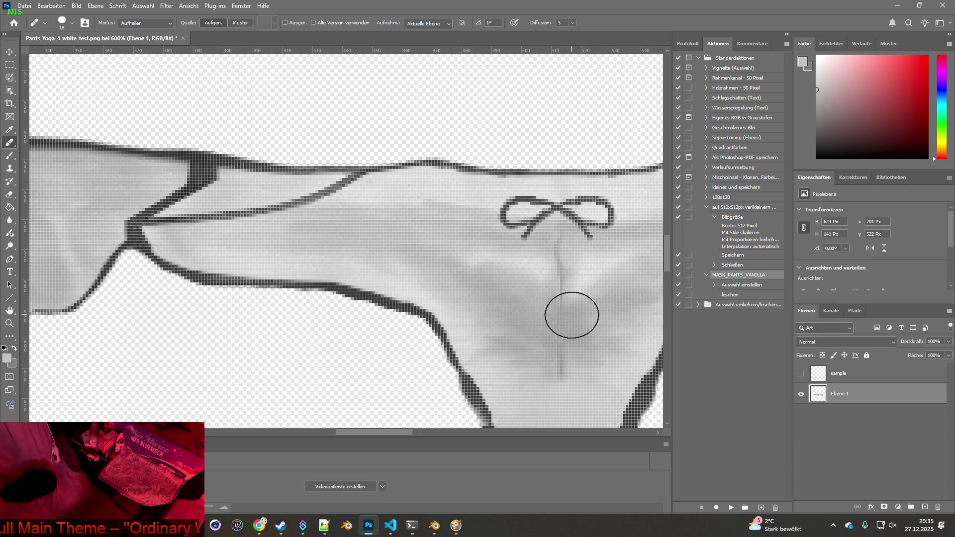
{"action": "key", "text": "alt+Tab"}
{"action": "left_click", "coordinate": [565, 443]}
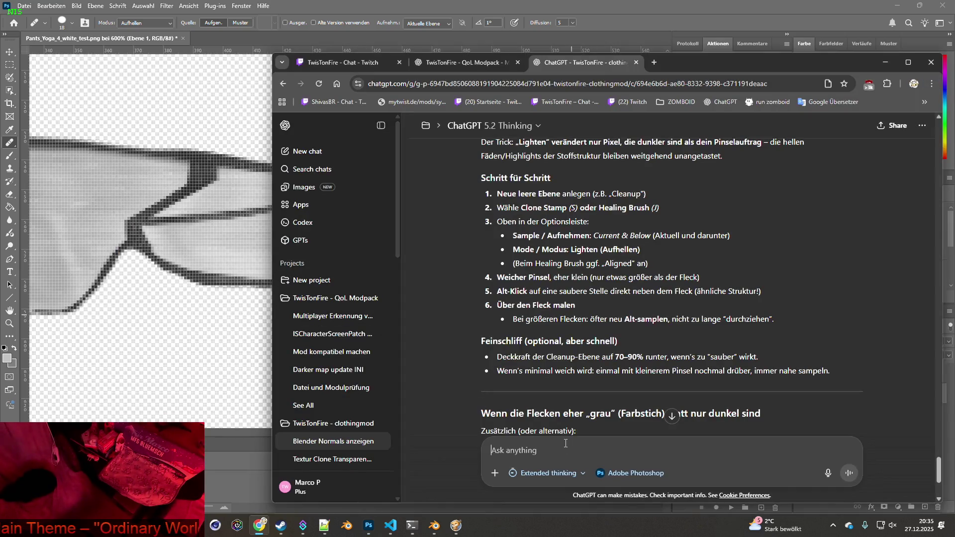
Tell ChatGPT it's a grey veil over the whole texture, not spots, and read its Camera Raw/Curves reply
{"action": "type", "text": "es nicht nicht wirklich flecken -es "}
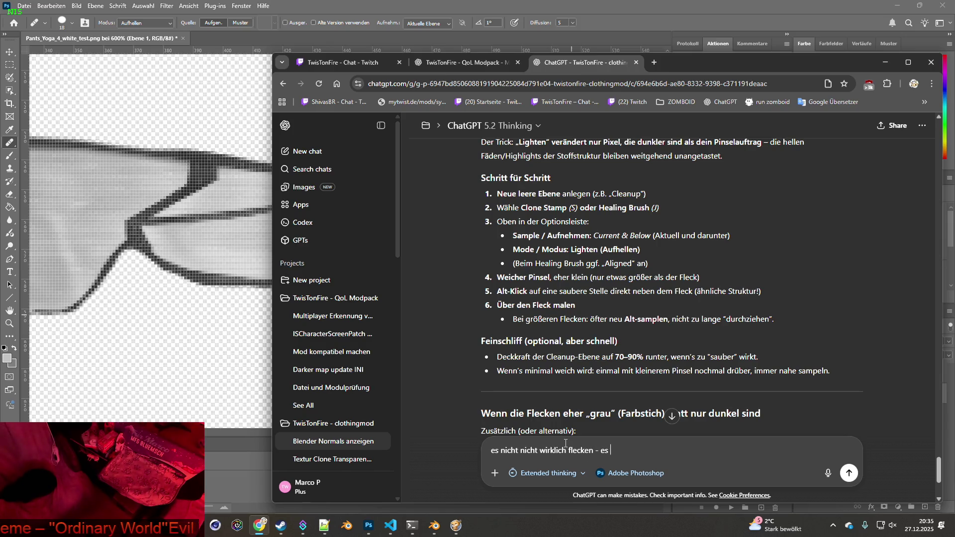
{"action": "type", "text": "ist eher ein"}
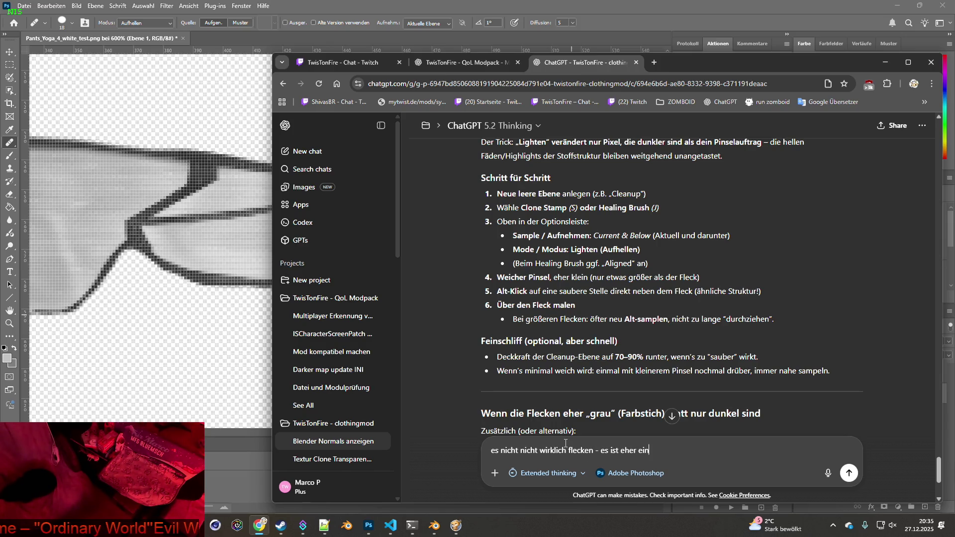
{"action": "type", "text": " durchzog"}
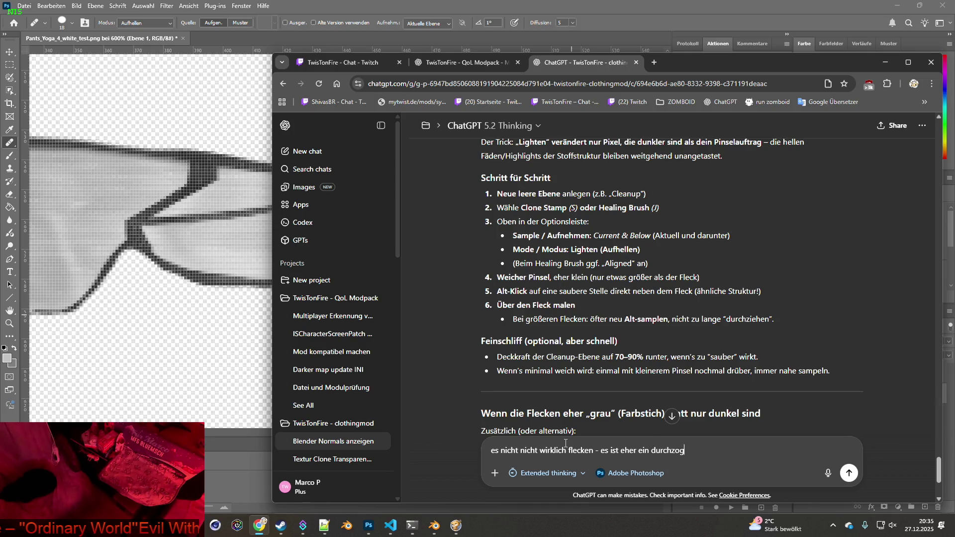
{"action": "type", "text": "ener #"}
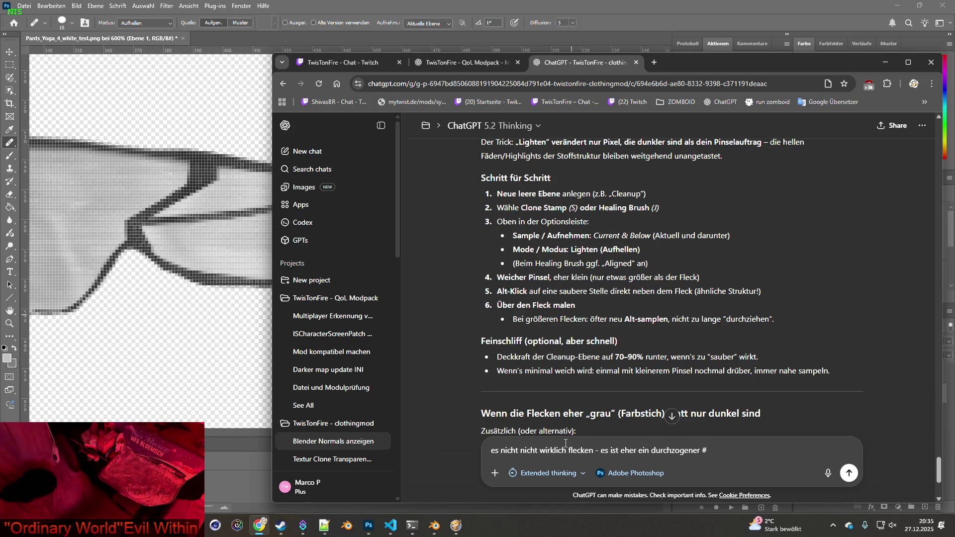
{"action": "type", "text": "\" \"schleier"}
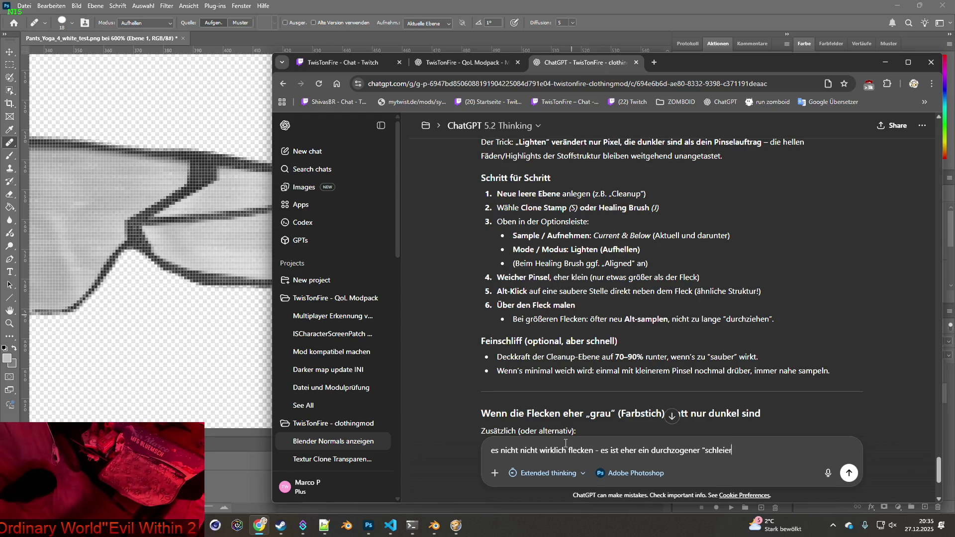
{"action": "type", "text": "\" über die gesamt"}
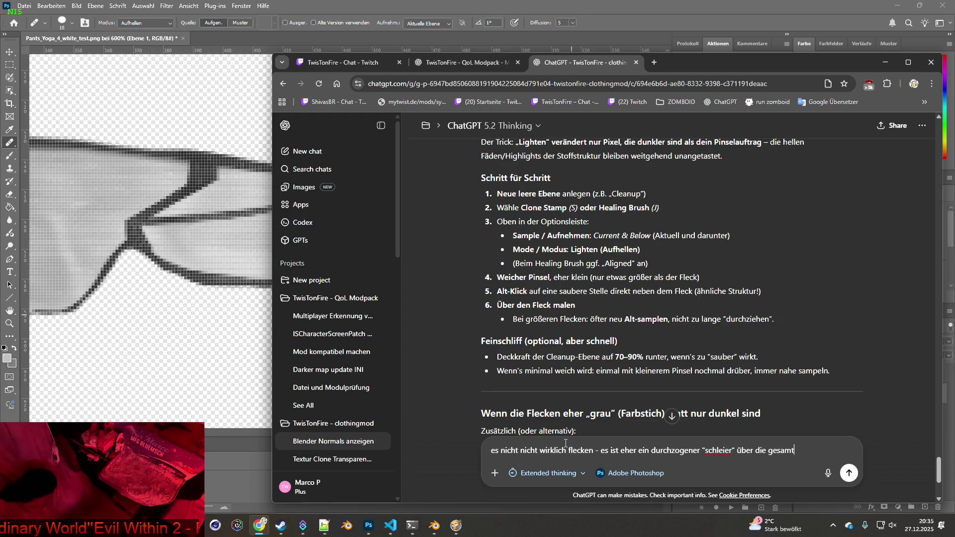
{"action": "type", "text": "e textur"}
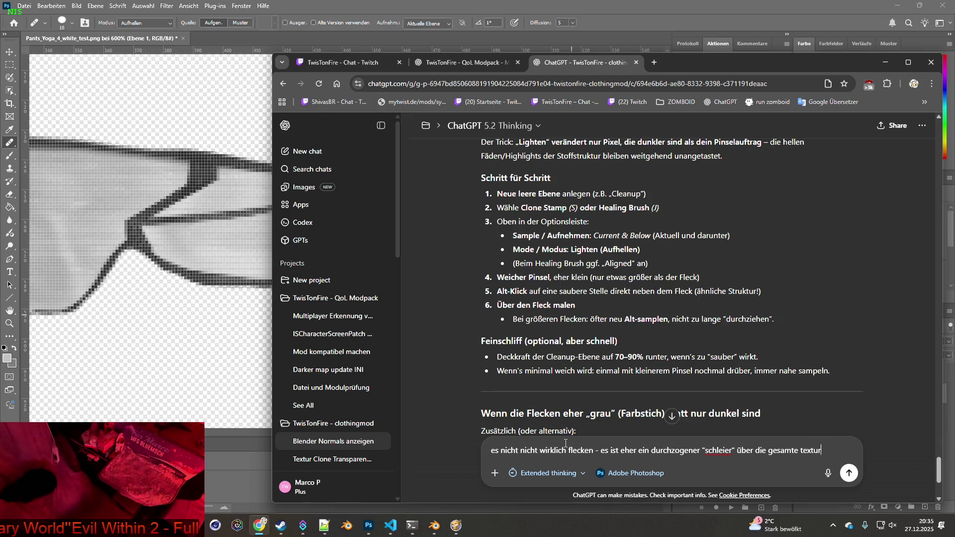
{"action": "key", "text": "Return"}
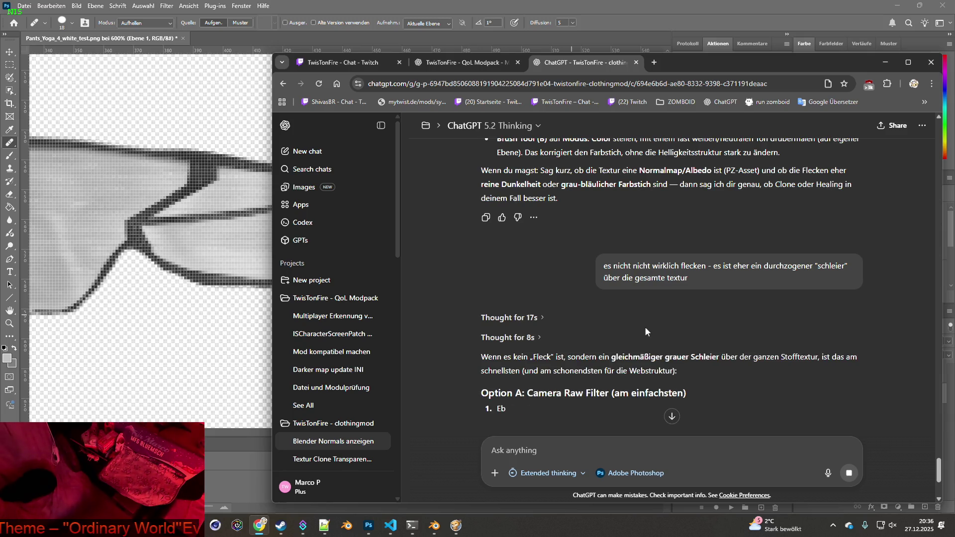
{"action": "scroll", "coordinate": [645, 326], "scroll_direction": "down", "scroll_amount": 1}
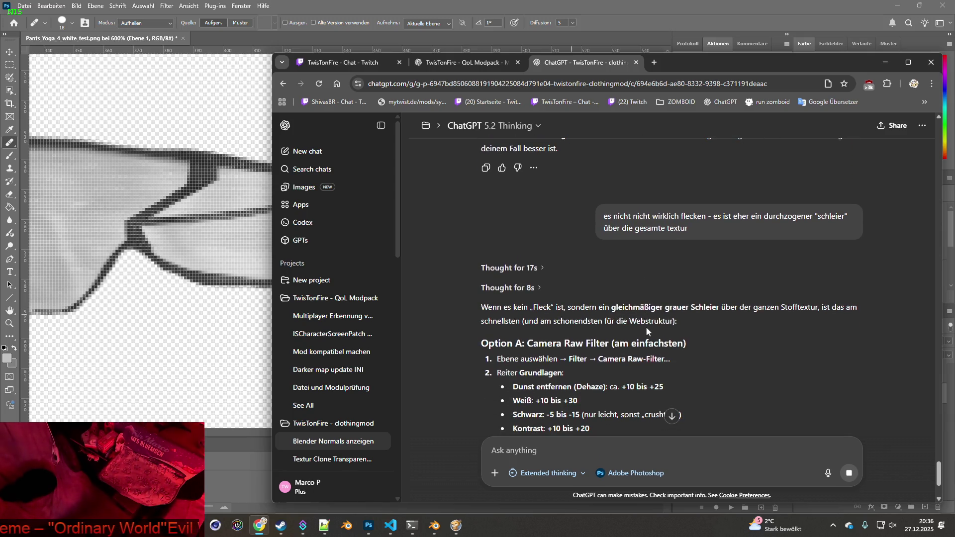
{"action": "scroll", "coordinate": [688, 336], "scroll_direction": "down", "scroll_amount": 1}
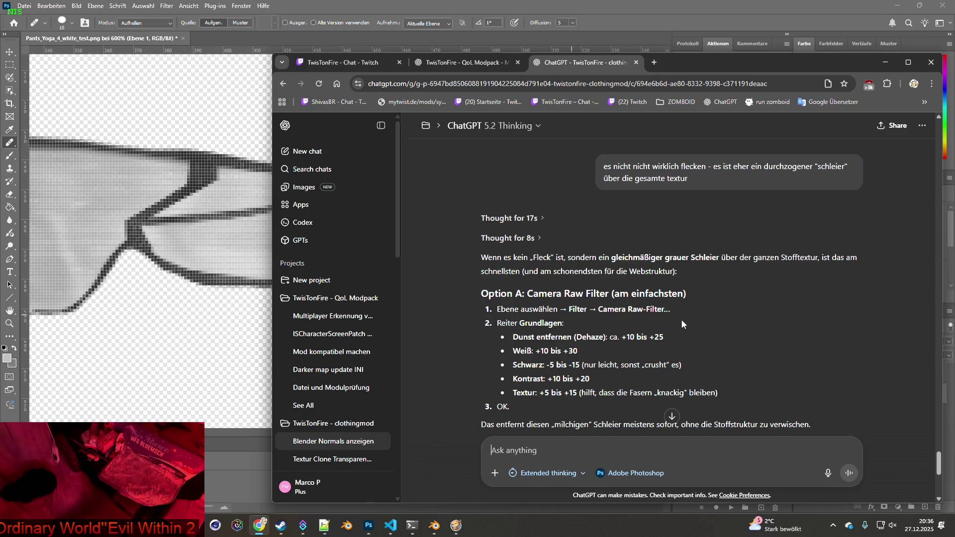
{"action": "scroll", "coordinate": [682, 324], "scroll_direction": "down", "scroll_amount": 1}
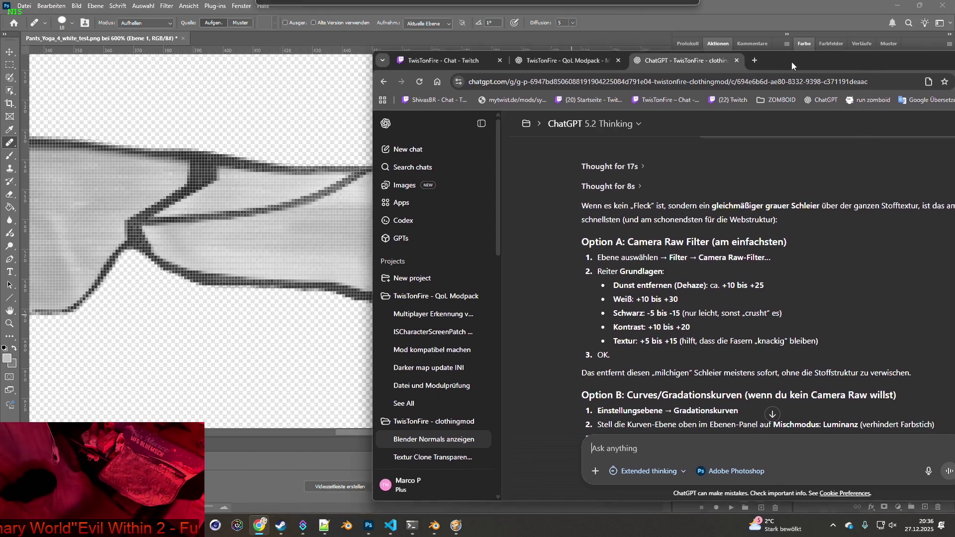
{"action": "left_click_drag", "start_coordinate": [727, 10], "coordinate": [662, 10]}
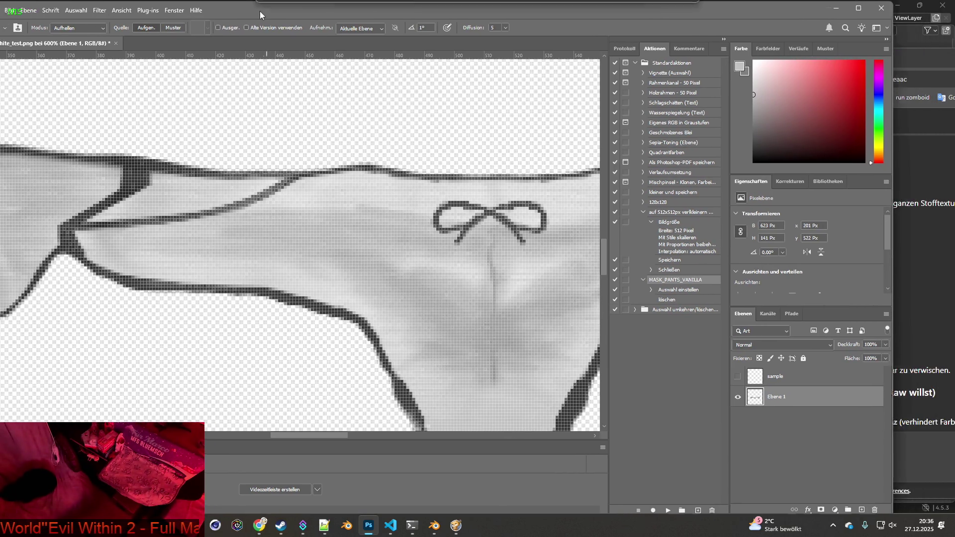
Undo twice via the Edit menu to restore Ebene 3
{"action": "left_click_drag", "start_coordinate": [250, 16], "coordinate": [361, 22]}
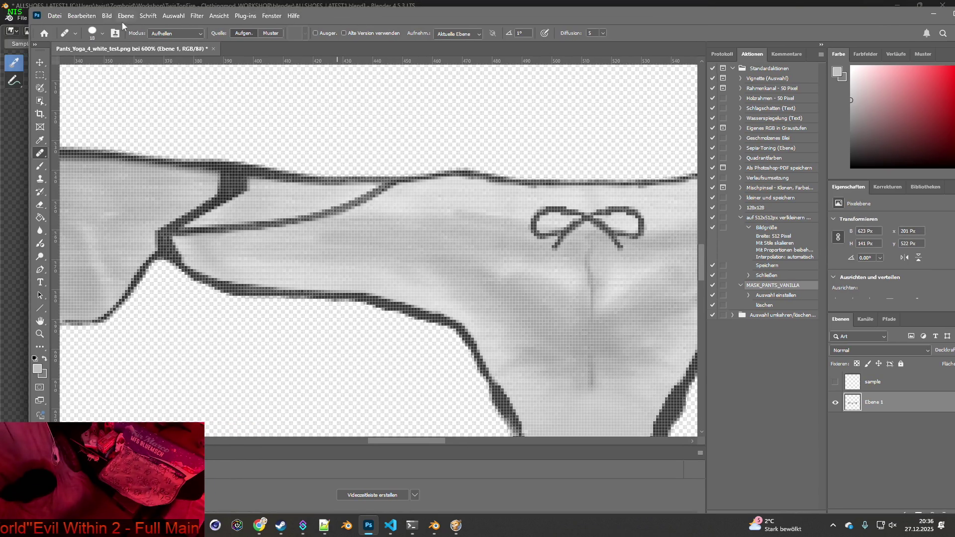
{"action": "left_click", "coordinate": [85, 17]}
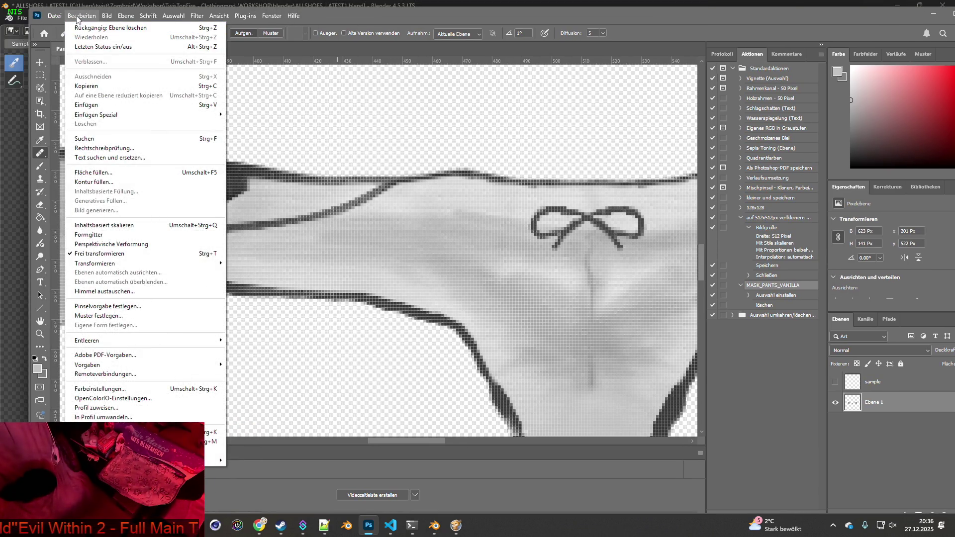
{"action": "left_click", "coordinate": [99, 29]}
{"action": "left_click", "coordinate": [81, 16]}
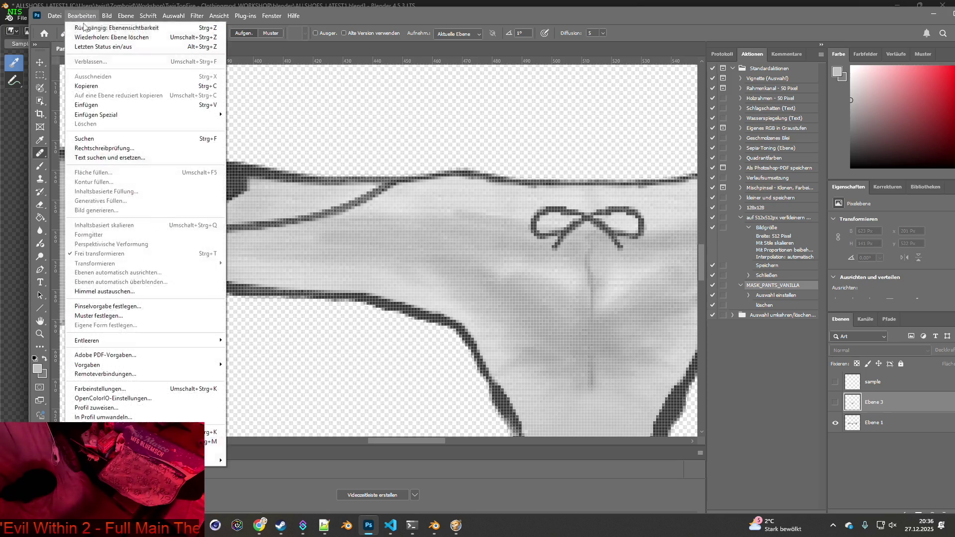
{"action": "left_click", "coordinate": [87, 29]}
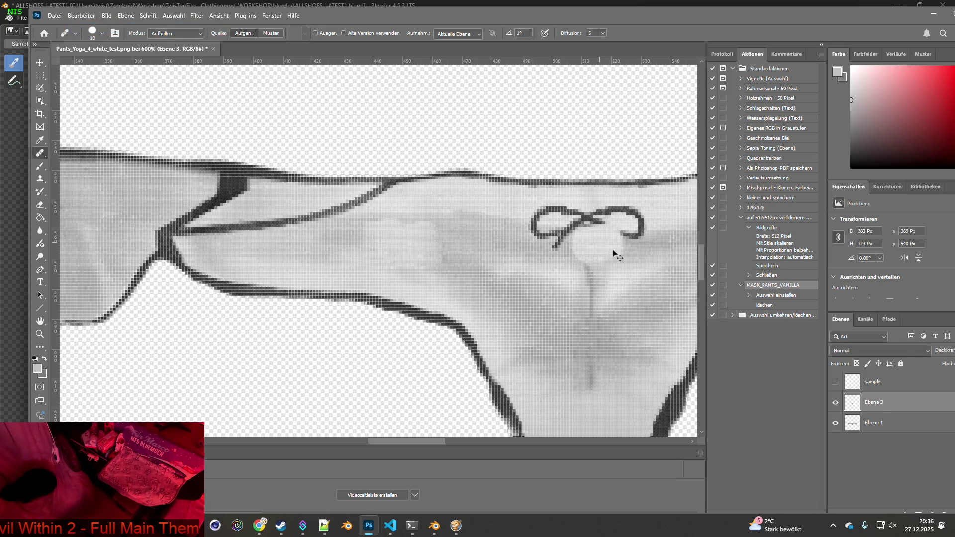
Copy Ebene 1's pants content and paste it in place as a new layer
{"action": "key", "text": "ctrl+shift+d"}
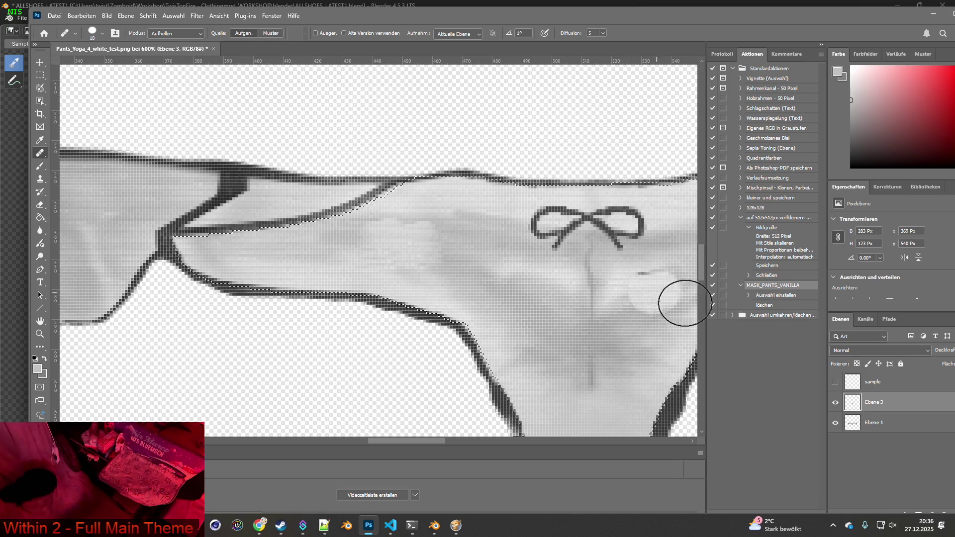
{"action": "left_click", "coordinate": [855, 423]}
{"action": "key", "text": "ctrl+j"}
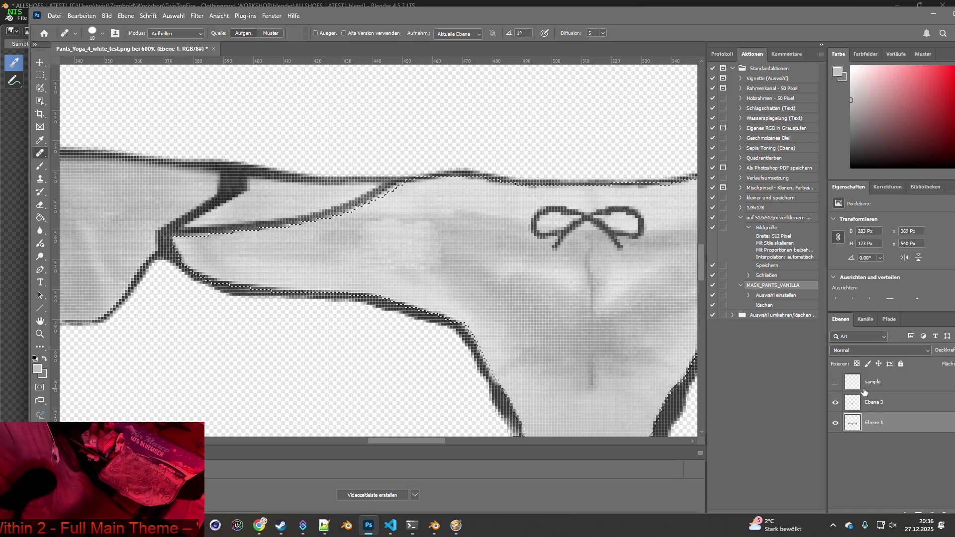
{"action": "key", "text": "ctrl+v"}
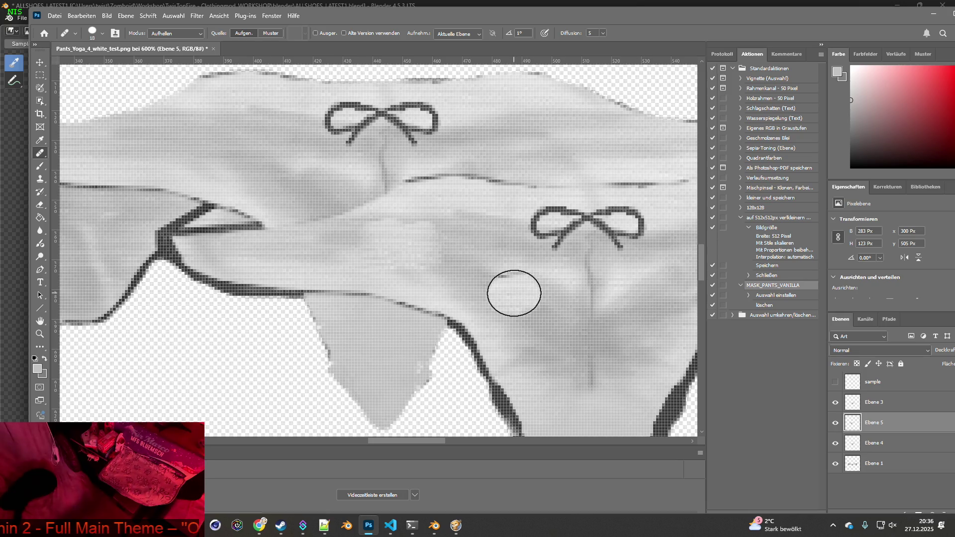
{"action": "left_click", "coordinate": [79, 16]}
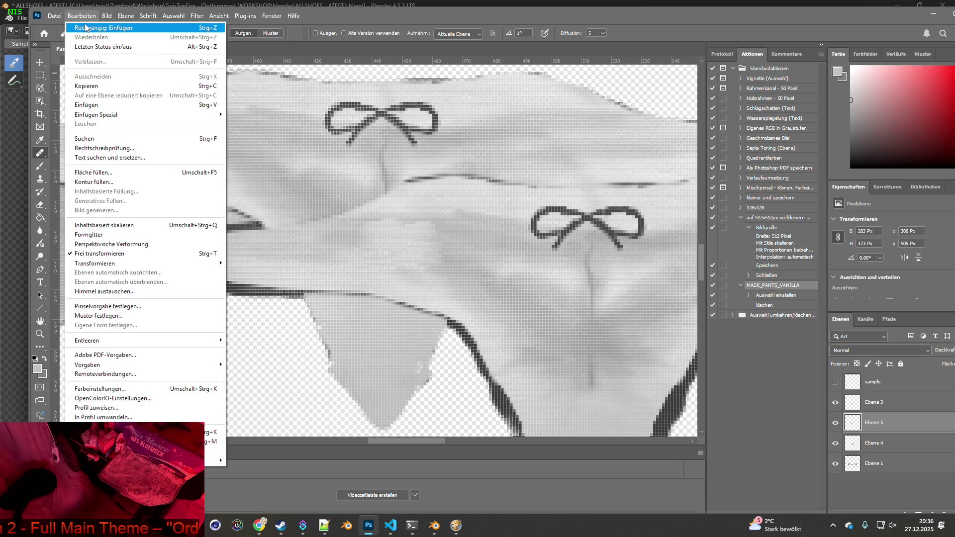
{"action": "left_click", "coordinate": [102, 27]}
{"action": "left_click", "coordinate": [80, 15]}
{"action": "mouse_move", "coordinate": [99, 114]}
{"action": "left_click", "coordinate": [269, 124]}
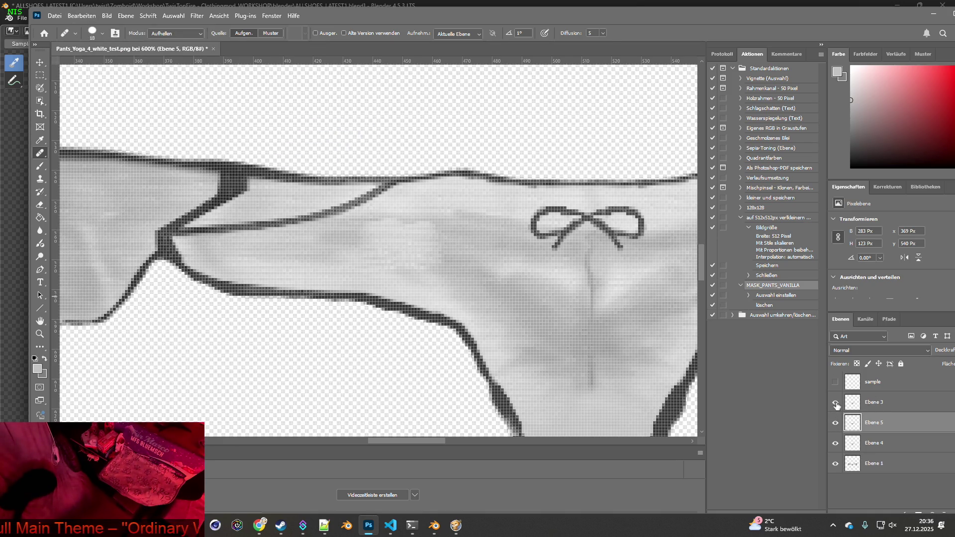
Delete Ebene 3 and maximize the Photoshop window
{"action": "left_click", "coordinate": [836, 405]}
{"action": "left_click", "coordinate": [854, 403]}
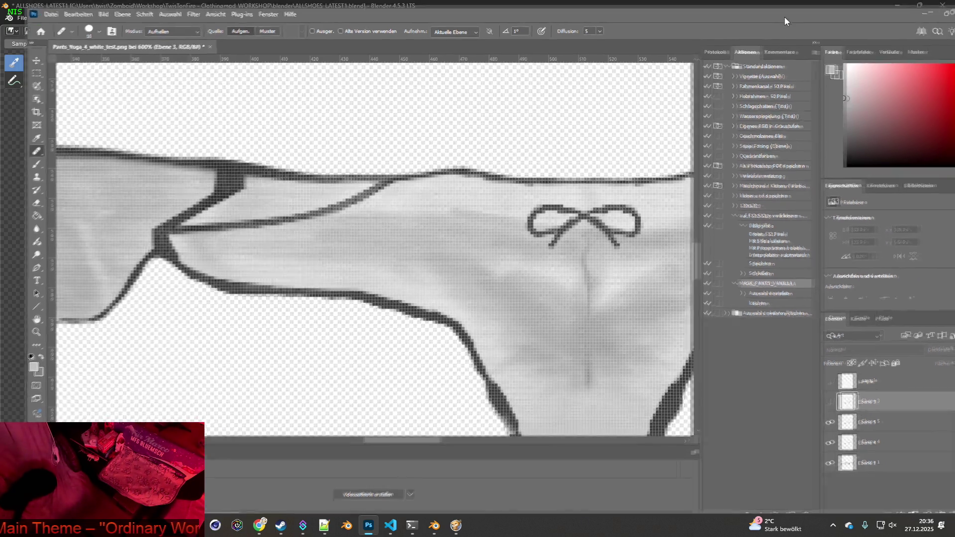
{"action": "double_click", "coordinate": [784, 17]}
{"action": "mouse_move", "coordinate": [824, 396]}
{"action": "left_mouse_down"}
{"action": "mouse_move", "coordinate": [952, 482]}
{"action": "mouse_move", "coordinate": [937, 506]}
{"action": "left_mouse_up"}
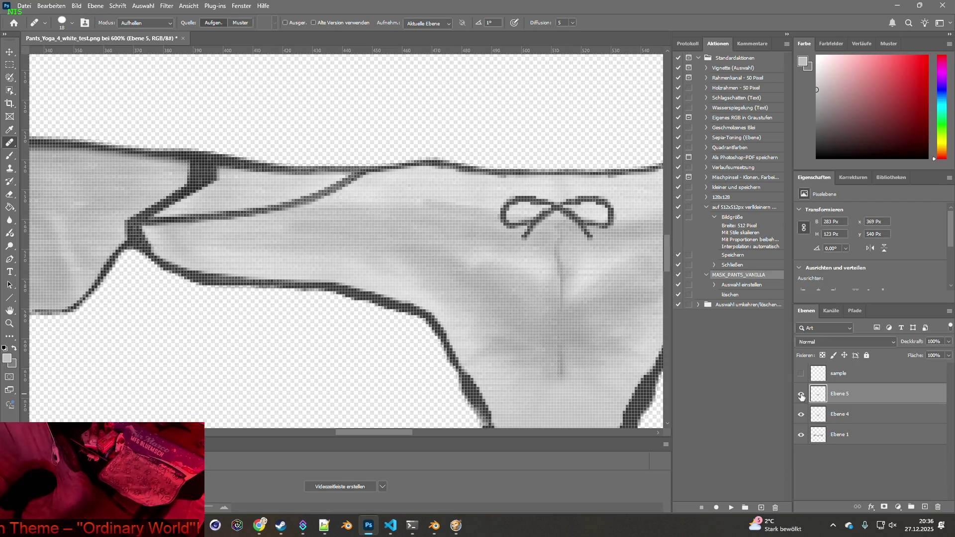
Rename the copy layer to 'sicherheit', move it below Ebene 1, and hide it
{"action": "double_click", "coordinate": [839, 398]}
{"action": "type", "text": "sicherheit"}
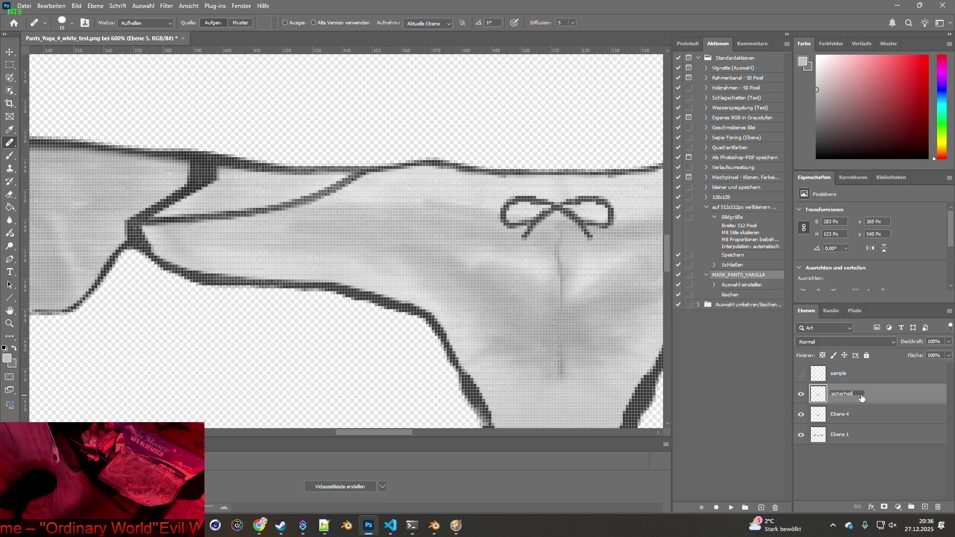
{"action": "key", "text": "Return"}
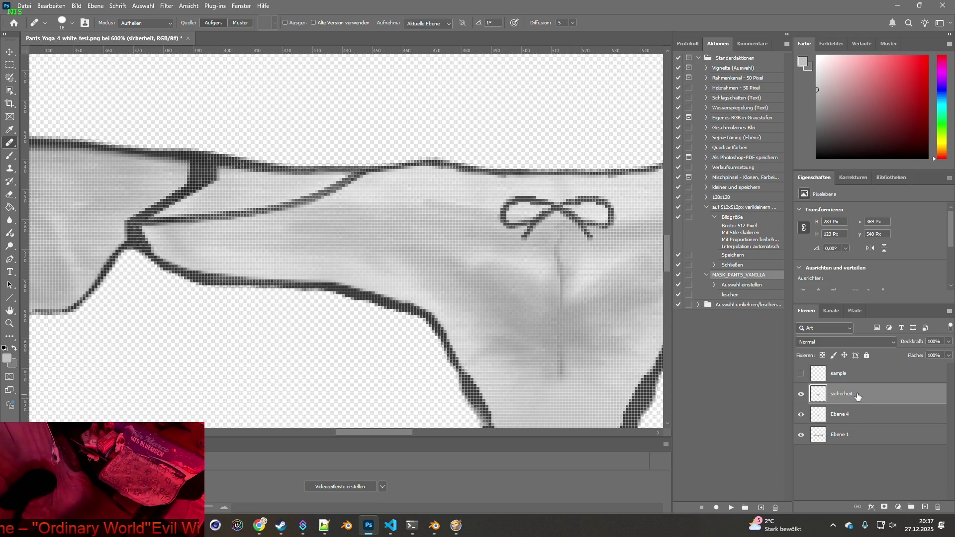
{"action": "left_click_drag", "start_coordinate": [819, 394], "coordinate": [821, 453]}
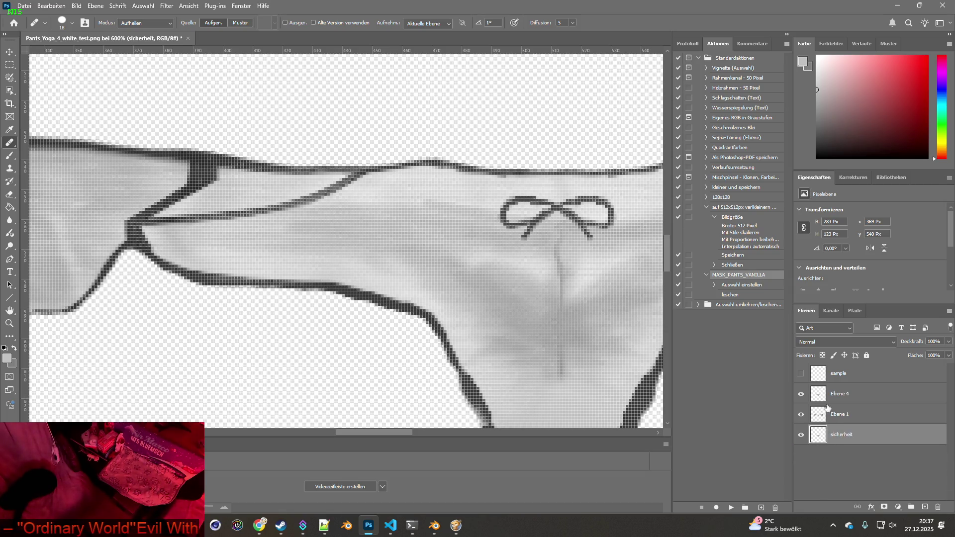
{"action": "left_click", "coordinate": [802, 397]}
{"action": "left_click", "coordinate": [801, 435]}
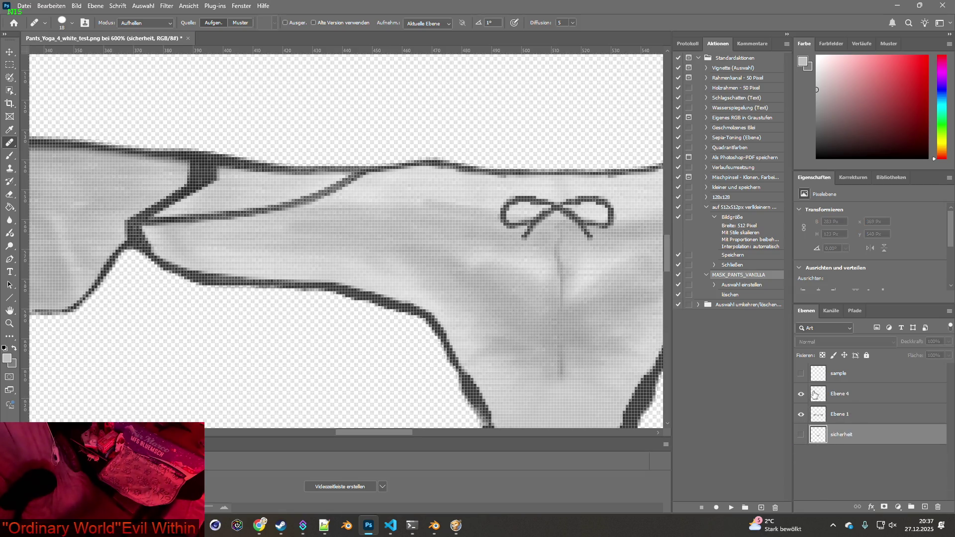
{"action": "left_click", "coordinate": [801, 394]}
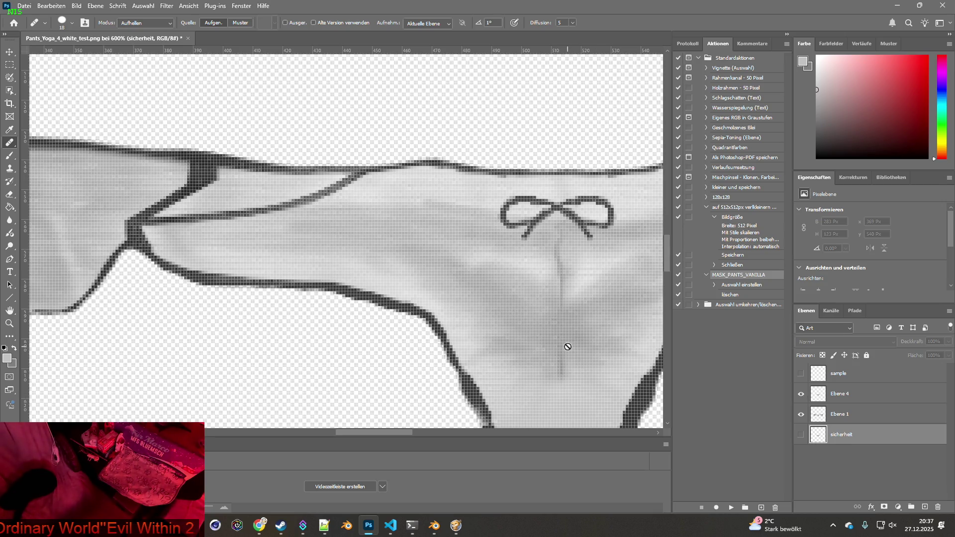
Make Ebene 4 active and zoom to 300% on the bow before switching to ChatGPT
{"action": "mouse_move", "coordinate": [555, 327]}
{"action": "left_mouse_down"}
{"action": "mouse_move", "coordinate": [435, 305]}
{"action": "mouse_move", "coordinate": [409, 289]}
{"action": "left_mouse_up"}
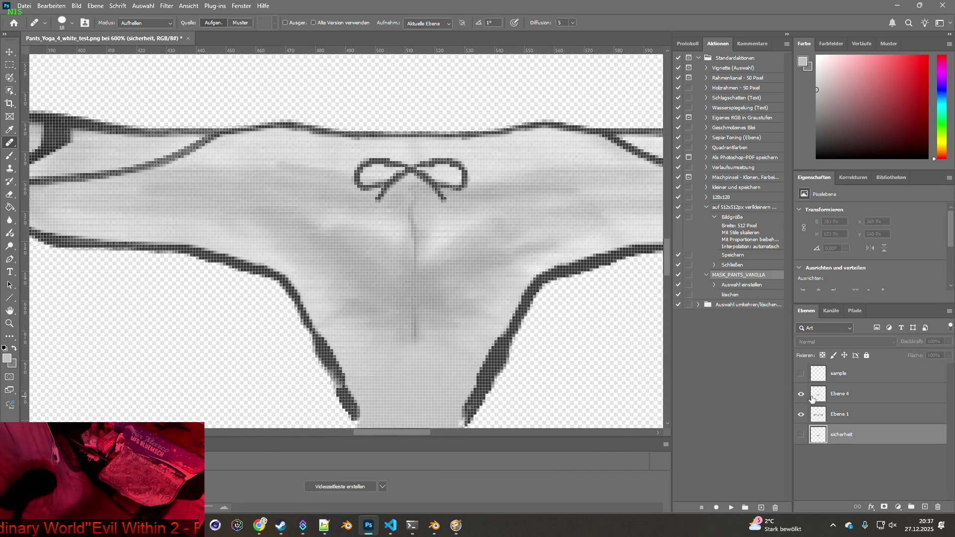
{"action": "key", "text": "alt+bracketright"}
{"action": "key", "text": "alt+bracketright"}
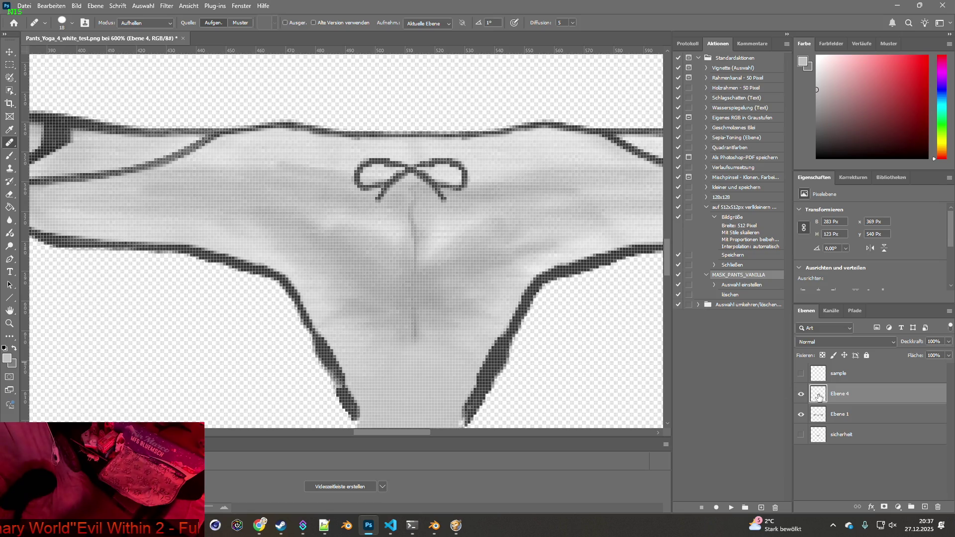
{"action": "double_click", "coordinate": [9, 310]}
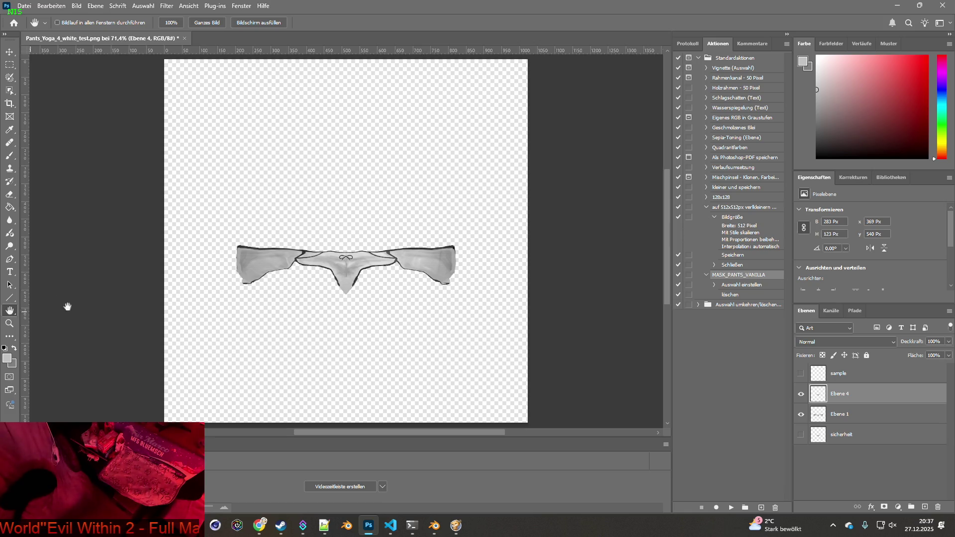
{"action": "left_click", "coordinate": [10, 323]}
{"action": "left_click", "coordinate": [342, 269]}
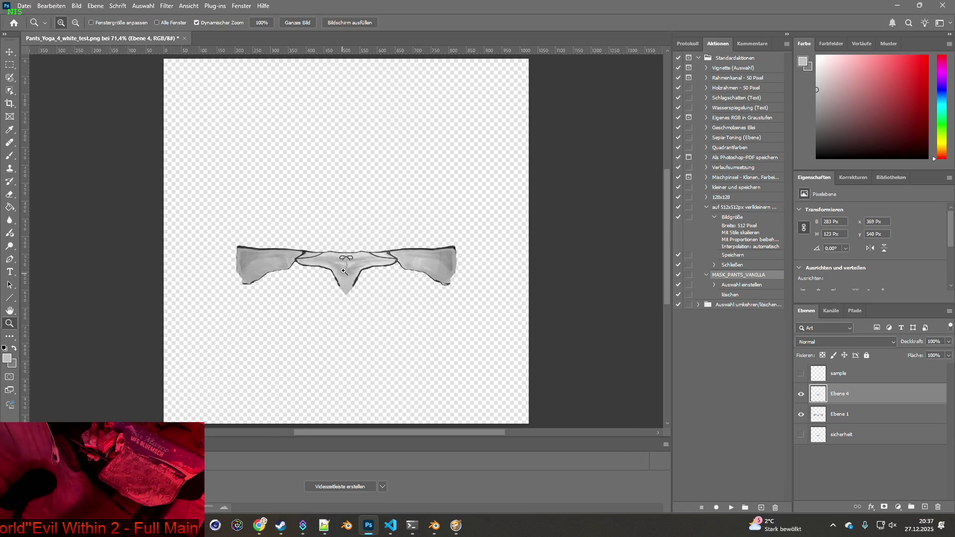
{"action": "left_click", "coordinate": [343, 269]}
{"action": "left_click", "coordinate": [342, 269]}
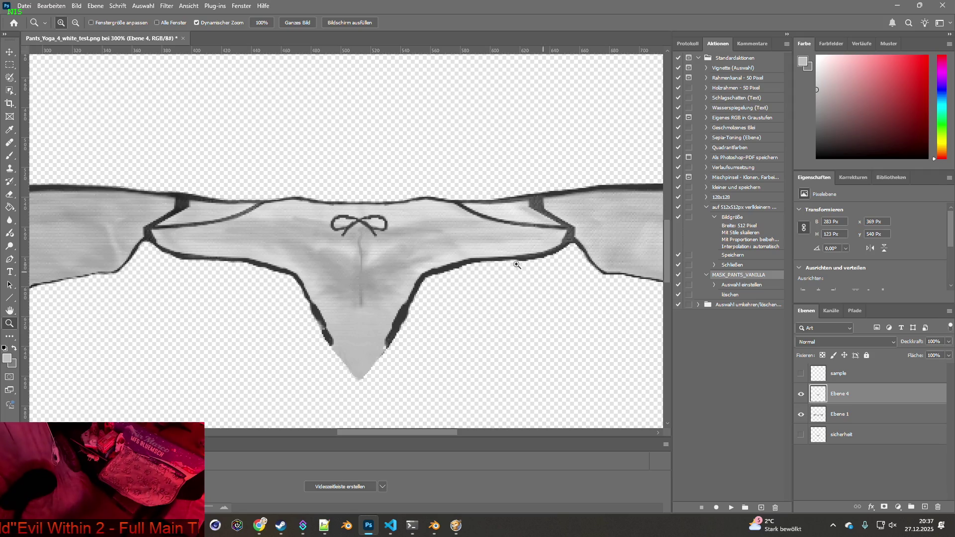
{"action": "key", "text": "alt"}
{"action": "key", "text": "alt+Tab"}
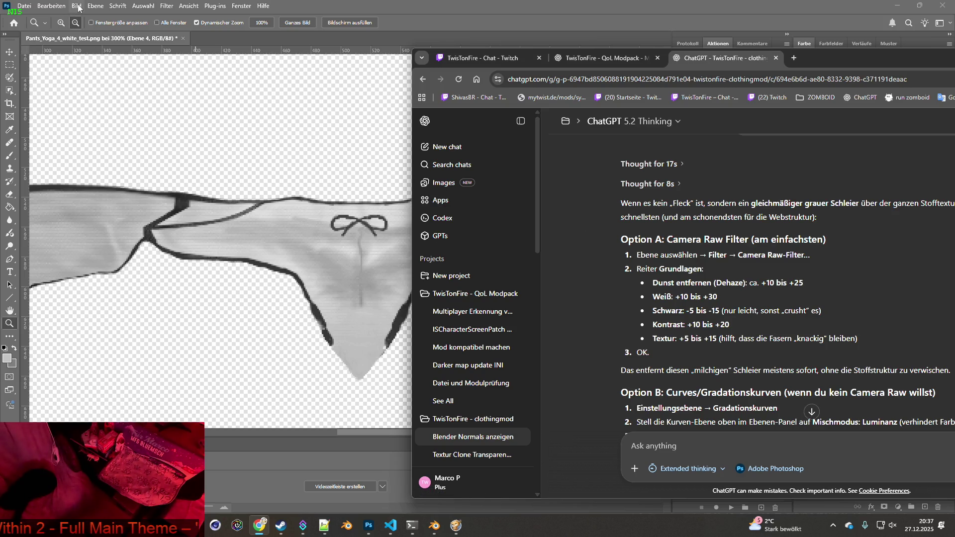
{"action": "left_click", "coordinate": [95, 6]}
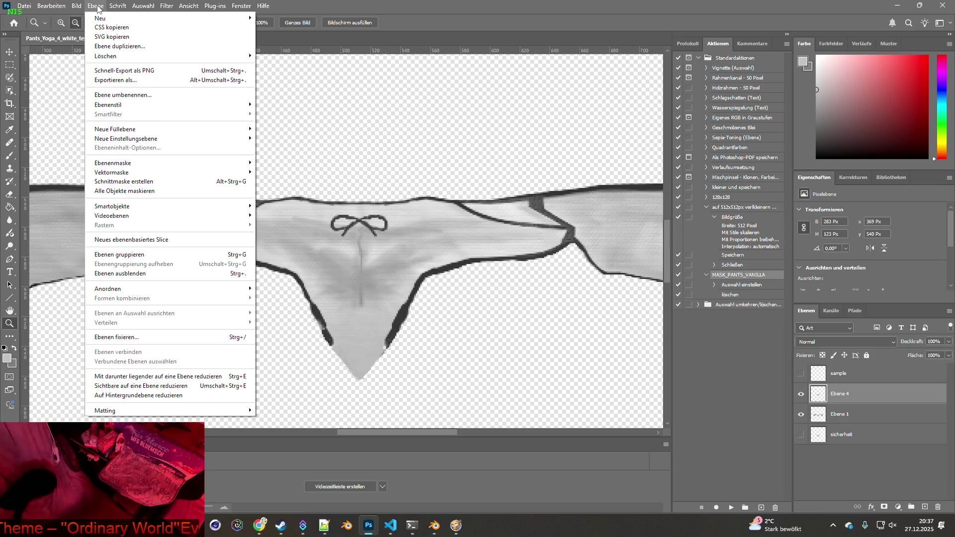
{"action": "mouse_move", "coordinate": [118, 6]}
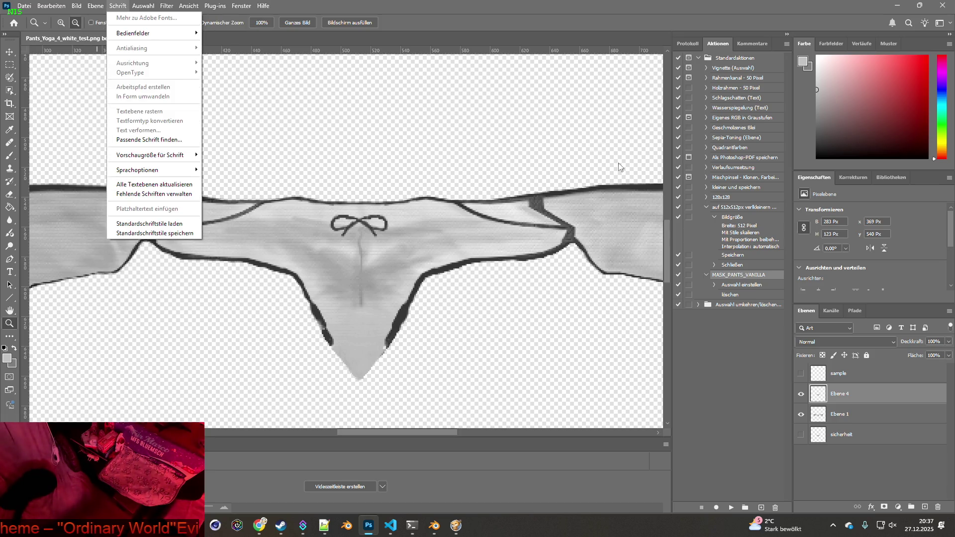
{"action": "left_click", "coordinate": [810, 314]}
{"action": "left_click", "coordinate": [822, 342]}
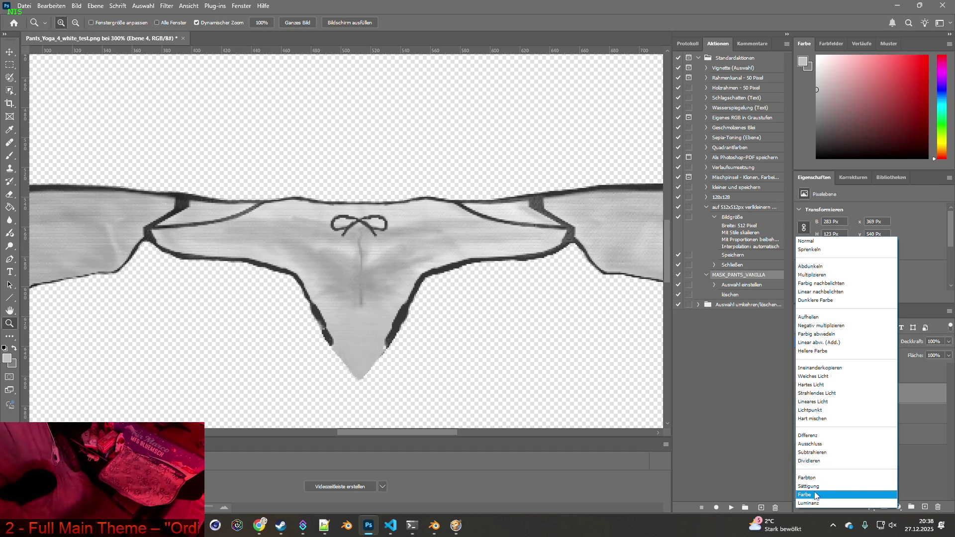
{"action": "left_click", "coordinate": [730, 409]}
{"action": "key", "text": "alt+Tab"}
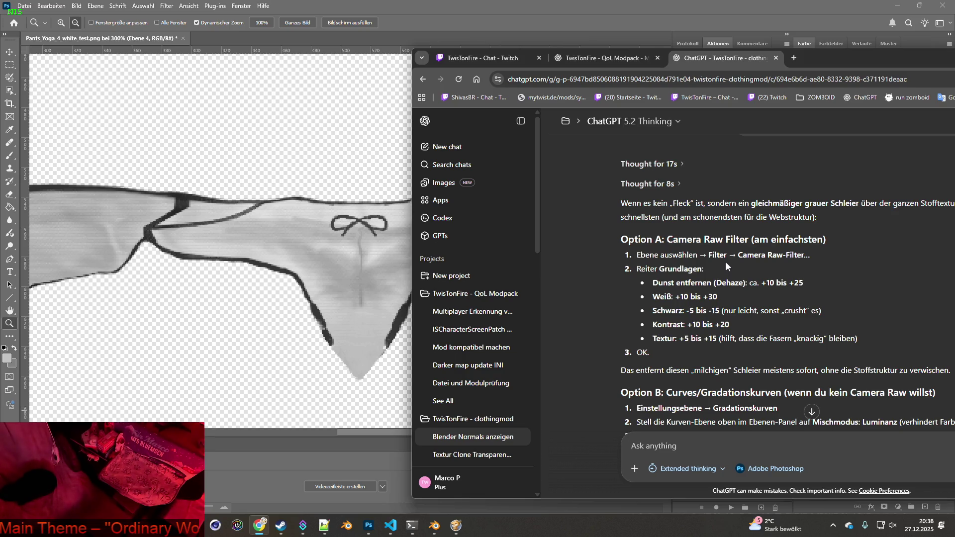
Apply Filter > Camera Raw-Filter to Ebene 4
{"action": "left_click", "coordinate": [167, 6]}
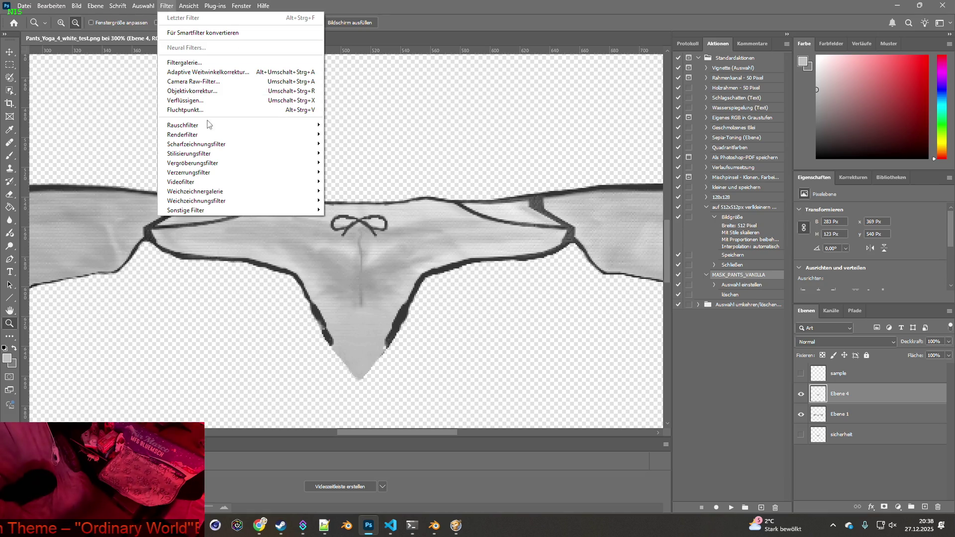
{"action": "mouse_move", "coordinate": [211, 137]}
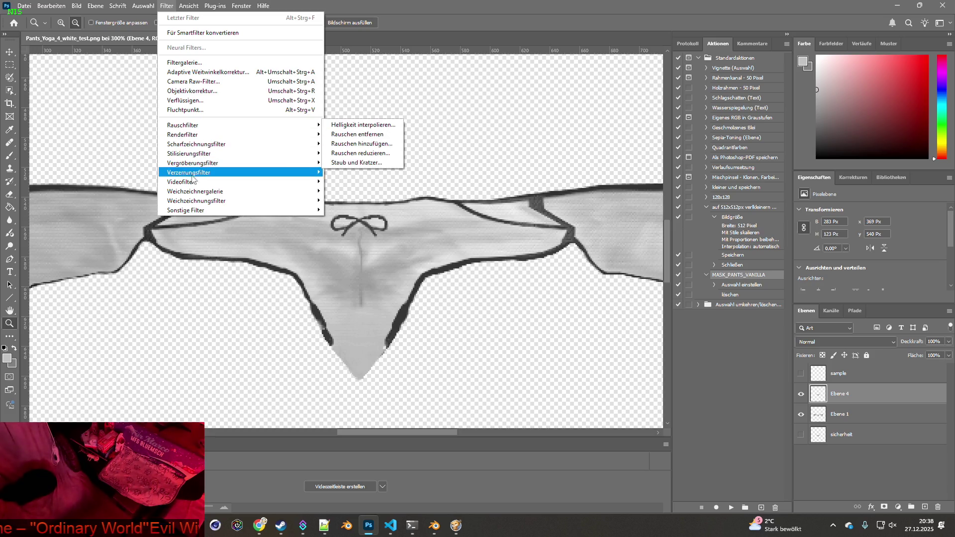
{"action": "mouse_move", "coordinate": [191, 187]}
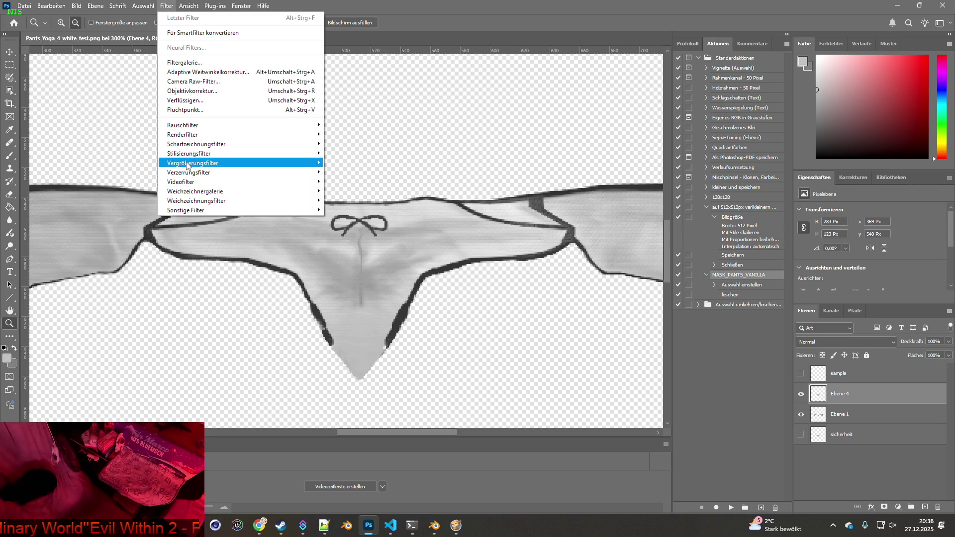
{"action": "mouse_move", "coordinate": [187, 166]}
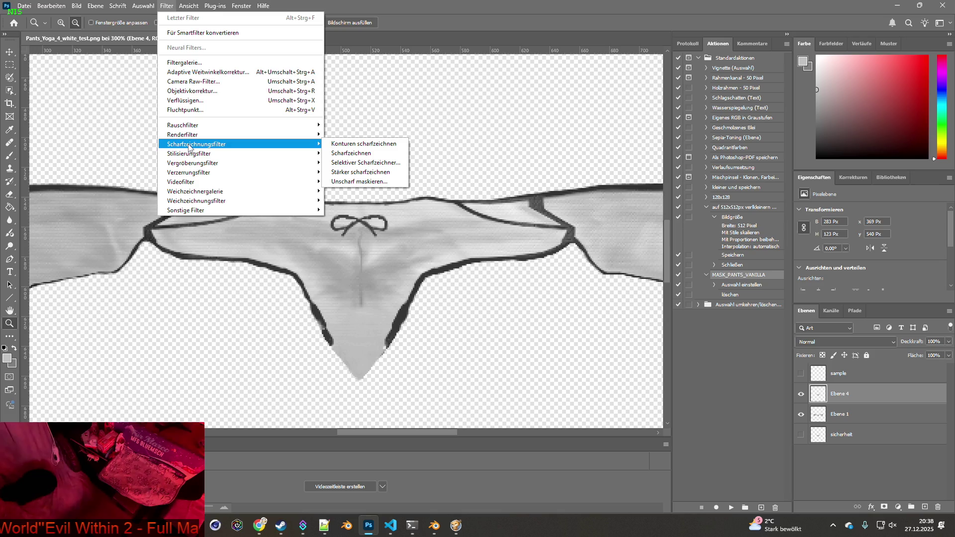
{"action": "left_click", "coordinate": [203, 84]}
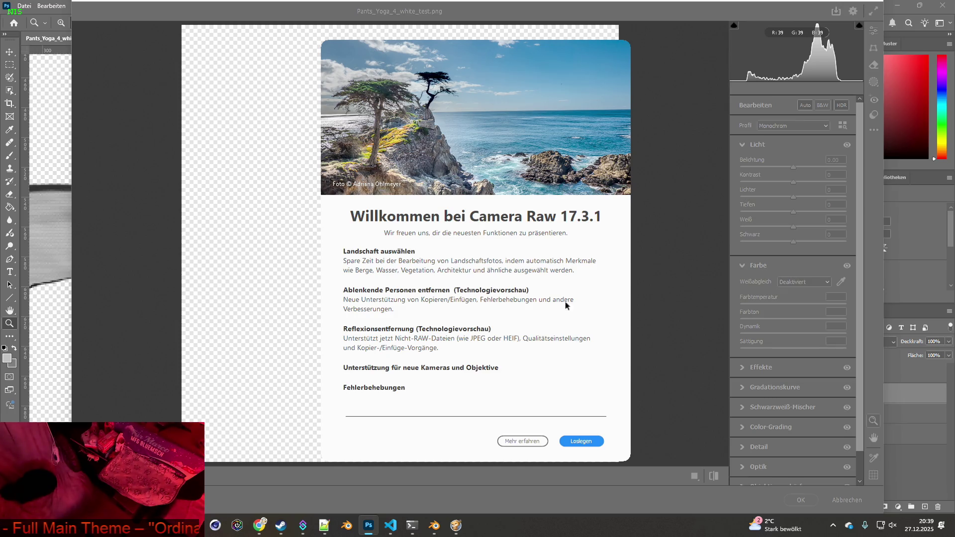
Dismiss the Camera Raw welcome screen and zoom the briefs preview in, checking ChatGPT's steps
{"action": "left_click", "coordinate": [581, 441]}
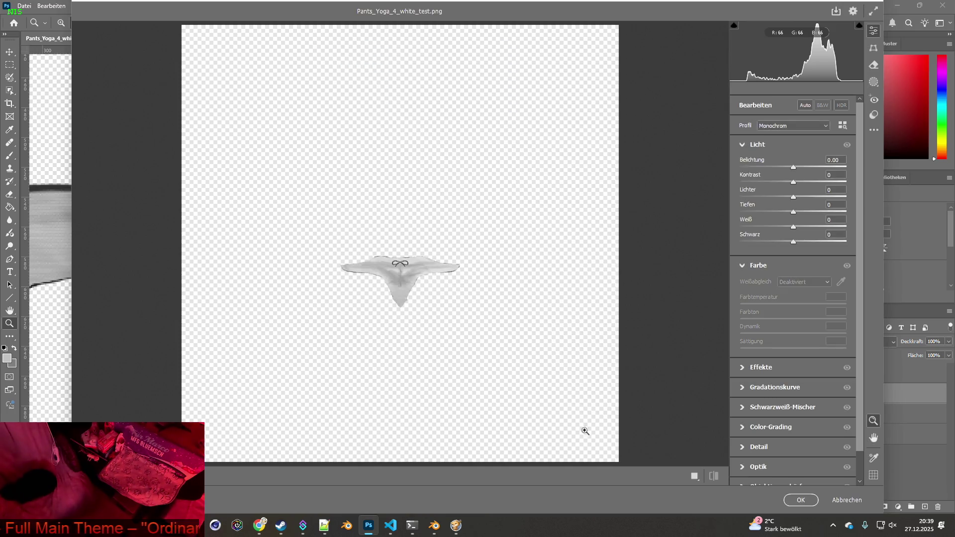
{"action": "left_click", "coordinate": [403, 278]}
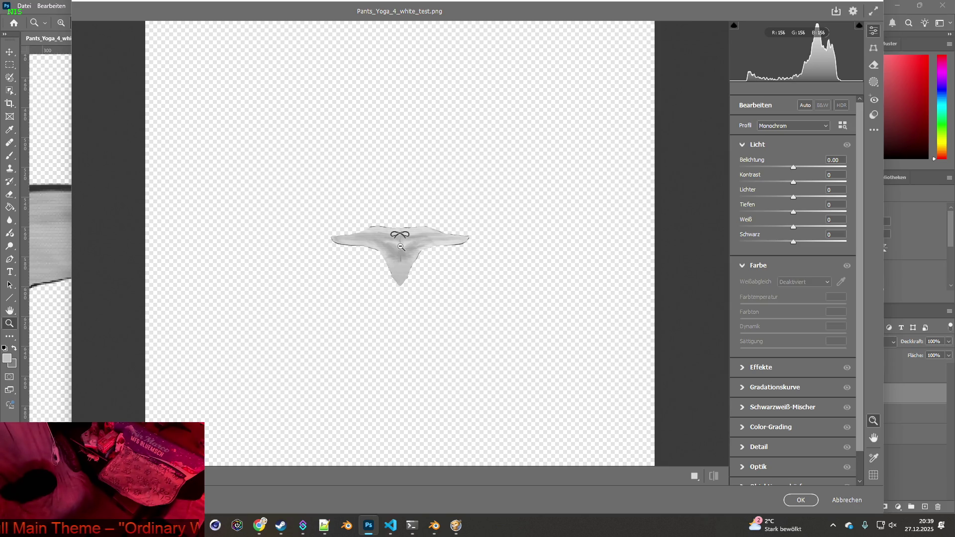
{"action": "left_click", "coordinate": [400, 246], "text": "alt"}
{"action": "left_click", "coordinate": [401, 248]}
{"action": "key", "text": "alt+Tab"}
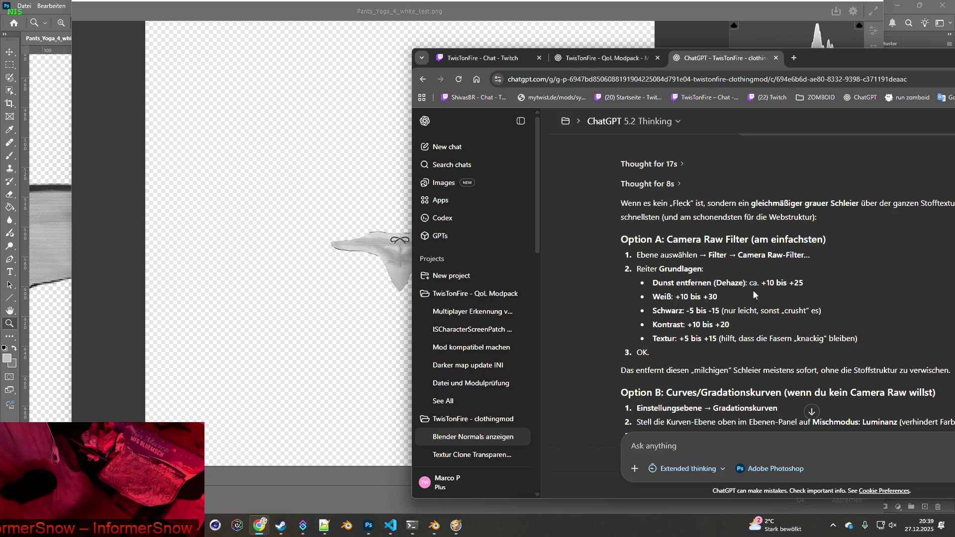
{"action": "key", "text": "alt+Tab"}
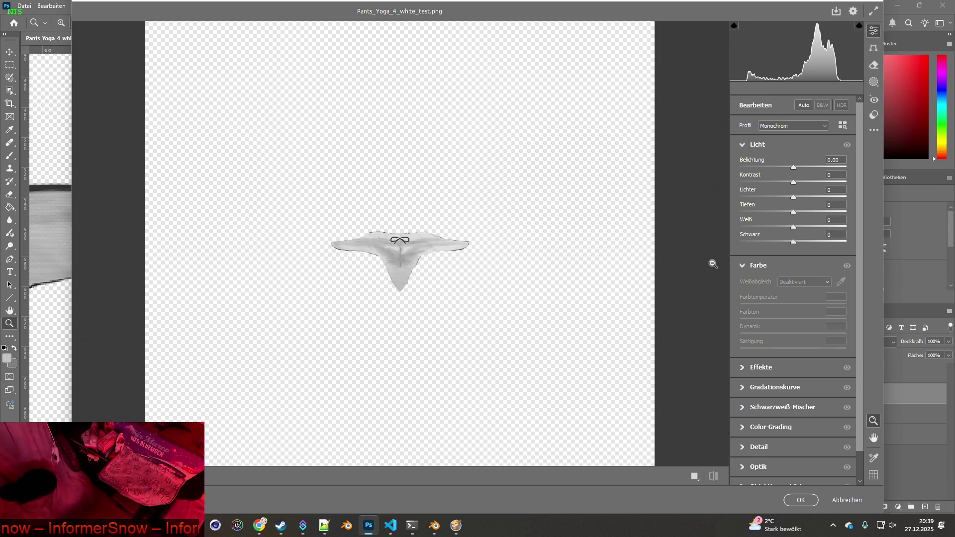
{"action": "key", "text": "alt+Tab"}
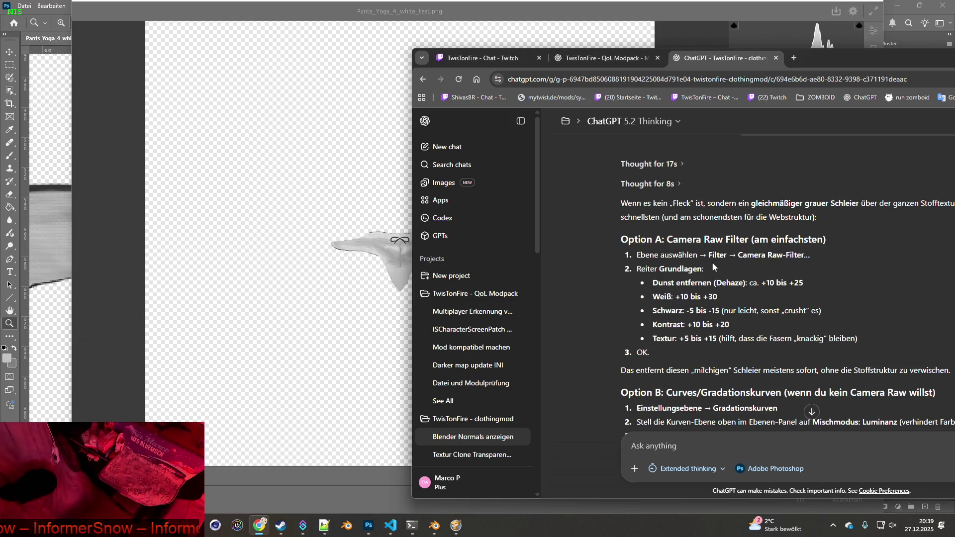
{"action": "key", "text": "alt+Tab"}
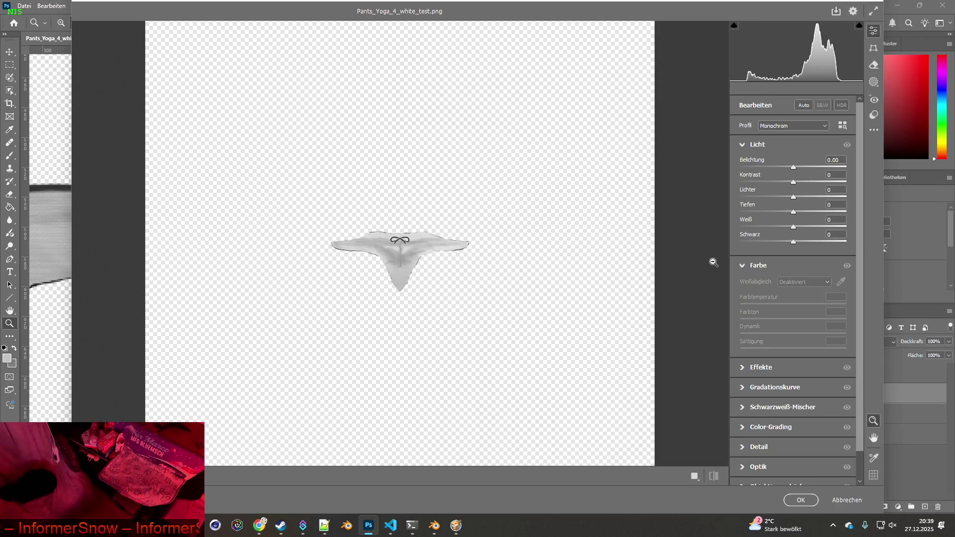
Collapse Licht, look through Gradationskurve and Color-Grading, then expand the Effekte panel
{"action": "left_click", "coordinate": [743, 144]}
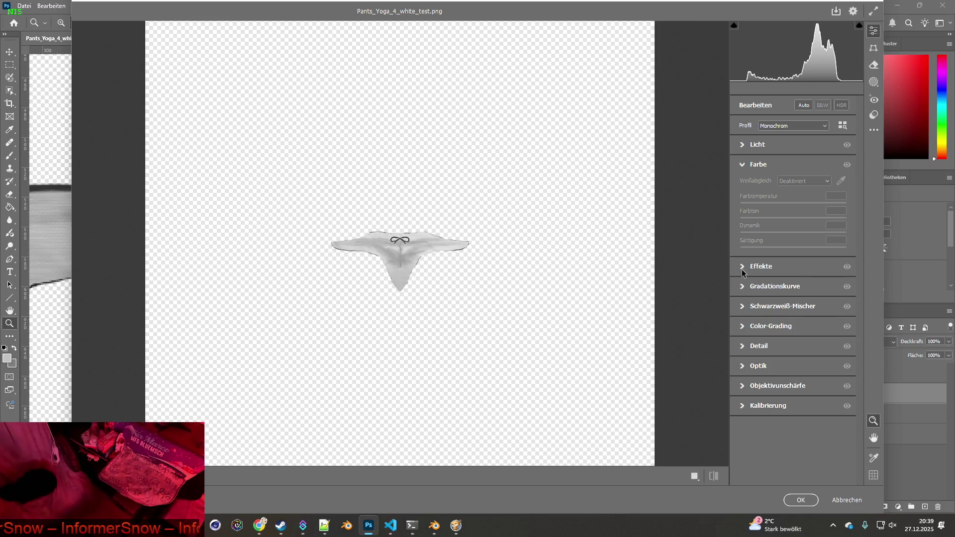
{"action": "key", "text": "alt+Tab"}
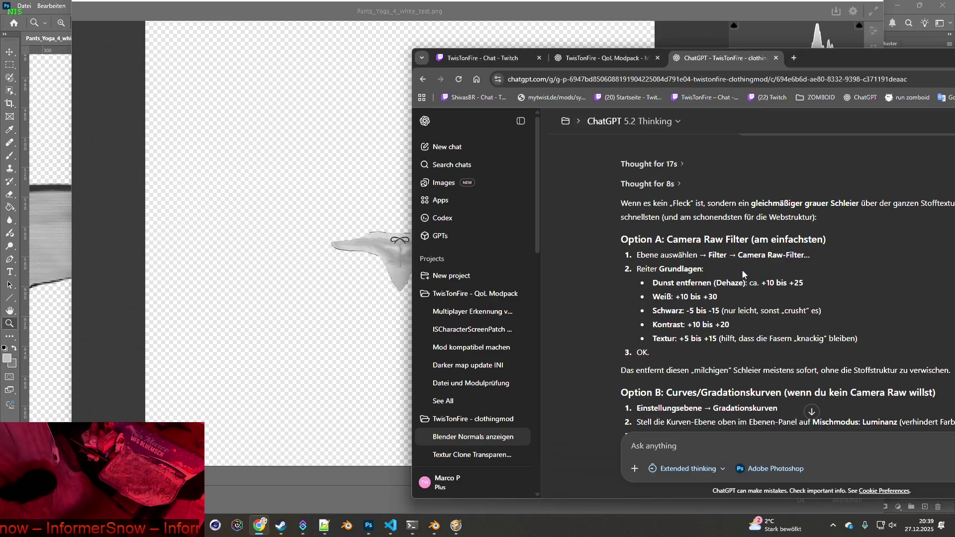
{"action": "key", "text": "alt+Tab"}
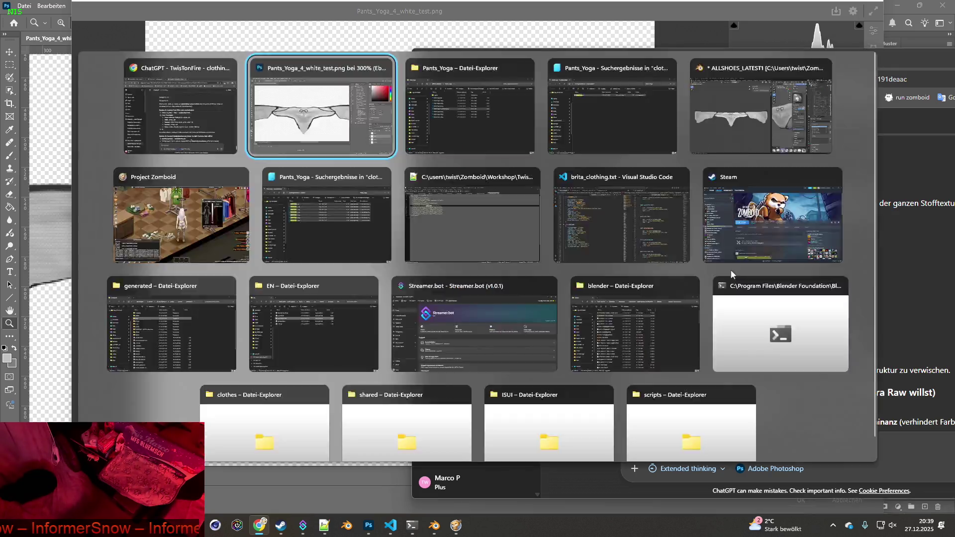
{"action": "left_click", "coordinate": [738, 287]}
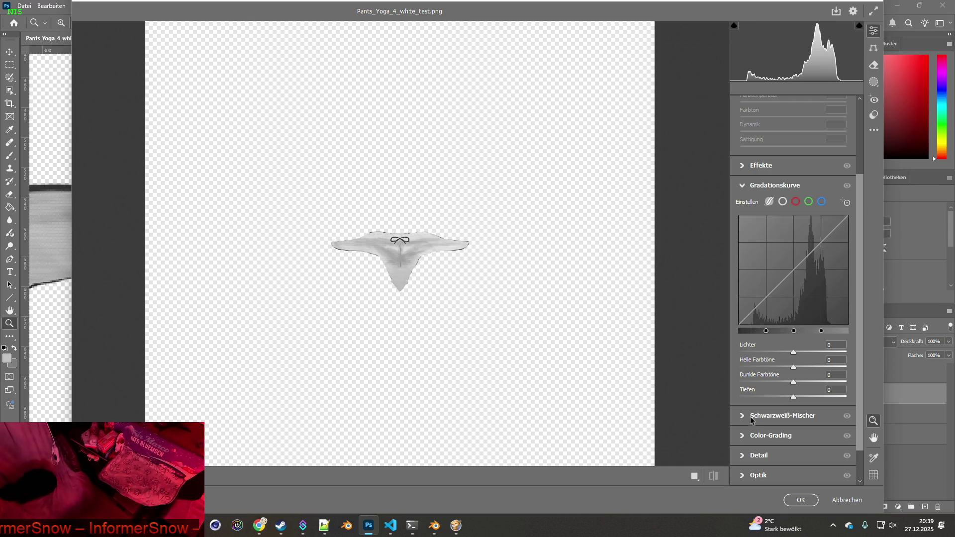
{"action": "left_click", "coordinate": [742, 187]}
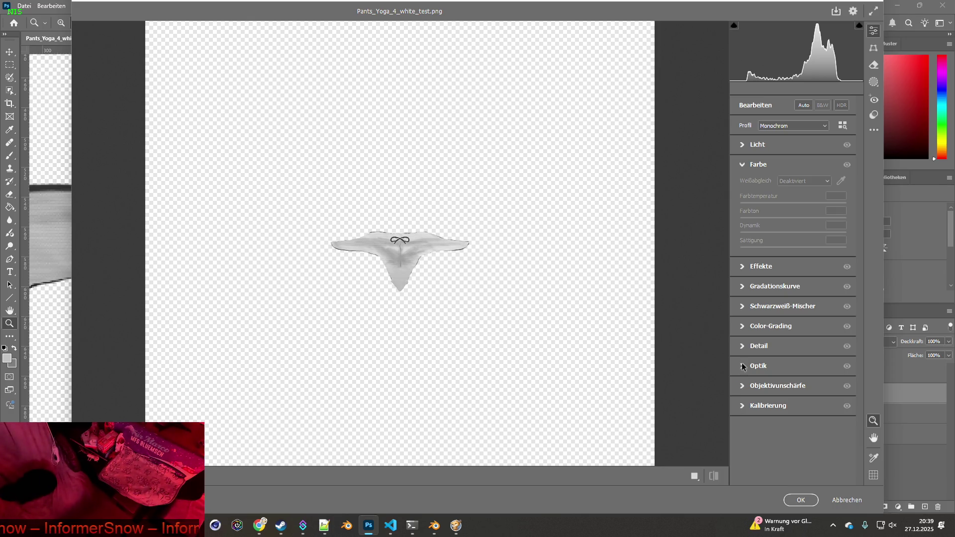
{"action": "left_click", "coordinate": [743, 326]}
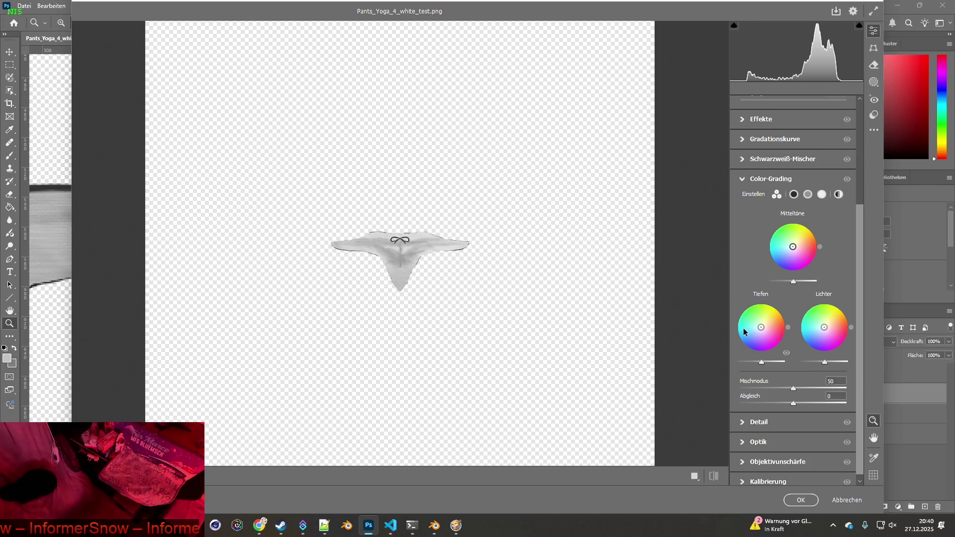
{"action": "left_click", "coordinate": [745, 180]}
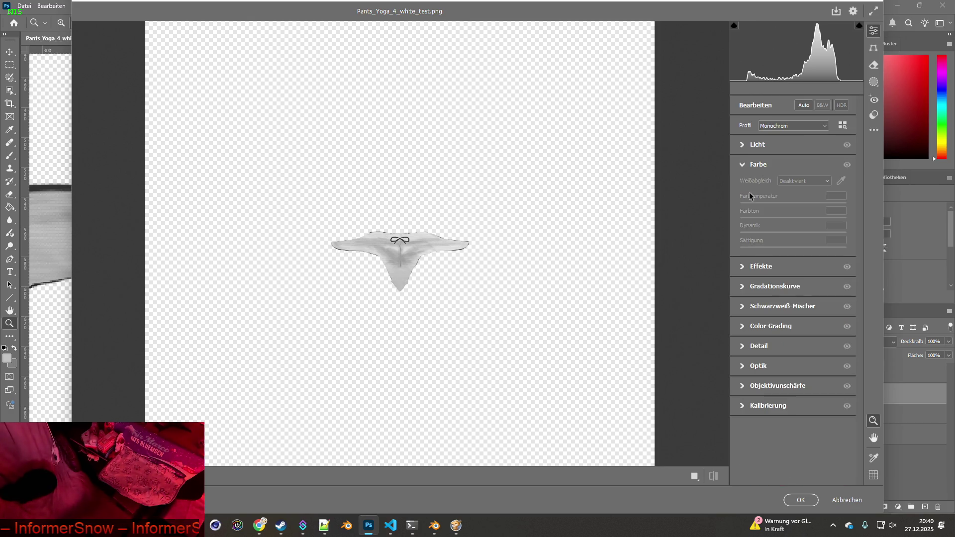
{"action": "left_click", "coordinate": [739, 267]}
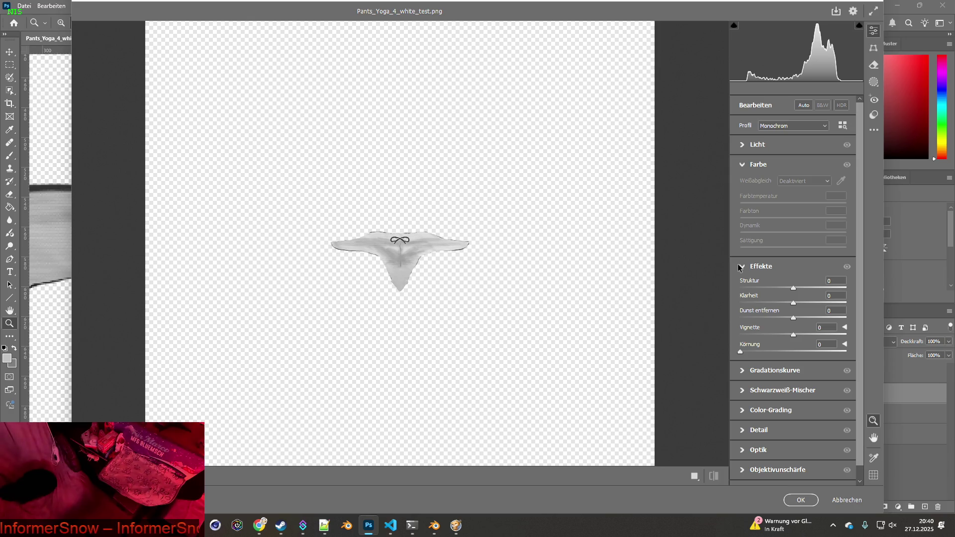
{"action": "key", "text": "alt+Tab"}
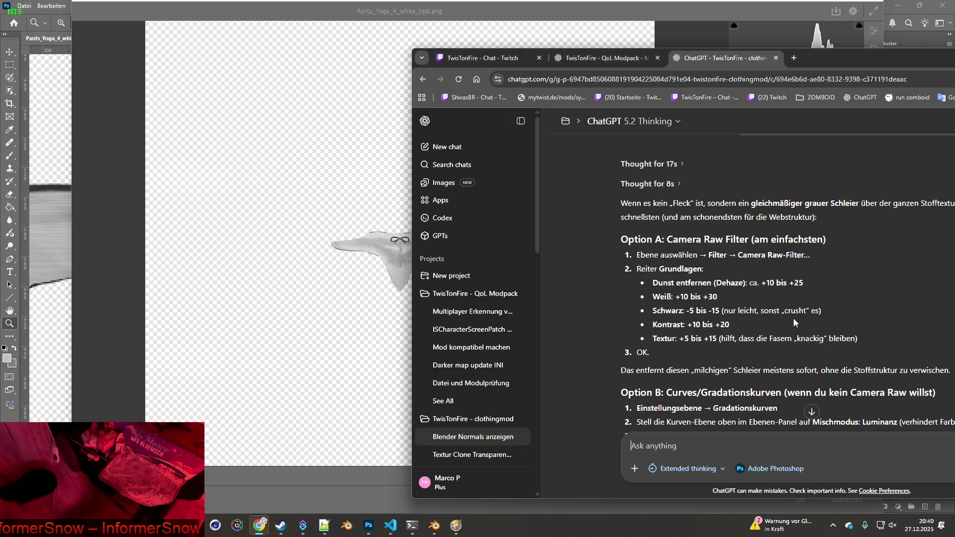
{"action": "key", "text": "alt+Tab"}
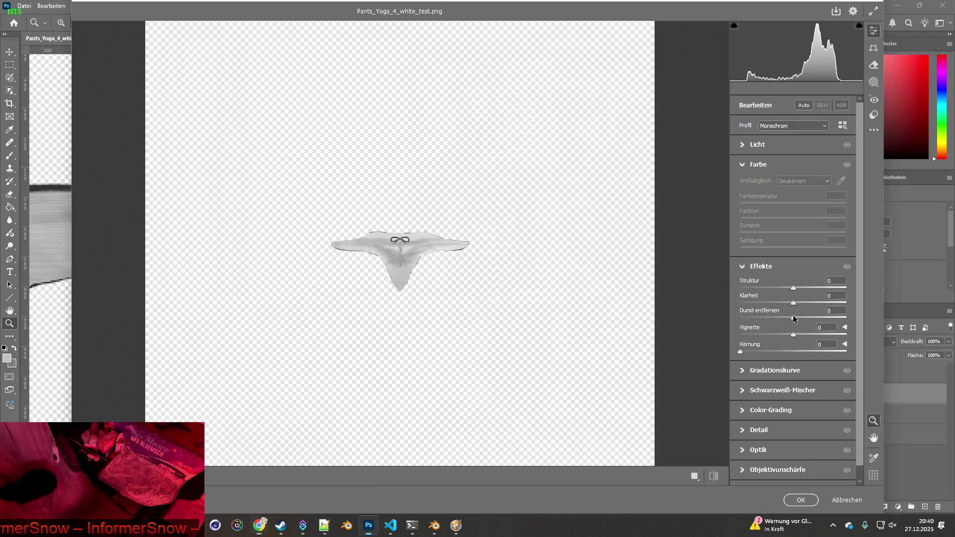
Raise Dunst entfernen (Dehaze) in steps to +25
{"action": "left_click_drag", "start_coordinate": [793, 318], "coordinate": [802, 316]}
{"action": "key", "text": "alt"}
{"action": "key", "text": "alt+Tab"}
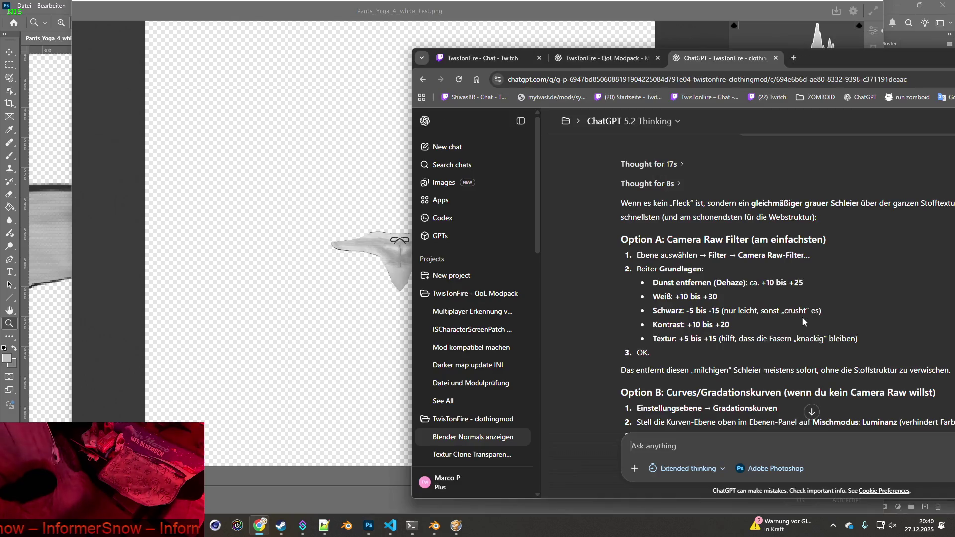
{"action": "key", "text": "alt+Tab"}
{"action": "left_click_drag", "start_coordinate": [802, 316], "coordinate": [807, 318]}
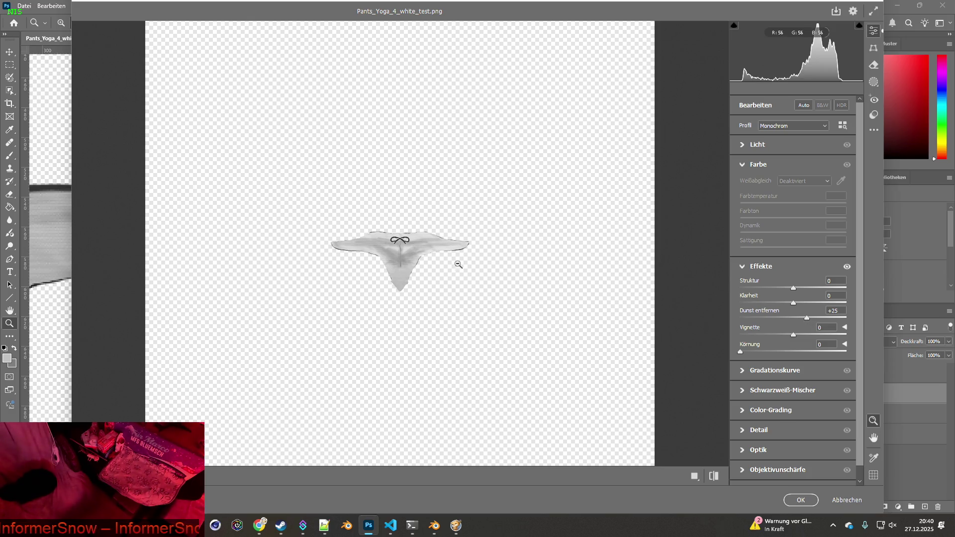
Magnify the Camera Raw preview to 200%
{"action": "scroll", "coordinate": [818, 249], "scroll_direction": "down", "scroll_amount": 1}
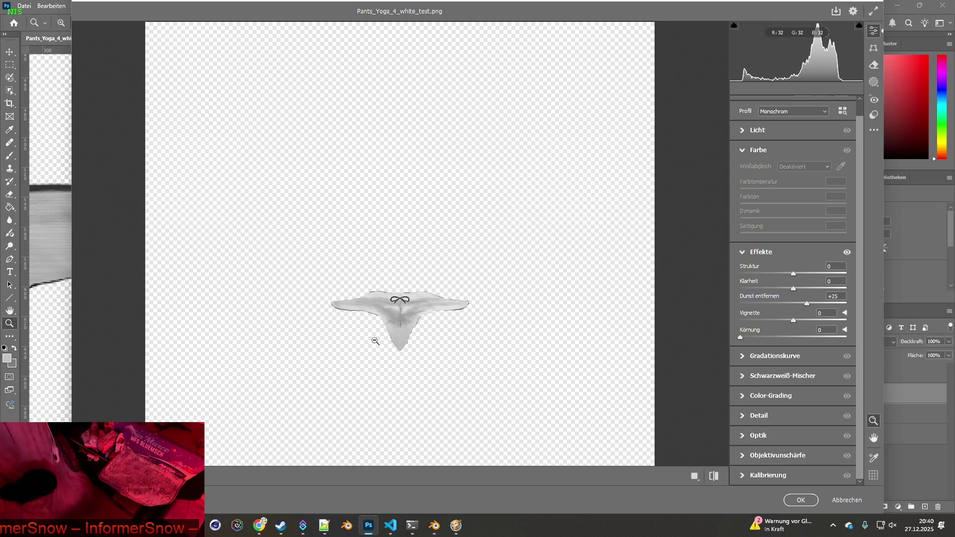
{"action": "left_click", "coordinate": [179, 476]}
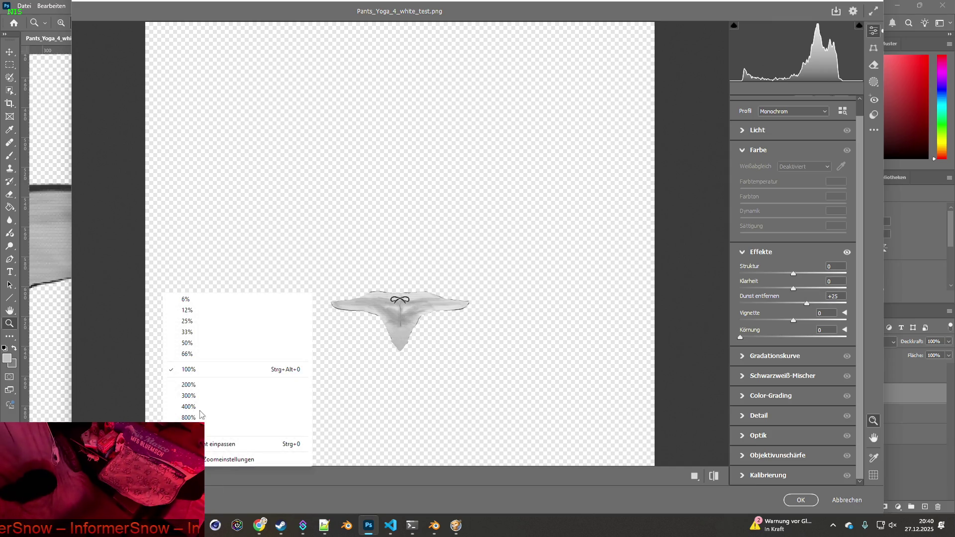
{"action": "left_click", "coordinate": [194, 387]}
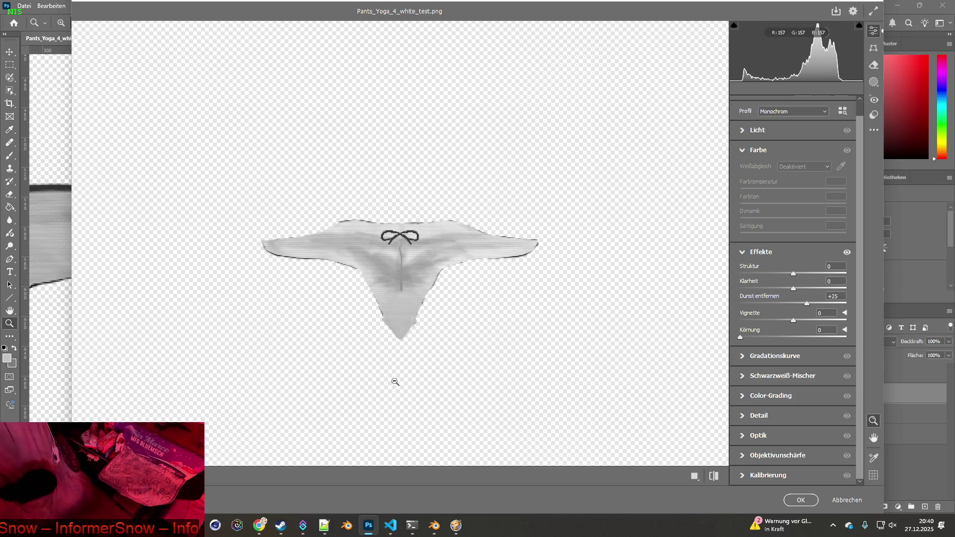
{"action": "key", "text": "alt+Tab"}
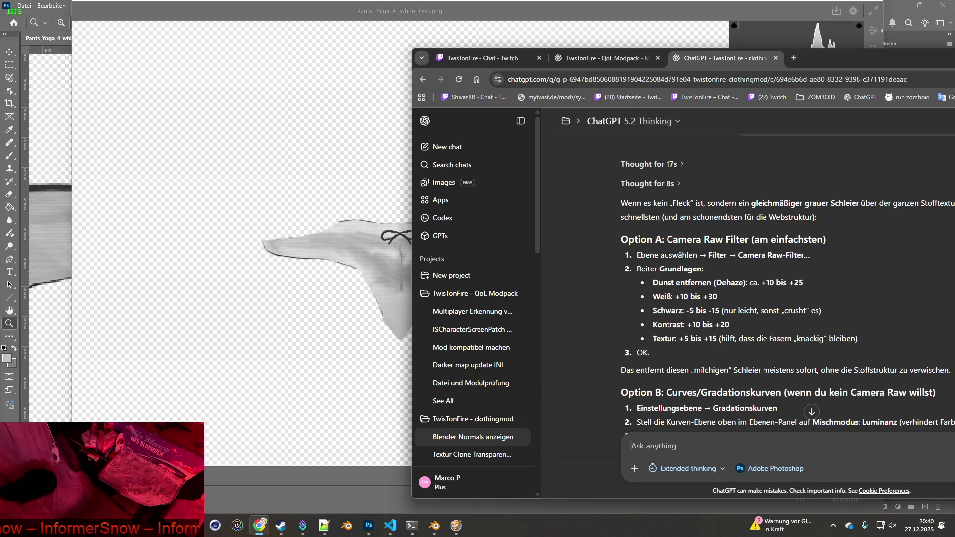
Collapse Effekte and expand the Schwarzweiß-Mischer panel, following ChatGPT's steps
{"action": "key", "text": "alt+Tab"}
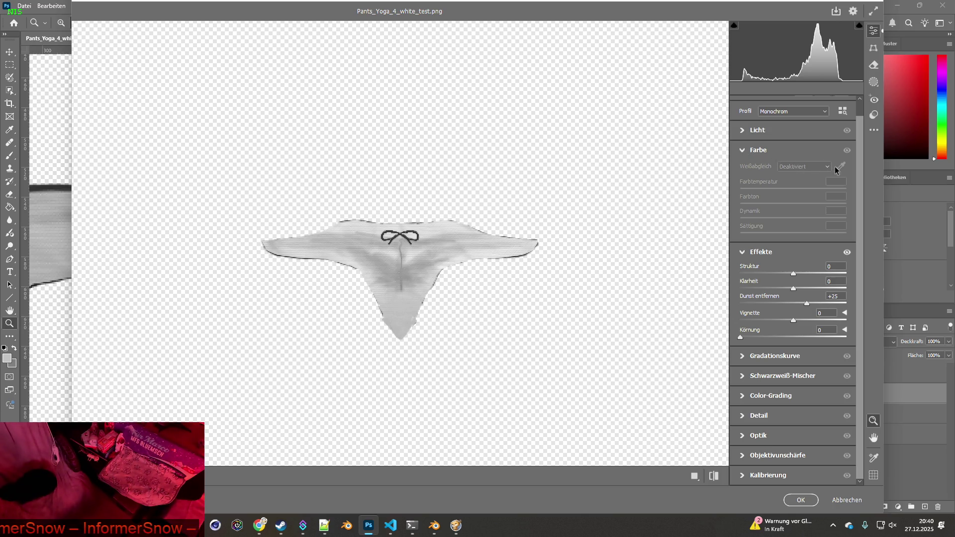
{"action": "key", "text": "alt+Tab"}
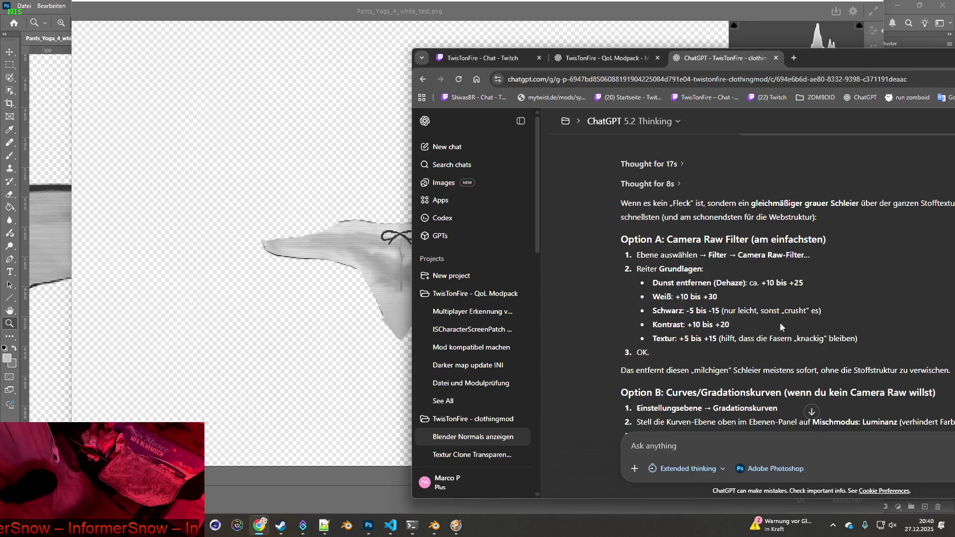
{"action": "key", "text": "alt+Tab"}
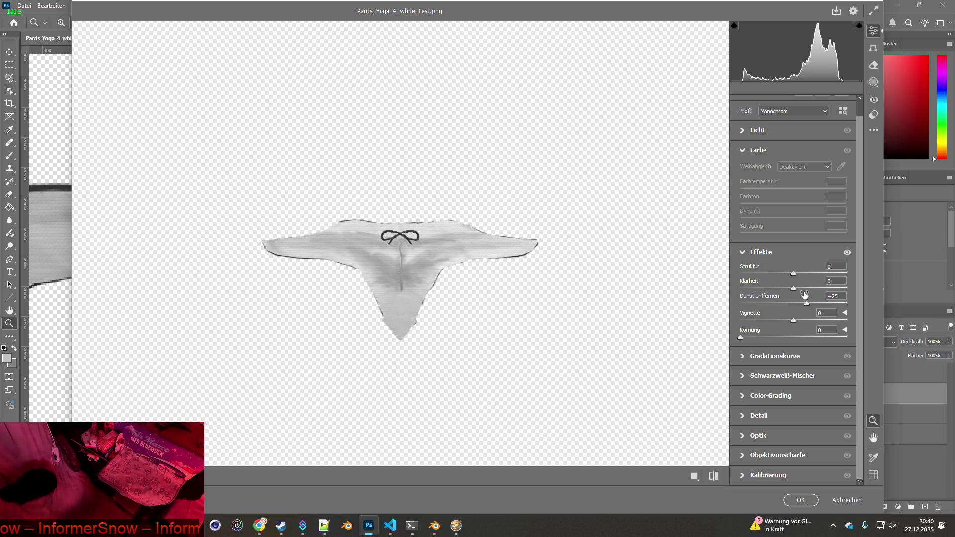
{"action": "left_click", "coordinate": [743, 254]}
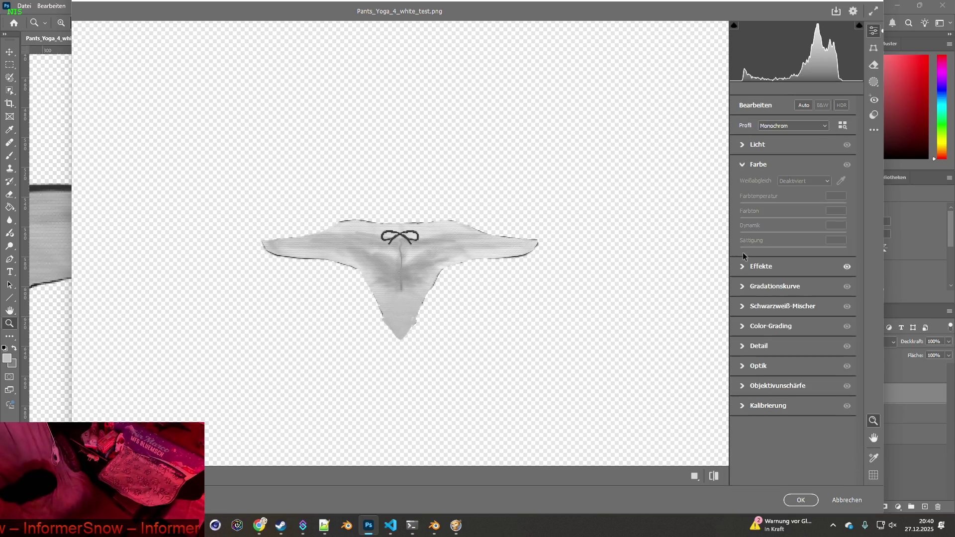
{"action": "left_click", "coordinate": [741, 307]}
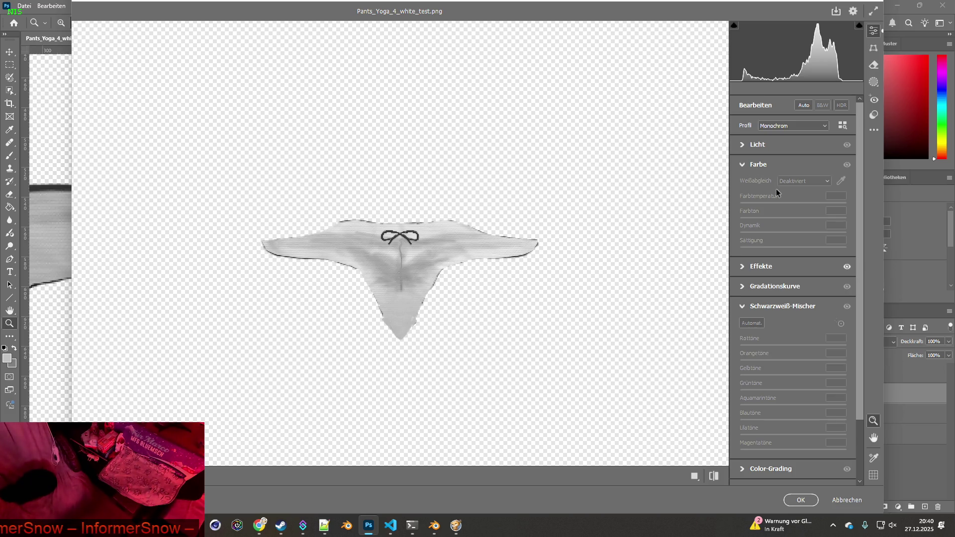
Reopen Effekte and expand the Gradationskurve tone curve controls
{"action": "key", "text": "alt+Tab"}
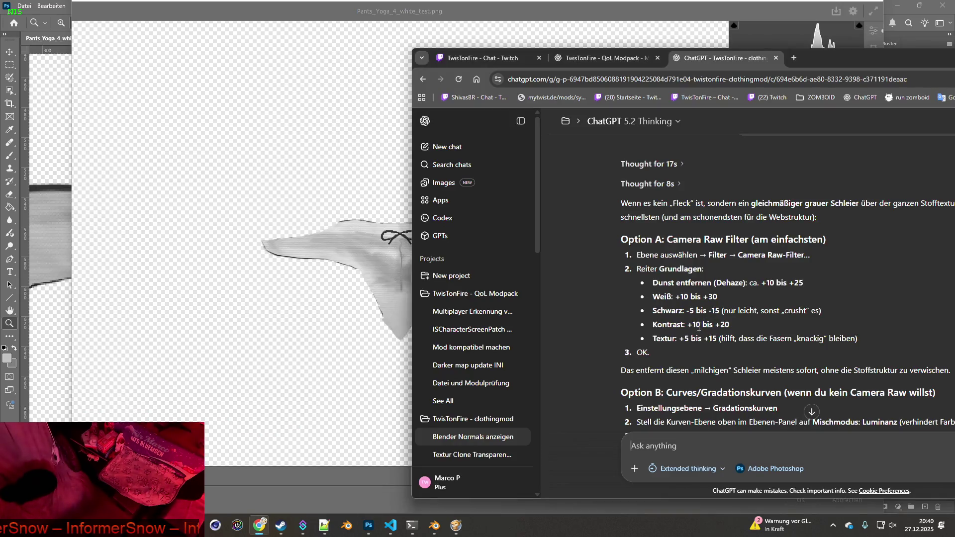
{"action": "key", "text": "alt+Tab"}
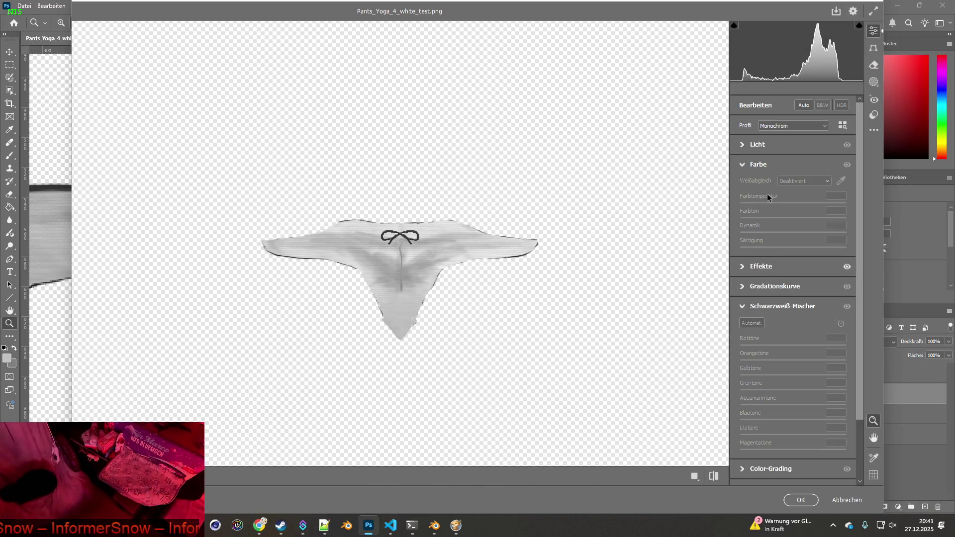
{"action": "left_click", "coordinate": [738, 267]}
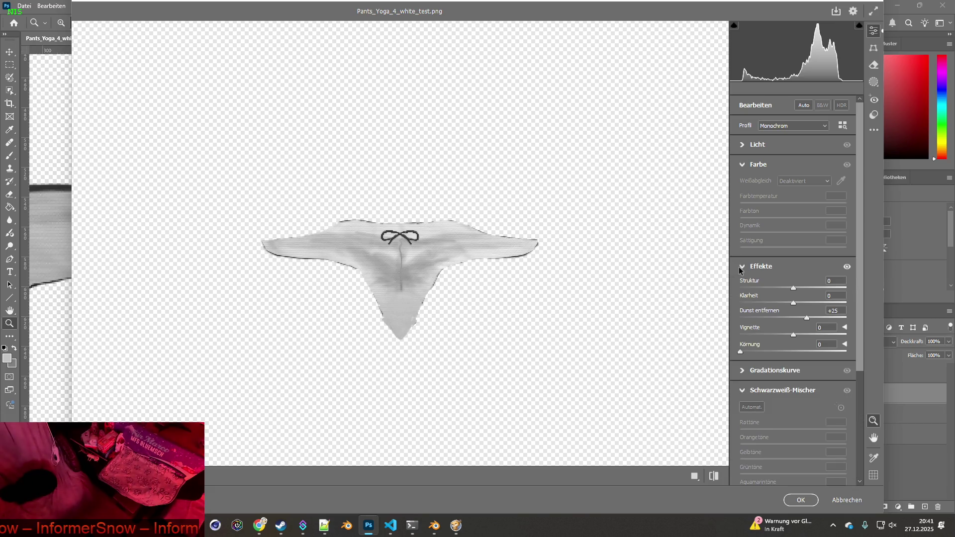
{"action": "left_click", "coordinate": [741, 267]}
{"action": "left_click", "coordinate": [761, 286]}
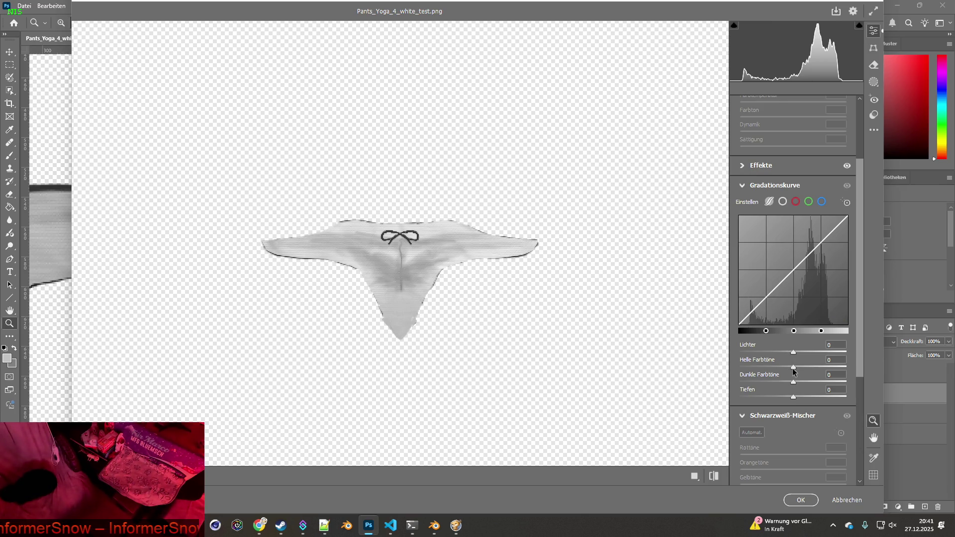
Raise Dunkle Farbtöne to +100 to lighten the grey briefs texture
{"action": "mouse_move", "coordinate": [794, 382]}
{"action": "left_mouse_down"}
{"action": "mouse_move", "coordinate": [774, 381]}
{"action": "mouse_move", "coordinate": [848, 378]}
{"action": "left_mouse_up"}
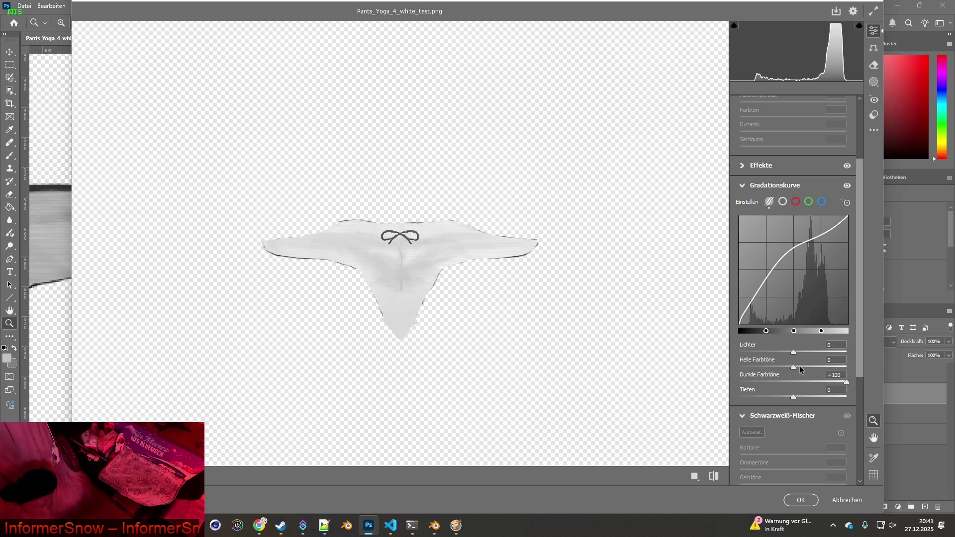
{"action": "mouse_move", "coordinate": [792, 366]}
{"action": "left_mouse_down"}
{"action": "mouse_move", "coordinate": [776, 367]}
{"action": "mouse_move", "coordinate": [792, 368]}
{"action": "mouse_move", "coordinate": [794, 396]}
{"action": "mouse_move", "coordinate": [772, 394]}
{"action": "mouse_move", "coordinate": [792, 394]}
{"action": "left_mouse_up"}
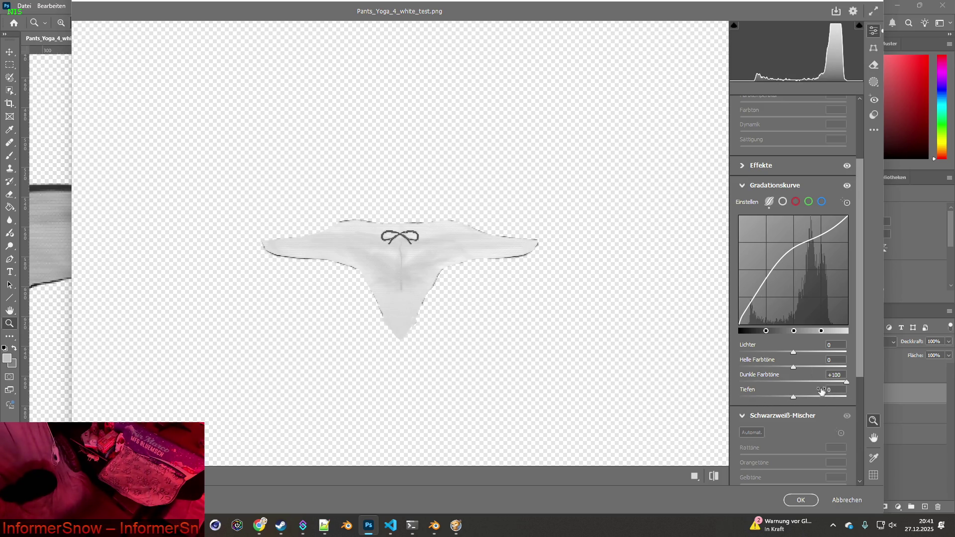
{"action": "left_click_drag", "start_coordinate": [859, 376], "coordinate": [861, 477]}
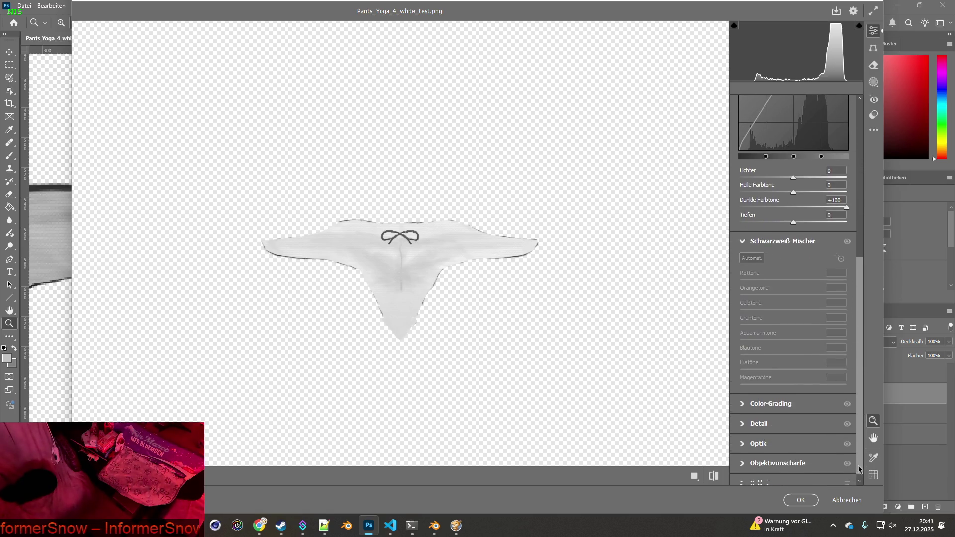
Expand the Color-Grading, Detail, Optik, Objektivunschärfe and Kalibrierung panels
{"action": "left_click", "coordinate": [741, 400]}
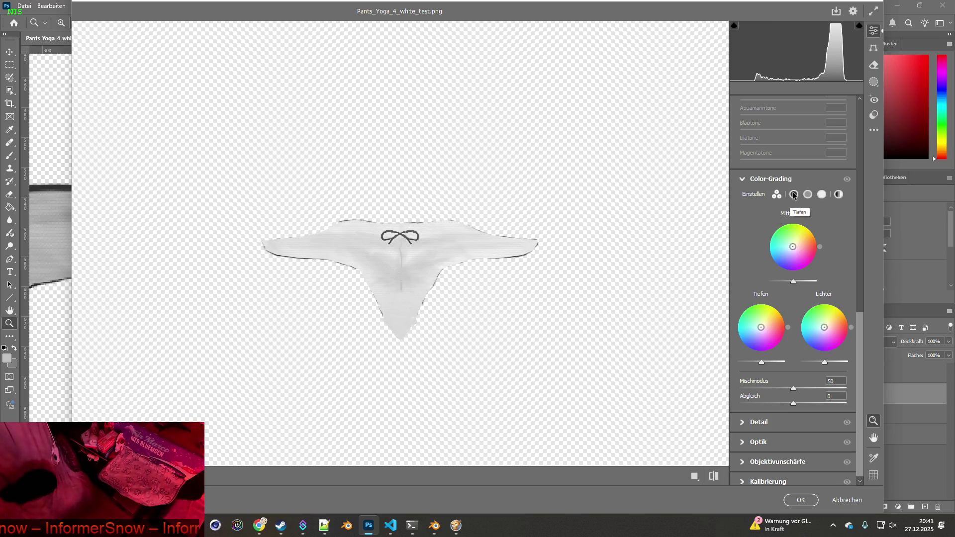
{"action": "scroll", "coordinate": [756, 362], "scroll_direction": "down", "scroll_amount": 1}
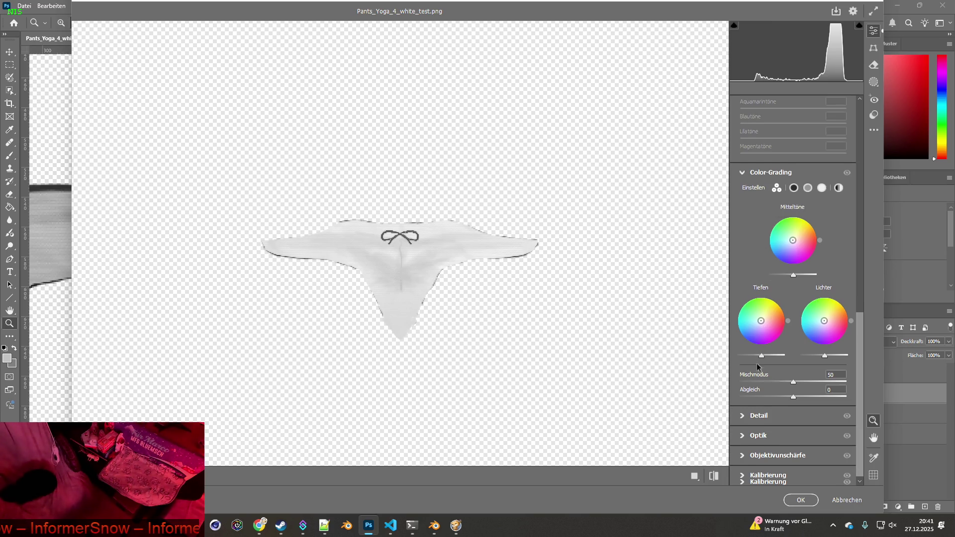
{"action": "left_click", "coordinate": [742, 417]}
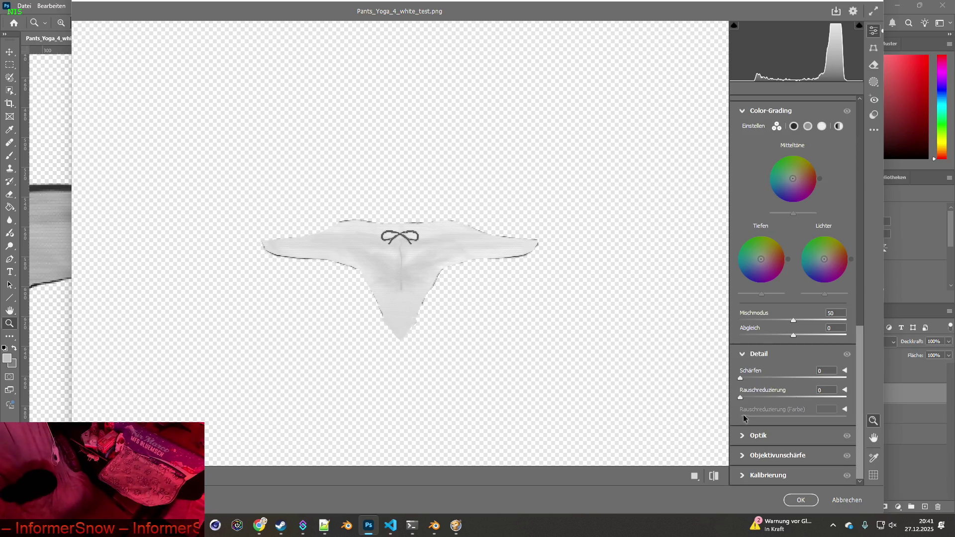
{"action": "left_click", "coordinate": [744, 435]}
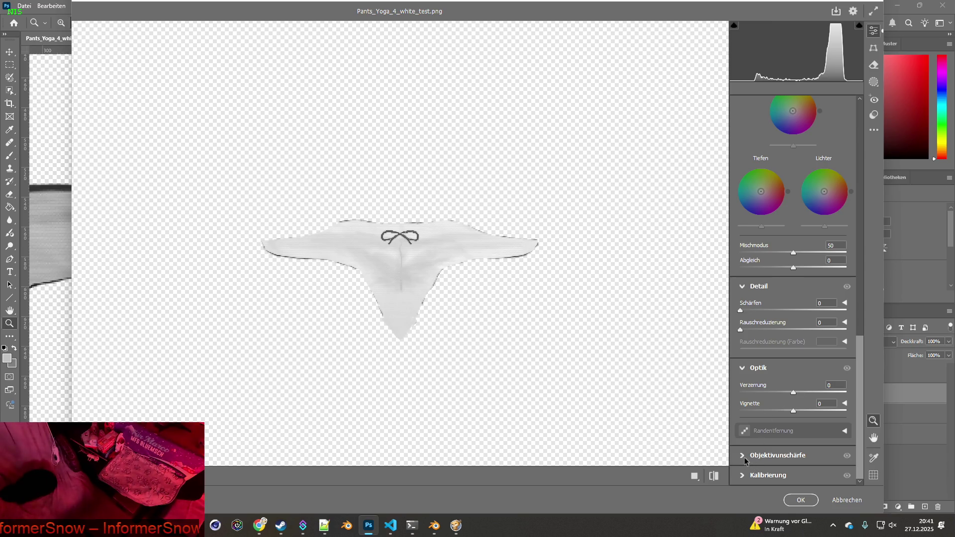
{"action": "left_click", "coordinate": [743, 456]}
{"action": "left_click", "coordinate": [743, 475]}
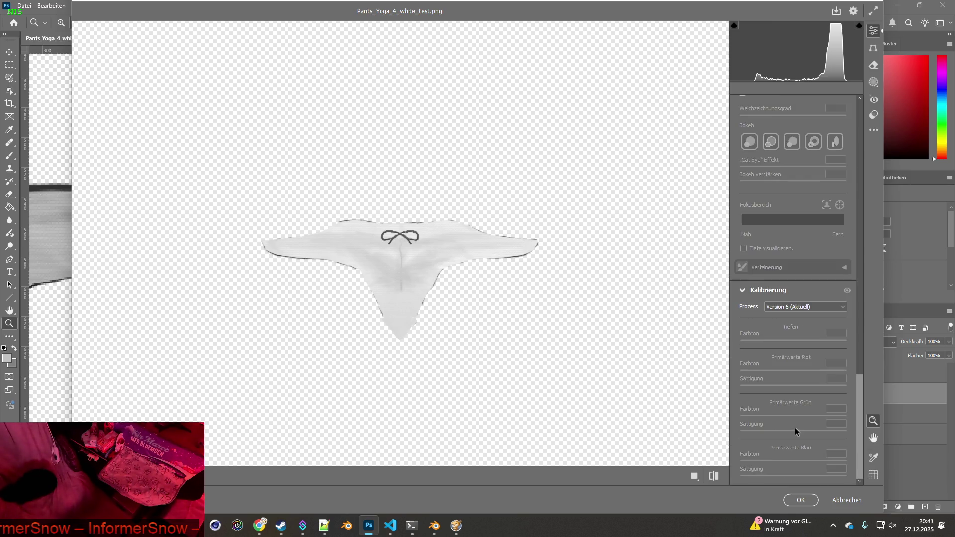
{"action": "scroll", "coordinate": [801, 422], "scroll_direction": "up", "scroll_amount": 10}
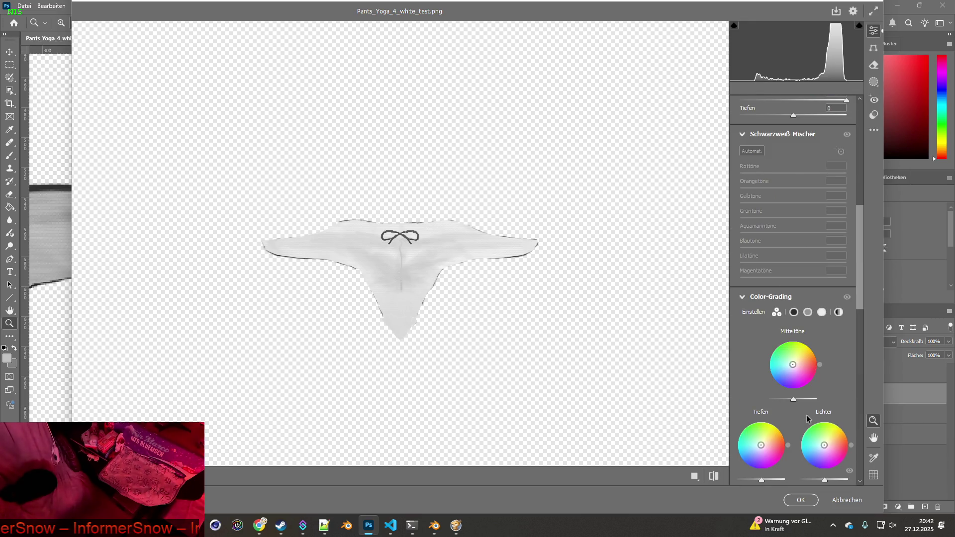
{"action": "scroll", "coordinate": [802, 415], "scroll_direction": "up", "scroll_amount": 3}
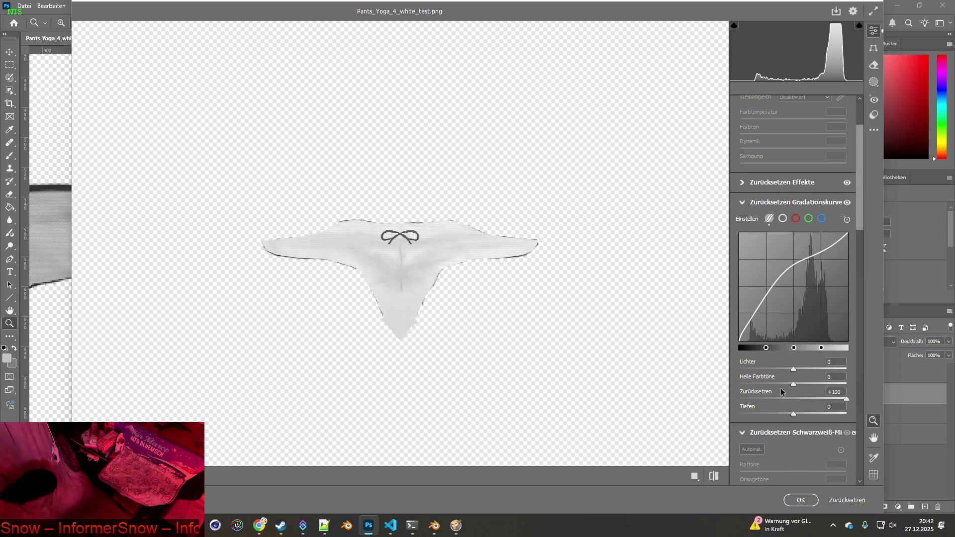
Read further through ChatGPT's curve steps, then return to Camera Raw
{"action": "key", "text": "alt+Tab"}
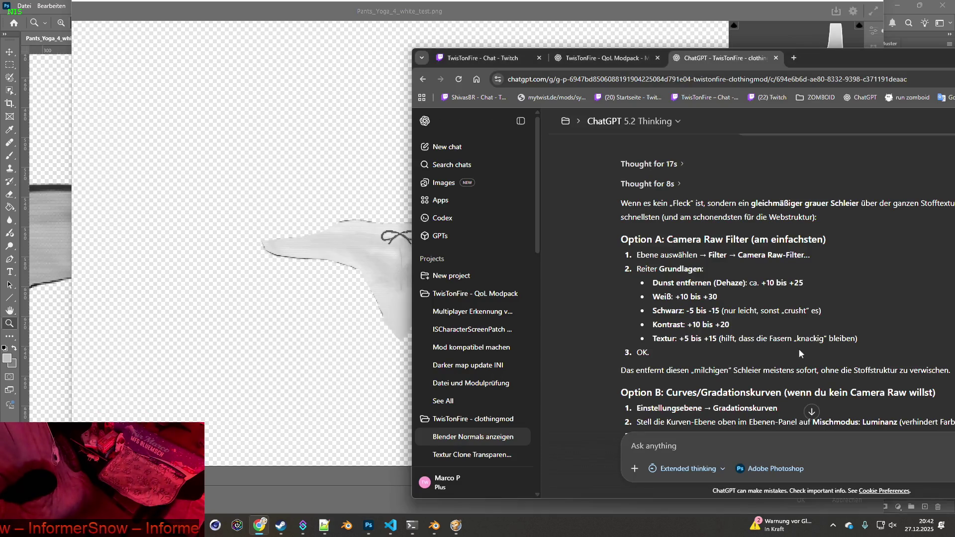
{"action": "scroll", "coordinate": [799, 351], "scroll_direction": "down", "scroll_amount": 2}
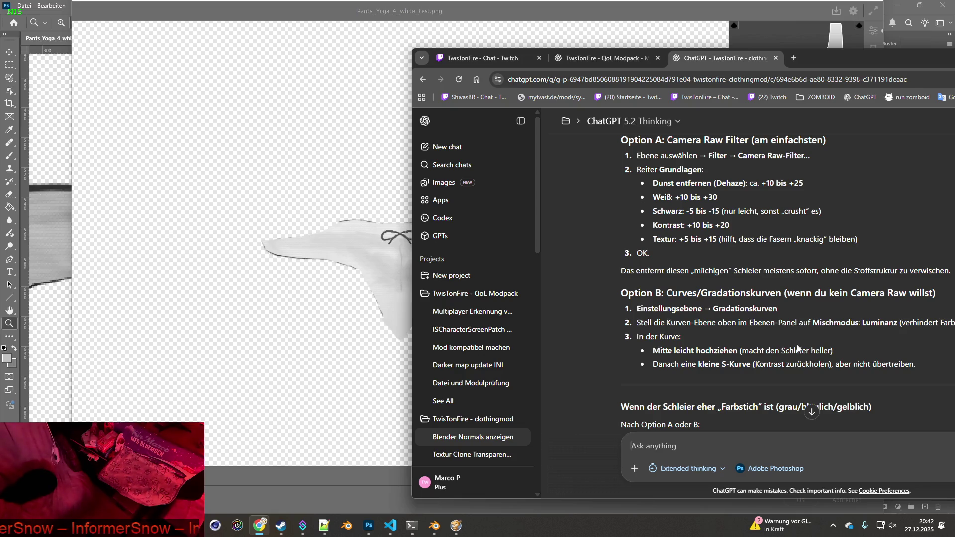
{"action": "key", "text": "alt+Tab"}
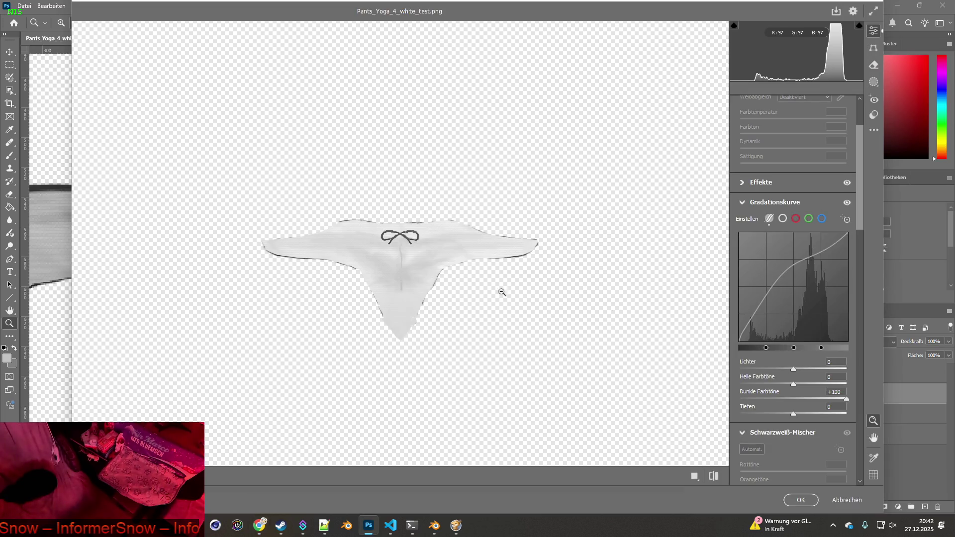
Enlarge the preview and settle Dunkle Farbtöne at +26 after trying lower darks and lights
{"action": "left_click", "coordinate": [397, 265], "text": "alt"}
{"action": "left_click", "coordinate": [398, 281]}
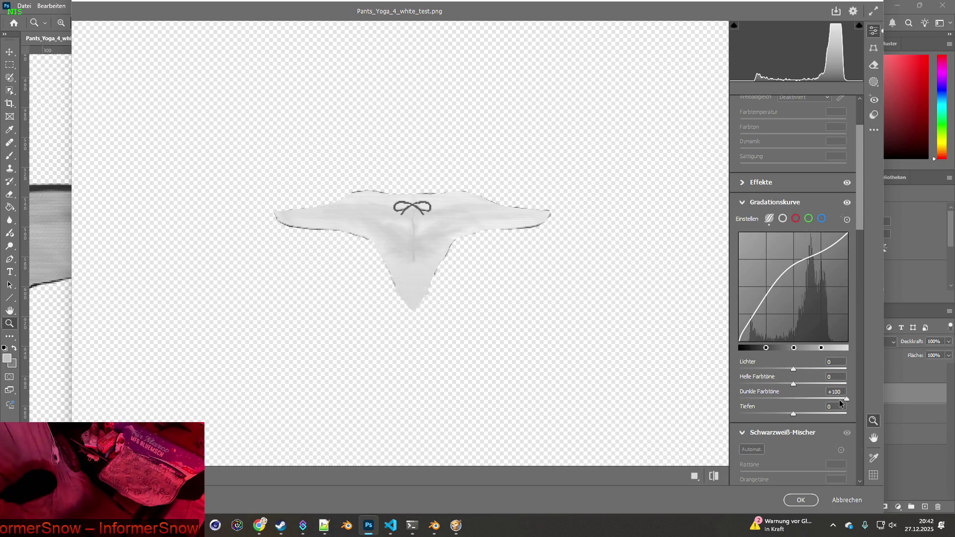
{"action": "left_click_drag", "start_coordinate": [848, 402], "coordinate": [733, 397]}
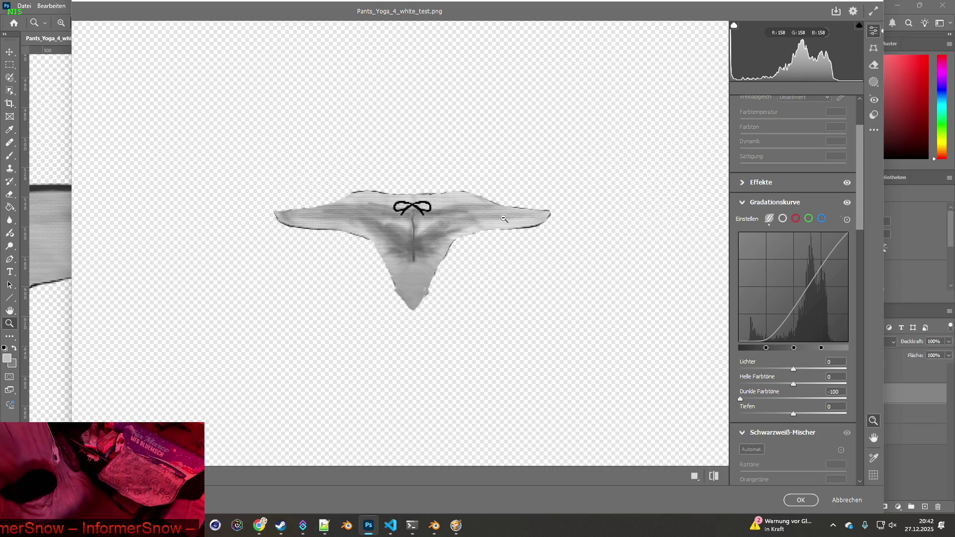
{"action": "mouse_move", "coordinate": [793, 370]}
{"action": "left_mouse_down"}
{"action": "mouse_move", "coordinate": [774, 372]}
{"action": "mouse_move", "coordinate": [793, 372]}
{"action": "left_mouse_up"}
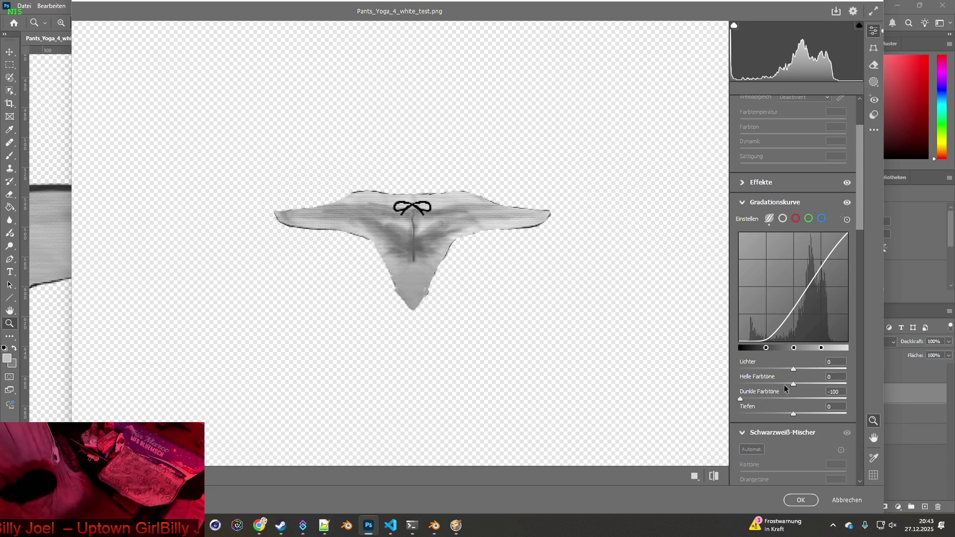
{"action": "mouse_move", "coordinate": [741, 398]}
{"action": "left_mouse_down"}
{"action": "mouse_move", "coordinate": [820, 401]}
{"action": "mouse_move", "coordinate": [796, 400]}
{"action": "mouse_move", "coordinate": [808, 399]}
{"action": "left_mouse_up"}
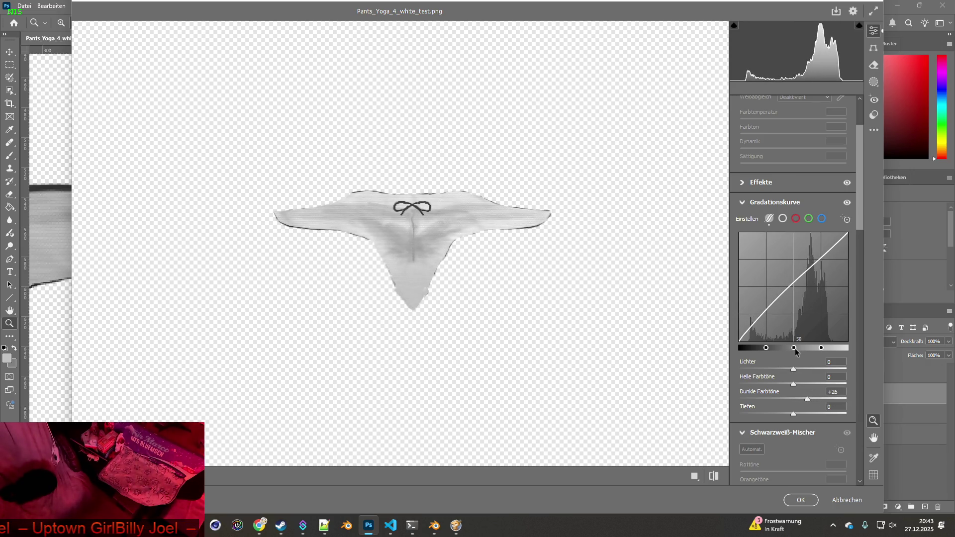
{"action": "left_click", "coordinate": [770, 219]}
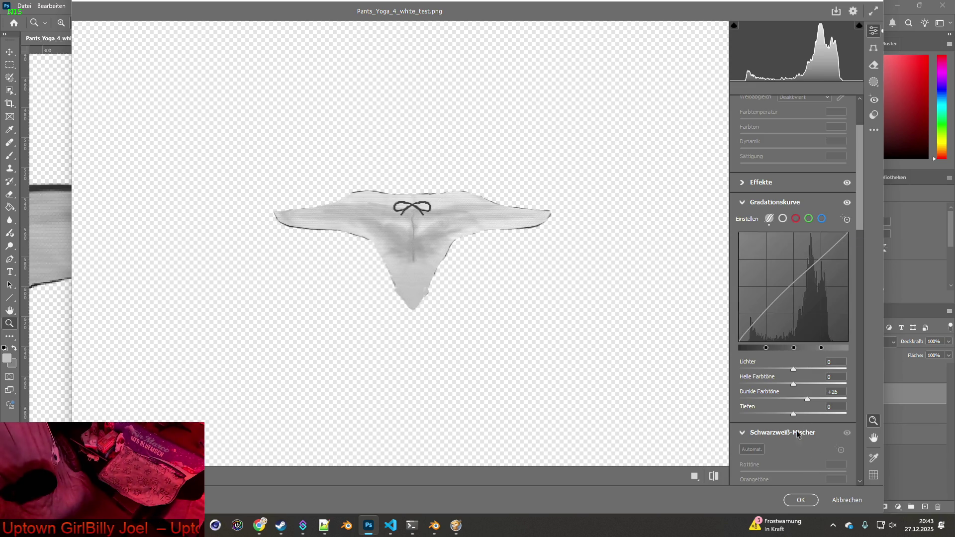
Cancel the Camera Raw filter, confirming to discard all changes
{"action": "left_click", "coordinate": [846, 500]}
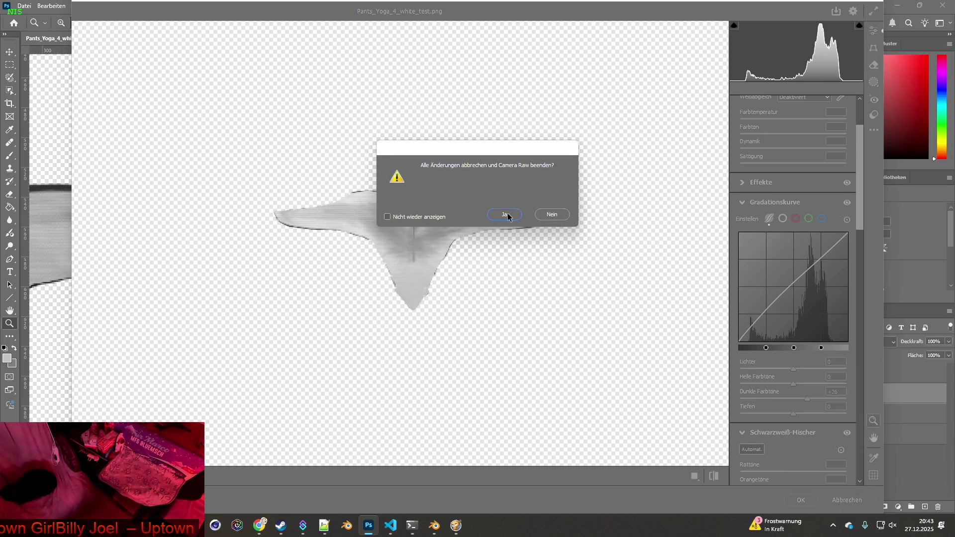
{"action": "left_click", "coordinate": [509, 215]}
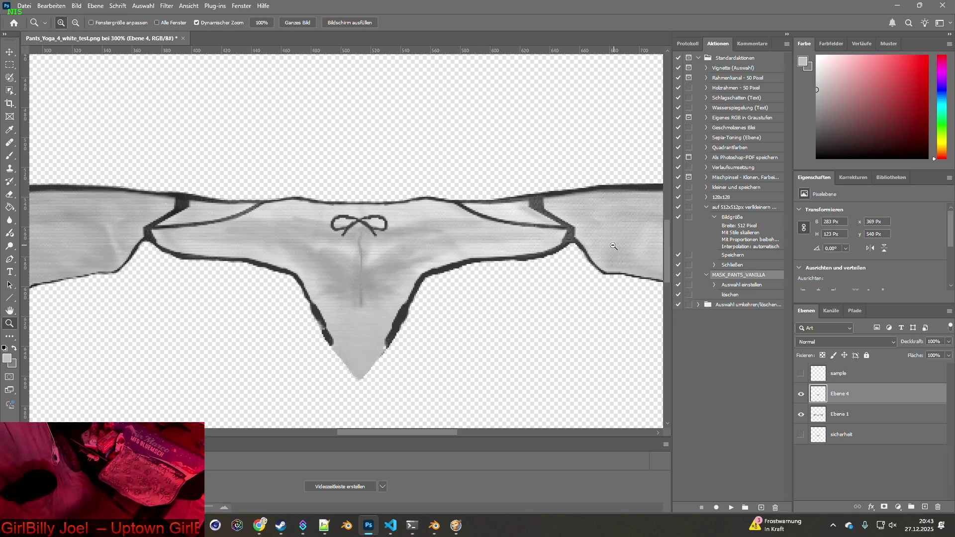
{"action": "key", "text": "alt+Tab"}
{"action": "key", "text": "Tab"}
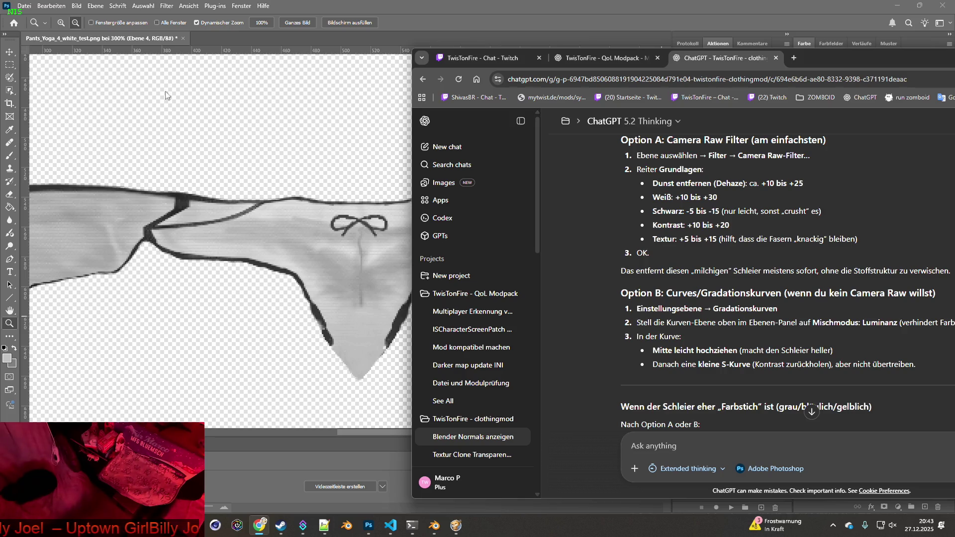
Open Bild > Korrekturen > Gradationskurven for the briefs layer Ebene 4
{"action": "left_click", "coordinate": [96, 6]}
{"action": "mouse_move", "coordinate": [77, 6]}
{"action": "mouse_move", "coordinate": [101, 36]}
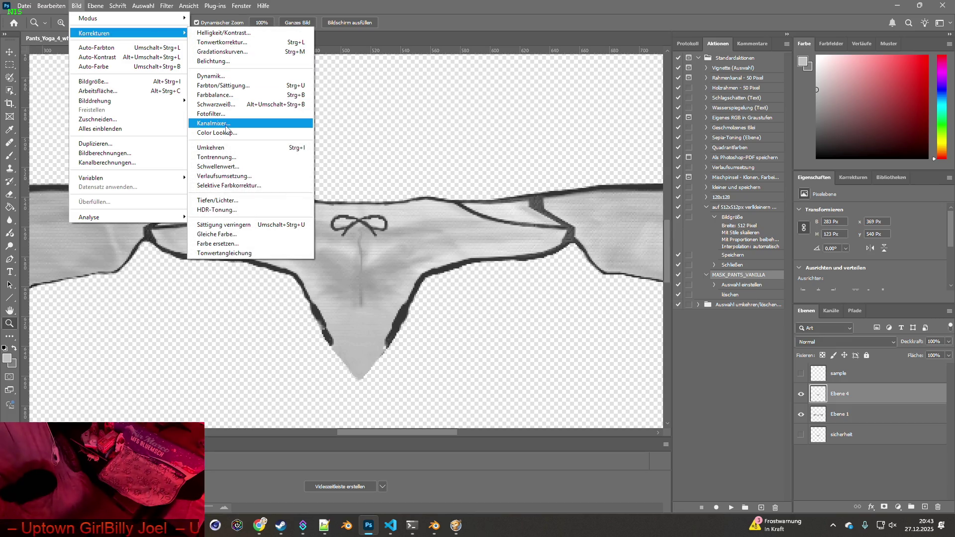
{"action": "left_click", "coordinate": [221, 51]}
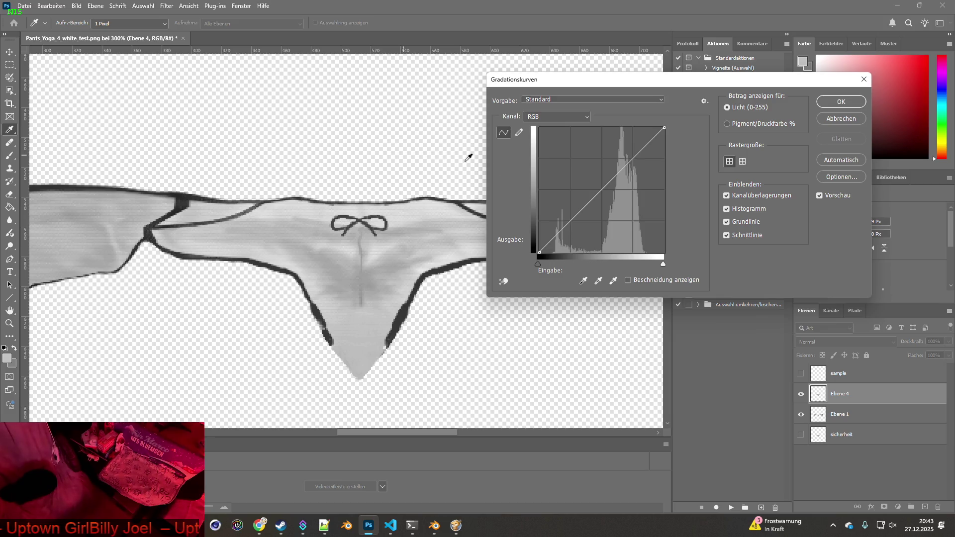
Adjust the black and white points, pulling white to 233, and sample a fabric tone
{"action": "mouse_move", "coordinate": [540, 262]}
{"action": "left_mouse_down"}
{"action": "mouse_move", "coordinate": [569, 264]}
{"action": "mouse_move", "coordinate": [538, 263]}
{"action": "left_mouse_up"}
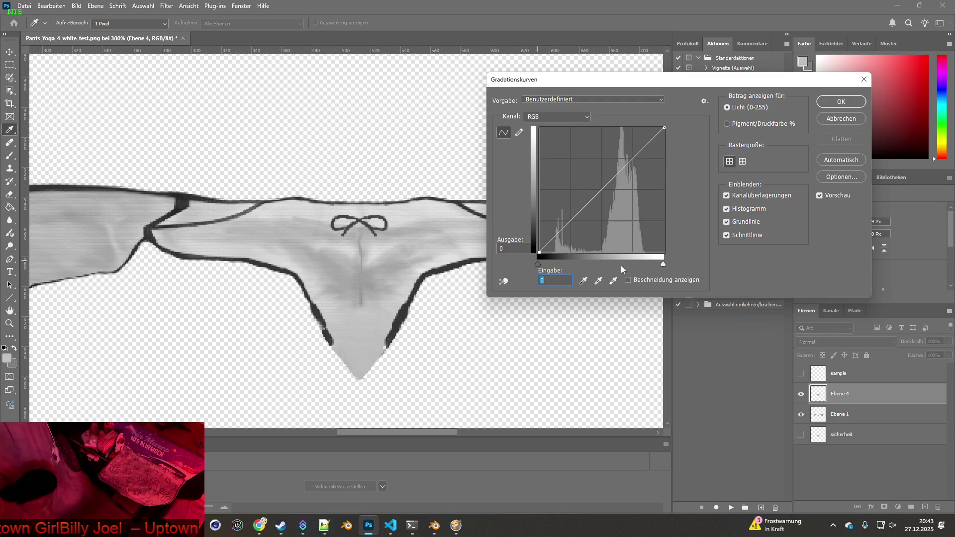
{"action": "mouse_move", "coordinate": [663, 266]}
{"action": "left_mouse_down"}
{"action": "mouse_move", "coordinate": [642, 264]}
{"action": "mouse_move", "coordinate": [661, 265]}
{"action": "left_mouse_up"}
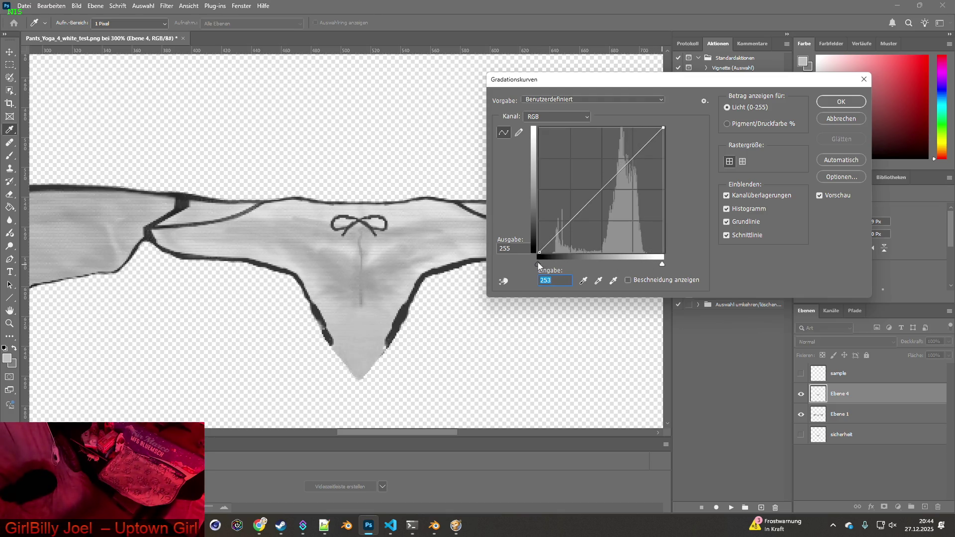
{"action": "left_click", "coordinate": [333, 259]}
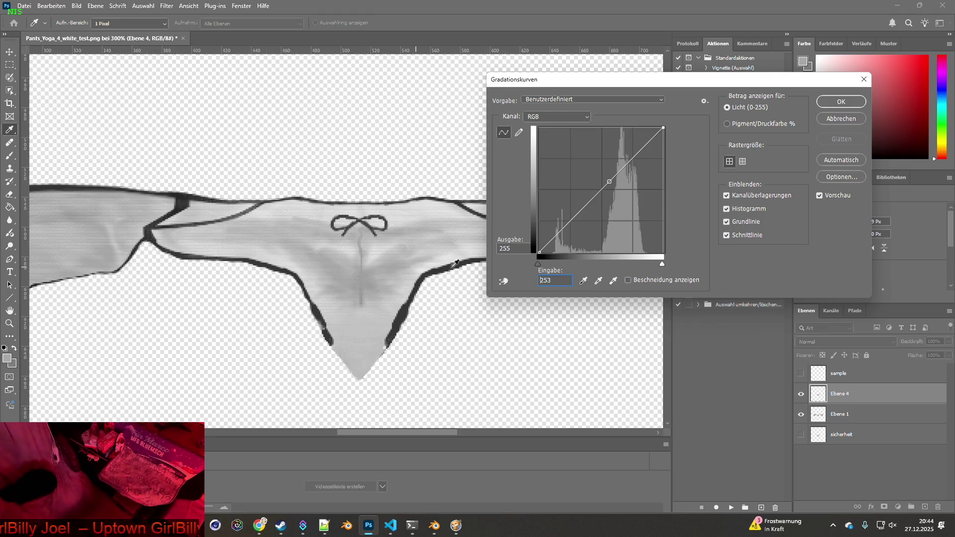
{"action": "left_click", "coordinate": [610, 256]}
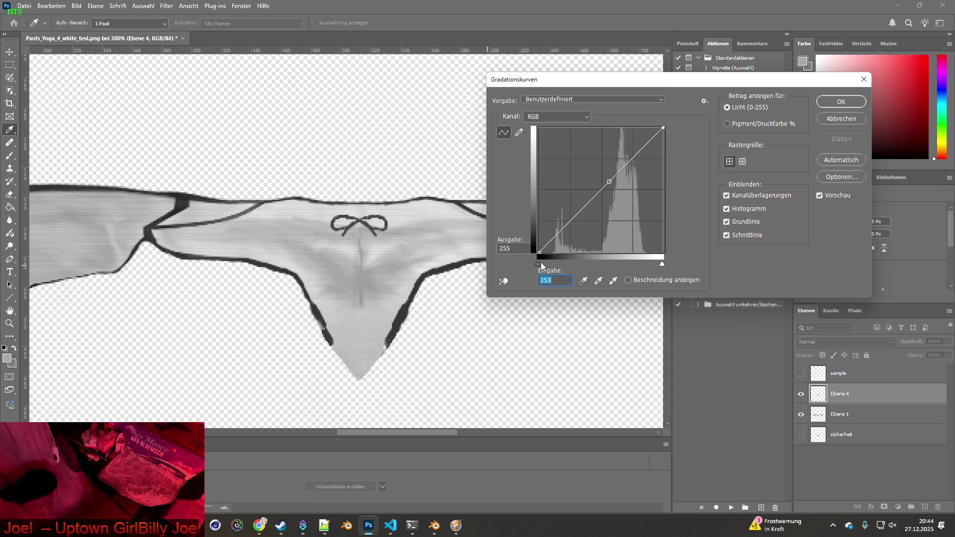
{"action": "mouse_move", "coordinate": [537, 263]}
{"action": "left_mouse_down"}
{"action": "mouse_move", "coordinate": [549, 264]}
{"action": "mouse_move", "coordinate": [538, 264]}
{"action": "left_mouse_up"}
{"action": "mouse_move", "coordinate": [663, 266]}
{"action": "left_mouse_down"}
{"action": "mouse_move", "coordinate": [641, 266]}
{"action": "mouse_move", "coordinate": [670, 264]}
{"action": "left_mouse_up"}
{"action": "left_click", "coordinate": [664, 264]}
Toggle the clipping preview, select the mid curve point, and keep the RGB channel
{"action": "left_click", "coordinate": [638, 280]}
{"action": "left_click", "coordinate": [638, 280]}
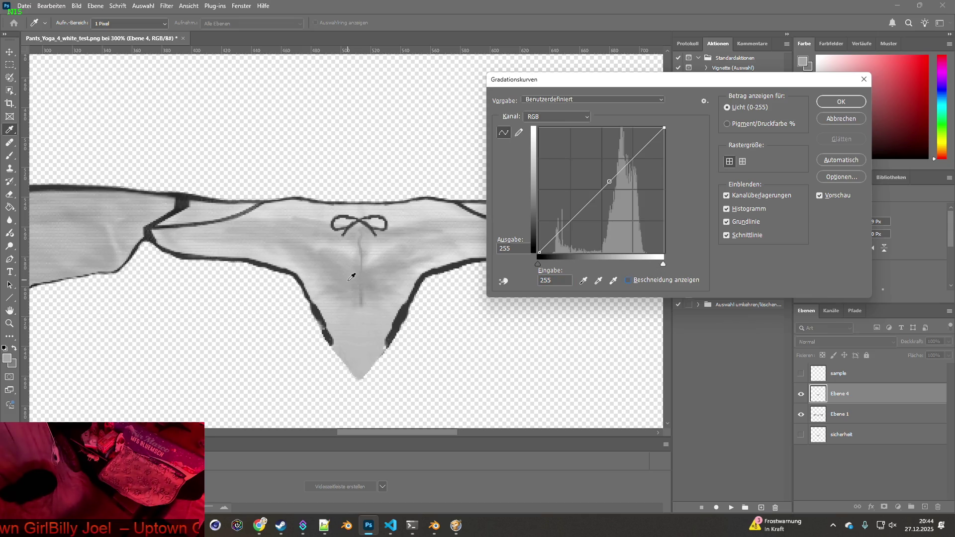
{"action": "left_click", "coordinate": [398, 232]}
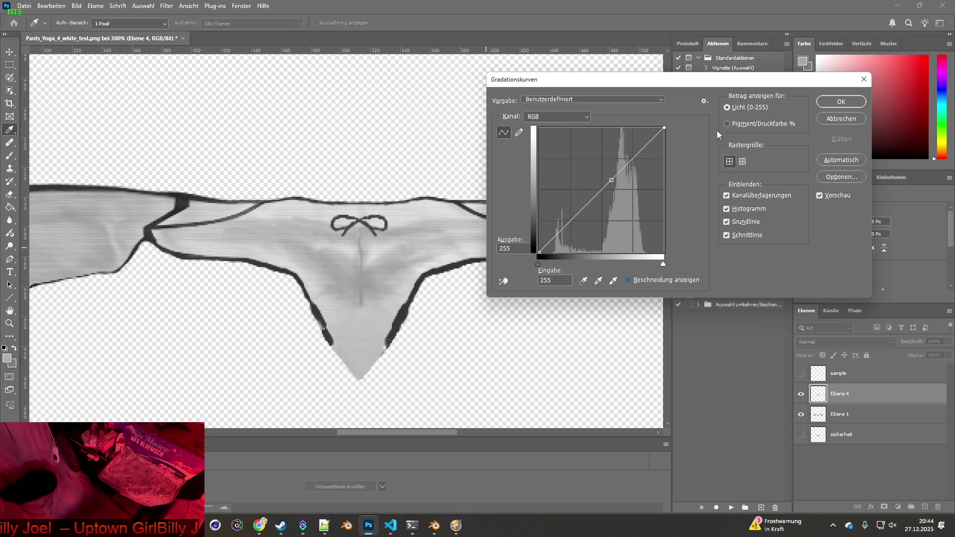
{"action": "left_click", "coordinate": [581, 118]}
{"action": "left_click", "coordinate": [581, 118]}
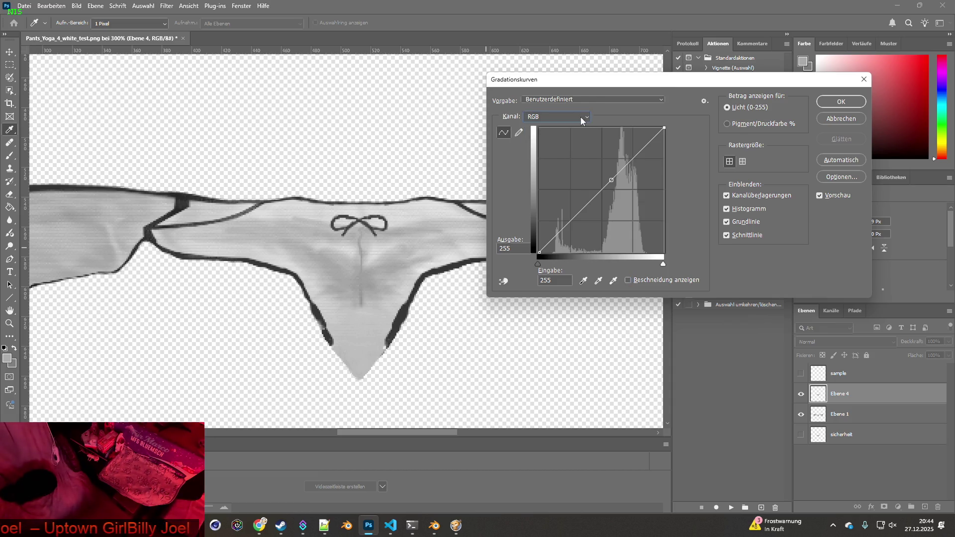
{"action": "key", "text": "alt+Tab"}
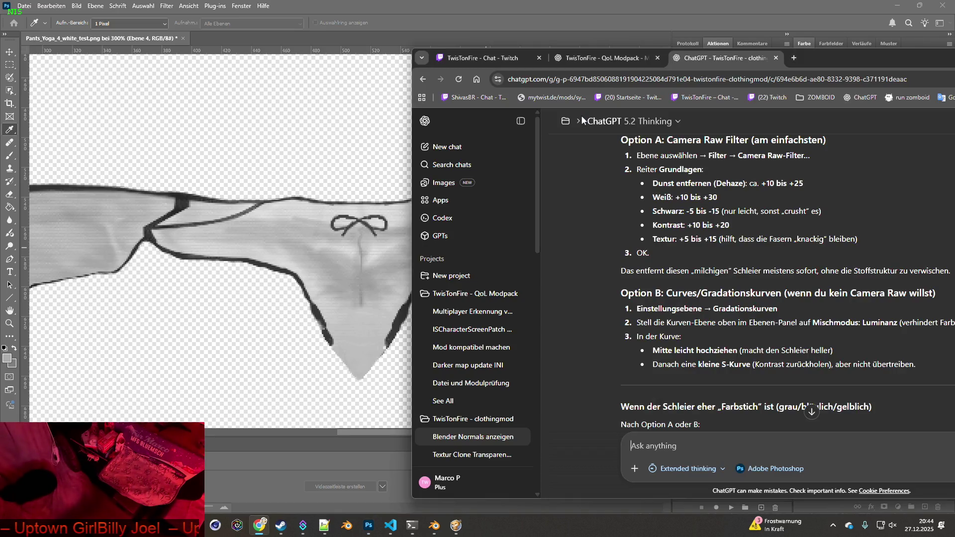
Drag the mid curve point down to input 121, output 86, darkening the midtones
{"action": "key", "text": "alt+Tab"}
{"action": "mouse_move", "coordinate": [604, 187]}
{"action": "left_mouse_down"}
{"action": "mouse_move", "coordinate": [605, 169]}
{"action": "mouse_move", "coordinate": [629, 178]}
{"action": "mouse_move", "coordinate": [621, 137]}
{"action": "mouse_move", "coordinate": [598, 178]}
{"action": "mouse_move", "coordinate": [610, 152]}
{"action": "mouse_move", "coordinate": [622, 164]}
{"action": "mouse_move", "coordinate": [615, 141]}
{"action": "mouse_move", "coordinate": [618, 159]}
{"action": "mouse_move", "coordinate": [626, 156]}
{"action": "mouse_move", "coordinate": [619, 171]}
{"action": "mouse_move", "coordinate": [610, 168]}
{"action": "mouse_move", "coordinate": [613, 182]}
{"action": "mouse_move", "coordinate": [625, 184]}
{"action": "mouse_move", "coordinate": [618, 176]}
{"action": "mouse_move", "coordinate": [634, 198]}
{"action": "mouse_move", "coordinate": [622, 202]}
{"action": "mouse_move", "coordinate": [621, 156]}
{"action": "mouse_move", "coordinate": [561, 203]}
{"action": "mouse_move", "coordinate": [602, 211]}
{"action": "left_mouse_up"}
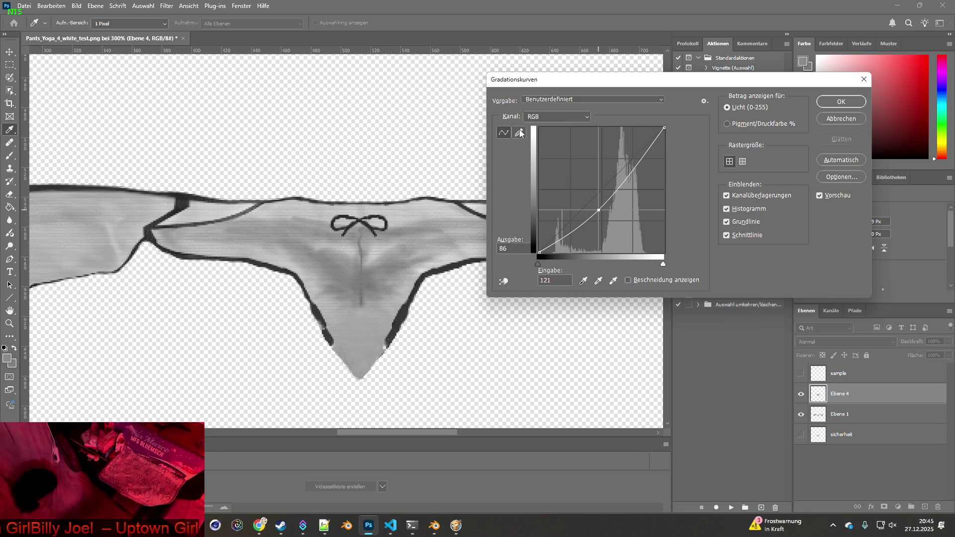
Try the black and grey eyedroppers and move the curve point up and down
{"action": "left_click", "coordinate": [584, 282]}
{"action": "left_click", "coordinate": [597, 282]}
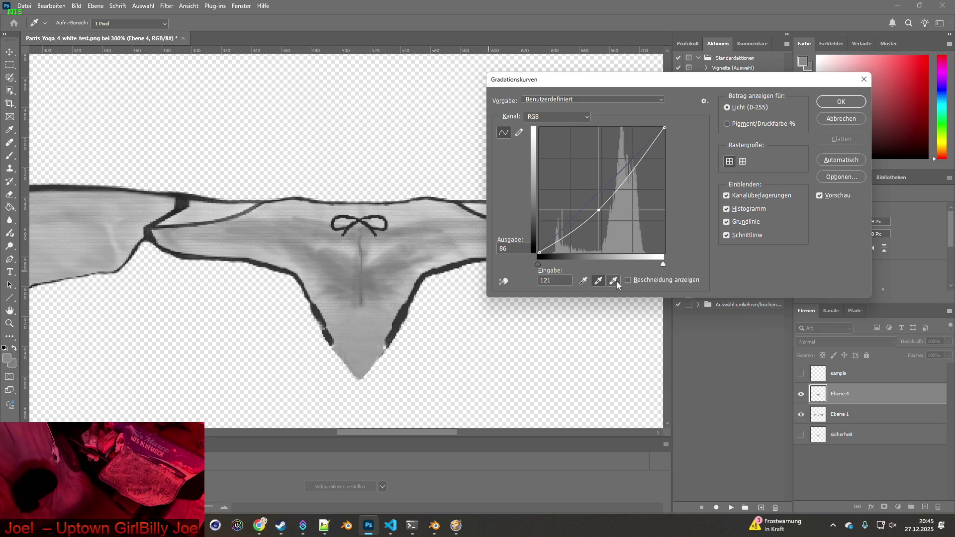
{"action": "left_click", "coordinate": [584, 282]}
{"action": "left_click", "coordinate": [598, 282]}
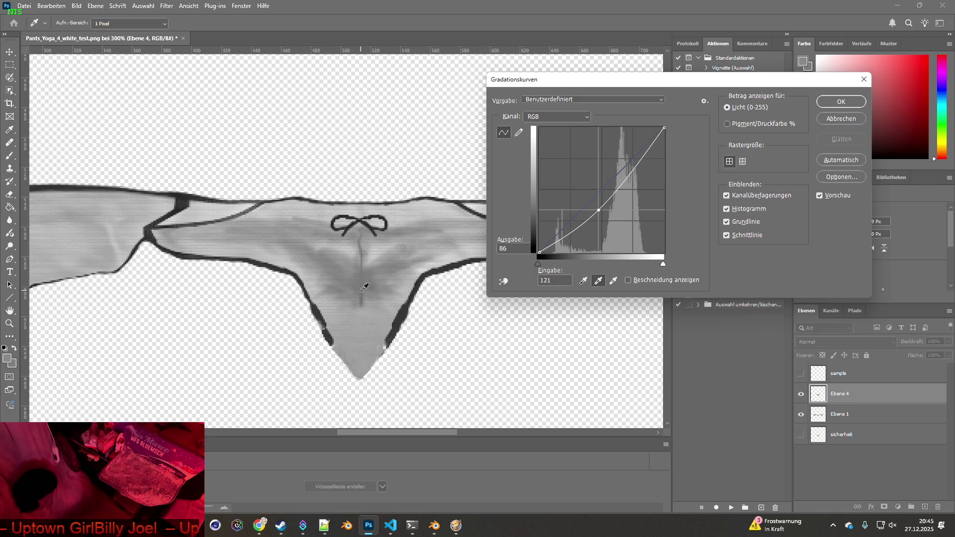
{"action": "mouse_move", "coordinate": [600, 210]}
{"action": "left_mouse_down"}
{"action": "mouse_move", "coordinate": [589, 188]}
{"action": "mouse_move", "coordinate": [599, 196]}
{"action": "mouse_move", "coordinate": [567, 192]}
{"action": "mouse_move", "coordinate": [577, 214]}
{"action": "mouse_move", "coordinate": [566, 208]}
{"action": "mouse_move", "coordinate": [565, 222]}
{"action": "mouse_move", "coordinate": [590, 185]}
{"action": "mouse_move", "coordinate": [597, 192]}
{"action": "mouse_move", "coordinate": [613, 176]}
{"action": "mouse_move", "coordinate": [614, 186]}
{"action": "left_mouse_up"}
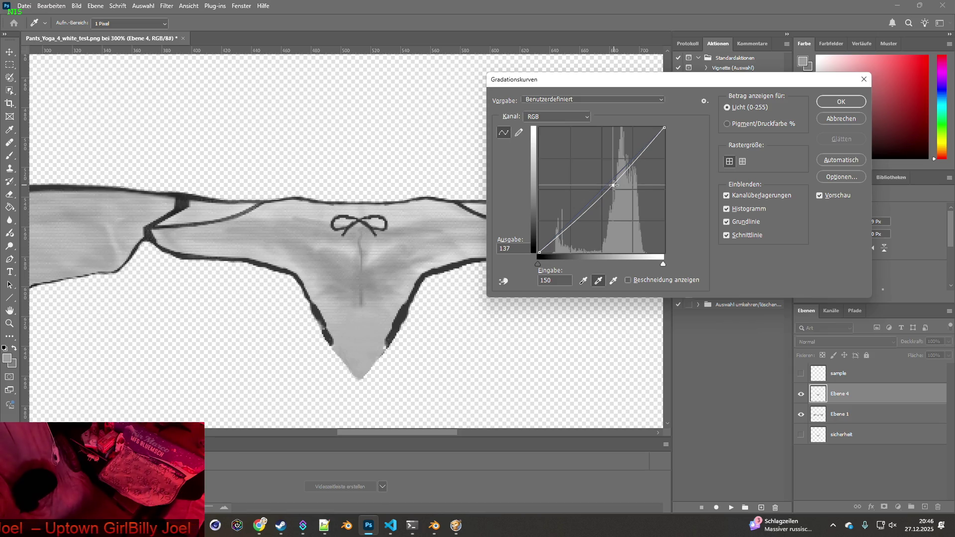
{"action": "left_click_drag", "start_coordinate": [613, 186], "coordinate": [635, 200]}
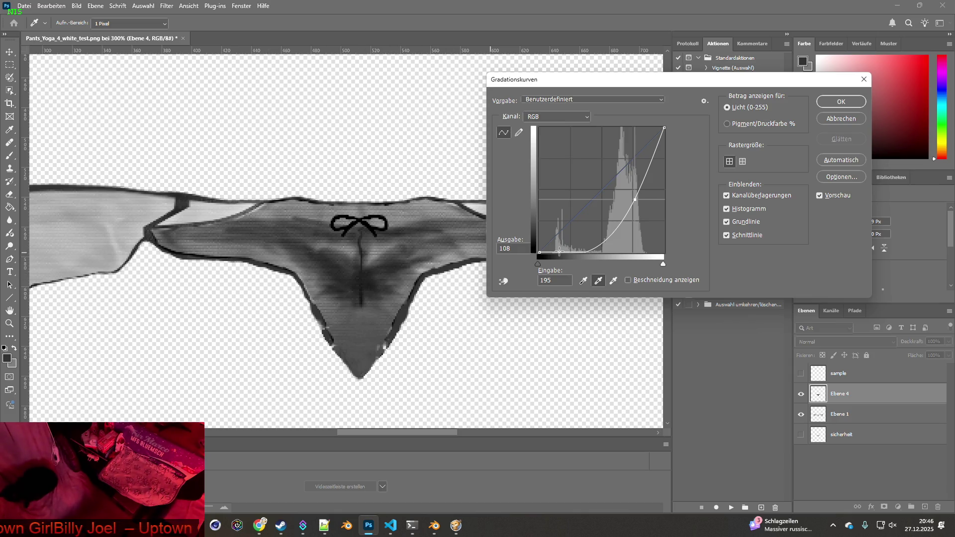
{"action": "mouse_move", "coordinate": [637, 202]}
{"action": "left_mouse_down"}
{"action": "mouse_move", "coordinate": [619, 168]}
{"action": "mouse_move", "coordinate": [626, 140]}
{"action": "mouse_move", "coordinate": [634, 172]}
{"action": "mouse_move", "coordinate": [617, 147]}
{"action": "mouse_move", "coordinate": [616, 169]}
{"action": "left_mouse_up"}
Check clipping while bending the curve below the diagonal, then cancel the Curves dialog
{"action": "left_click", "coordinate": [629, 280]}
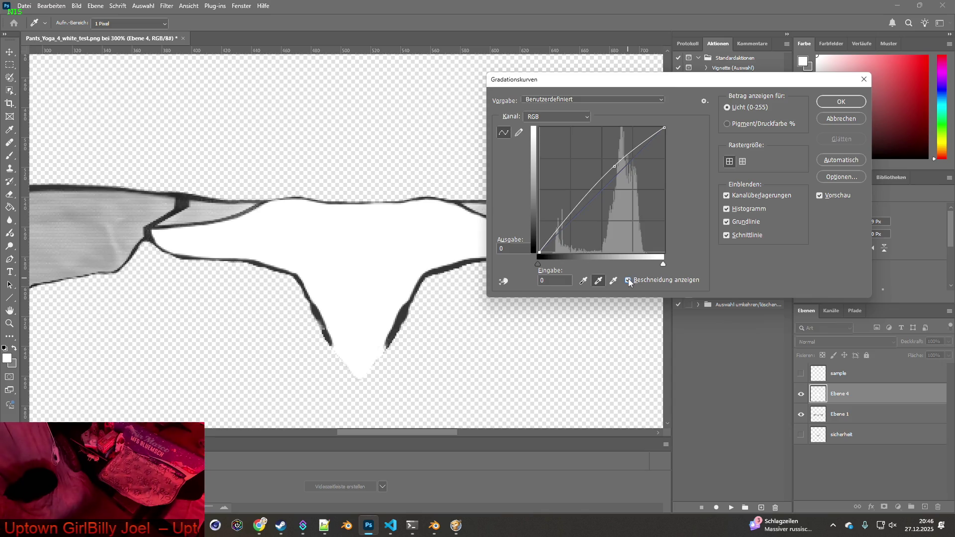
{"action": "left_click_drag", "start_coordinate": [616, 168], "coordinate": [628, 198]}
{"action": "left_click", "coordinate": [628, 280]}
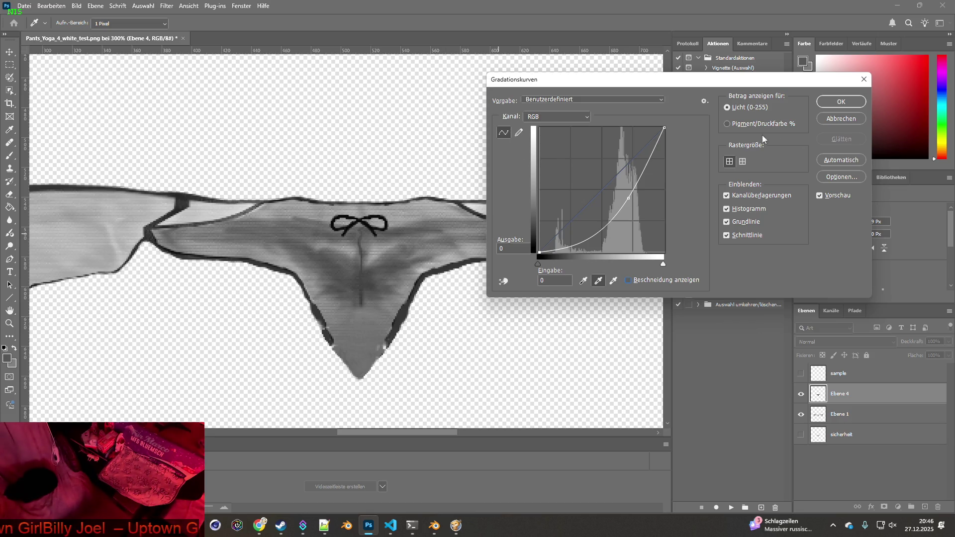
{"action": "left_click", "coordinate": [839, 115]}
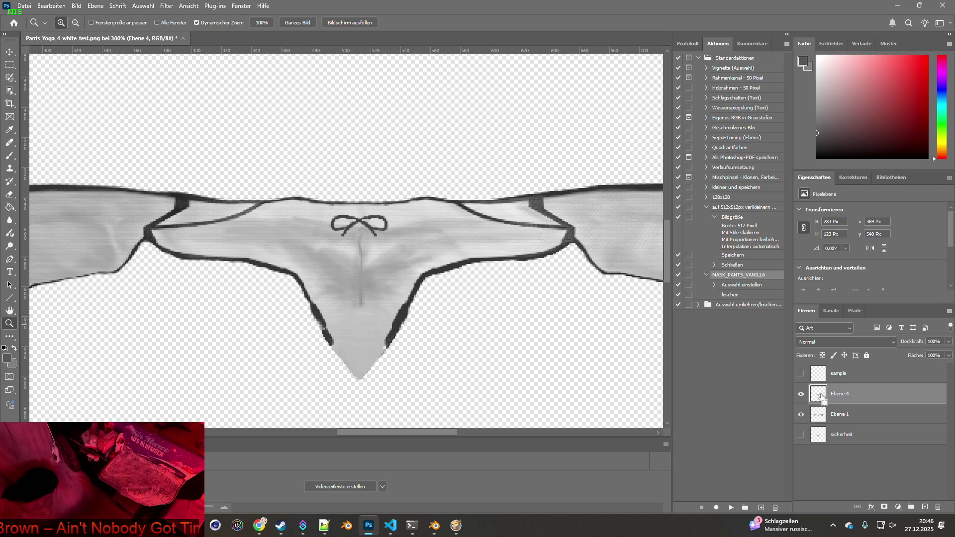
Paste the copied texture in its original position as Ebene 5 with Aufhellen blend mode
{"action": "left_click", "coordinate": [51, 5]}
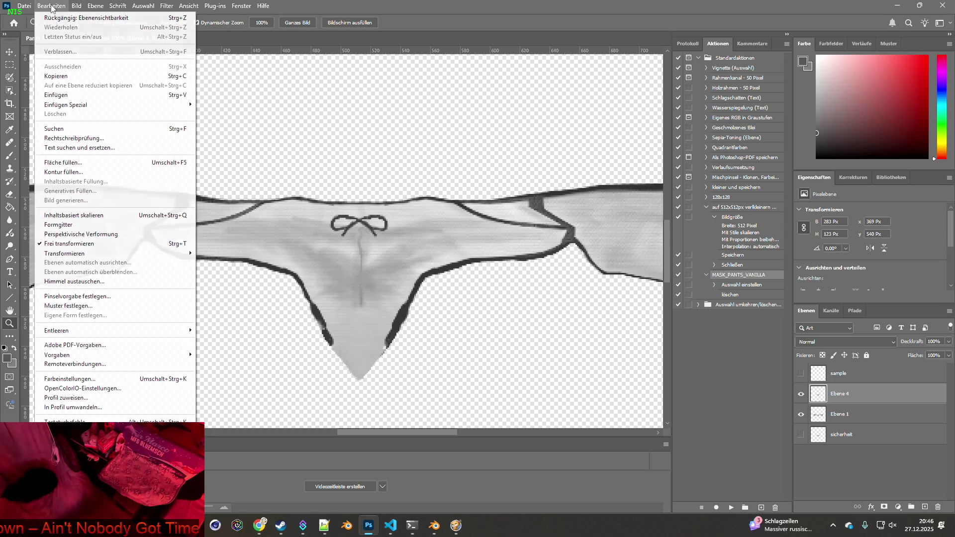
{"action": "mouse_move", "coordinate": [64, 104]}
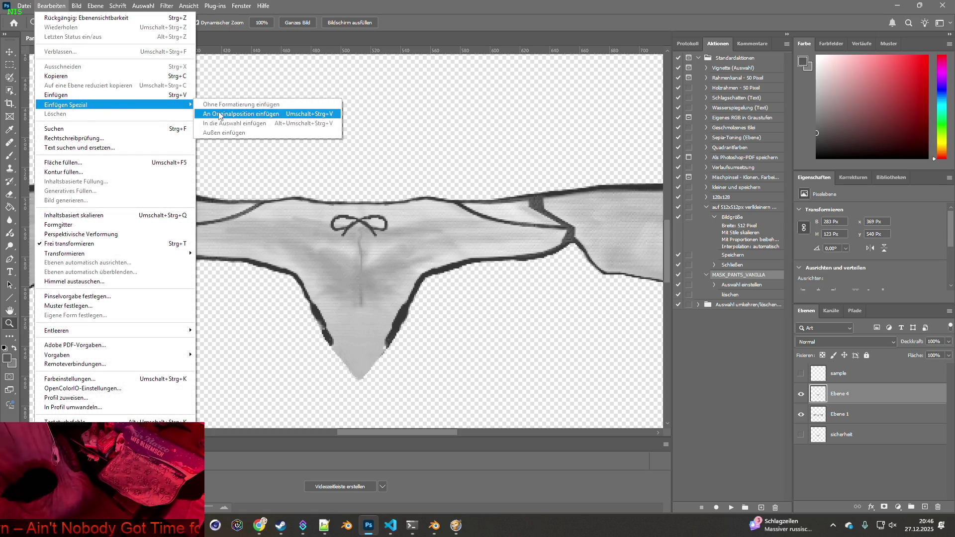
{"action": "left_click", "coordinate": [233, 106]}
{"action": "left_click", "coordinate": [834, 342]}
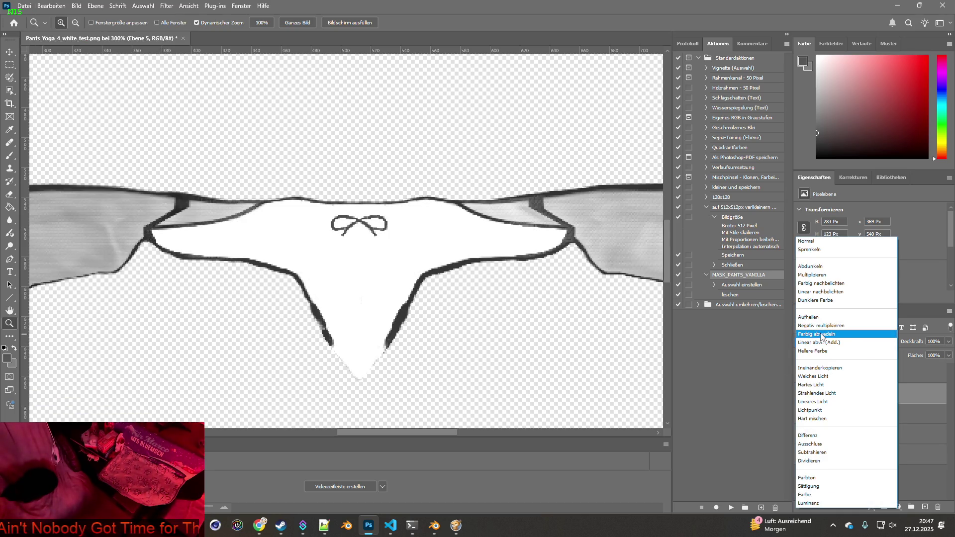
{"action": "left_click", "coordinate": [824, 318]}
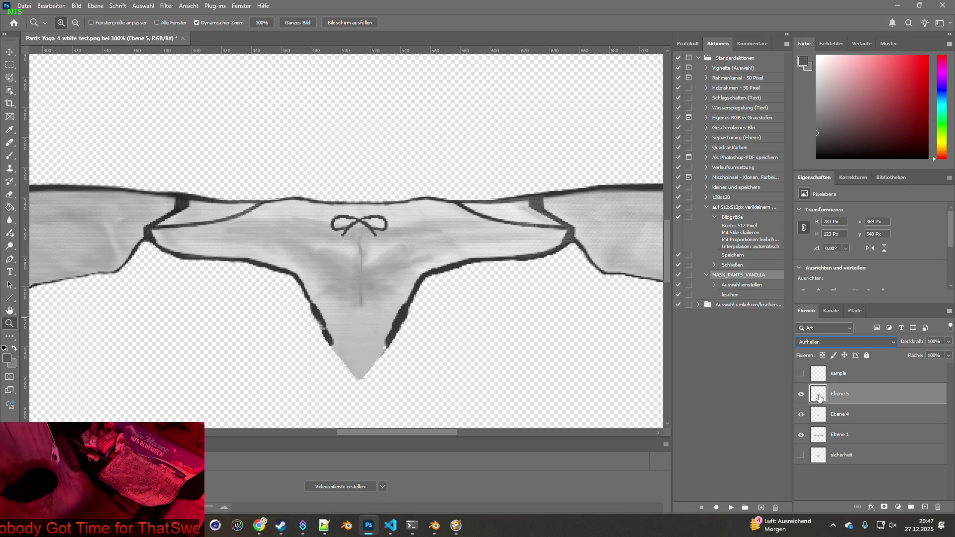
Compare other blend modes, keep Aufhellen, and minimize Photoshop
{"action": "left_click", "coordinate": [837, 343]}
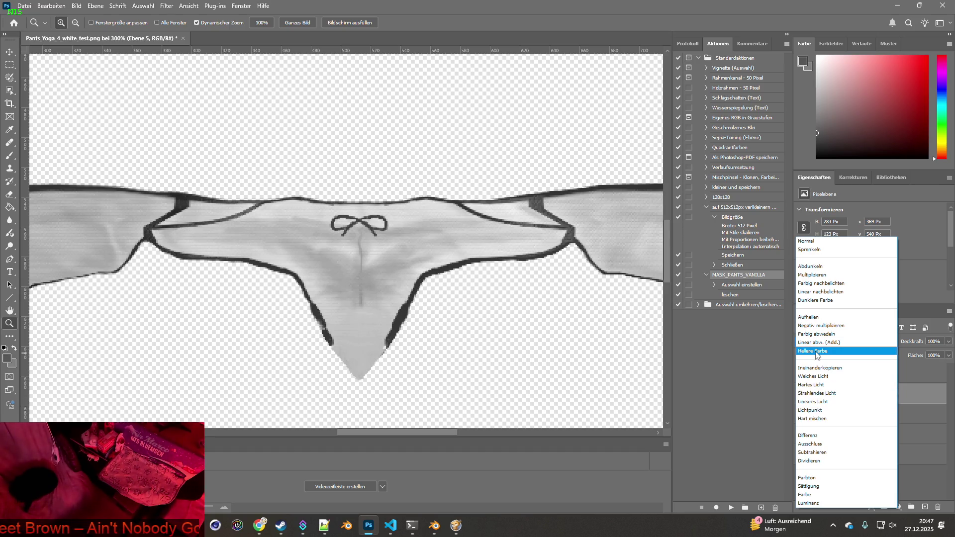
{"action": "left_click", "coordinate": [816, 321]}
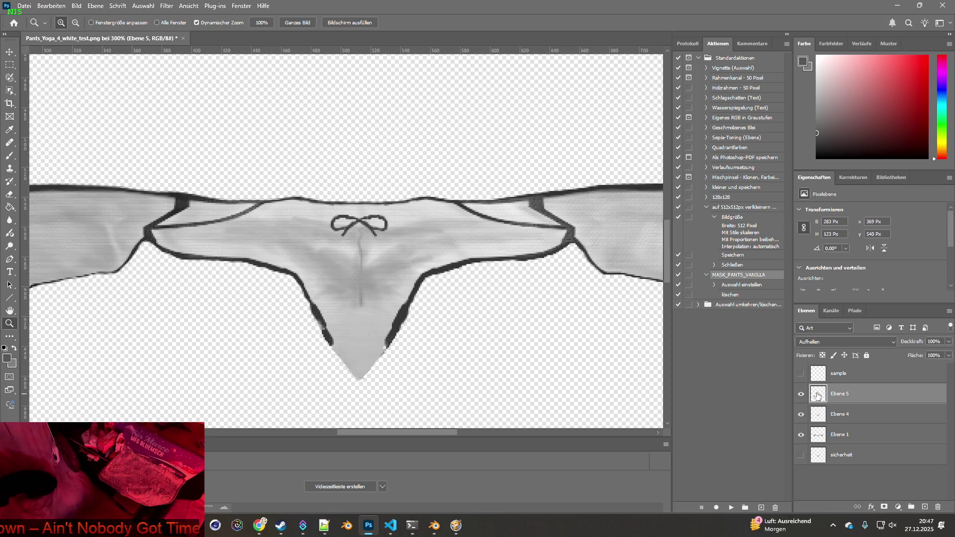
{"action": "left_click", "coordinate": [844, 343]}
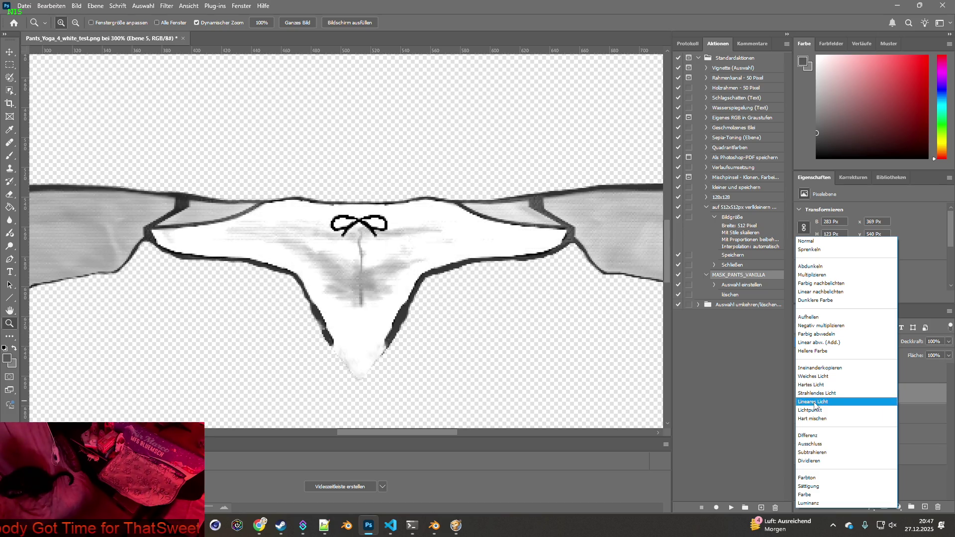
{"action": "left_click", "coordinate": [883, 8]}
{"action": "left_click", "coordinate": [897, 5]}
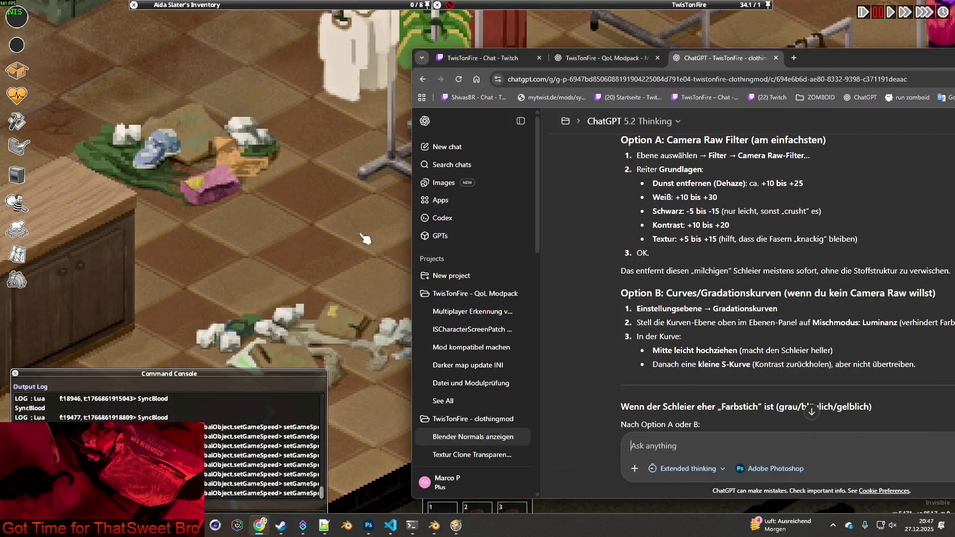
Switch to Blender and widen the 3D viewport by shifting the image editor border
{"action": "key", "text": "alt+Tab"}
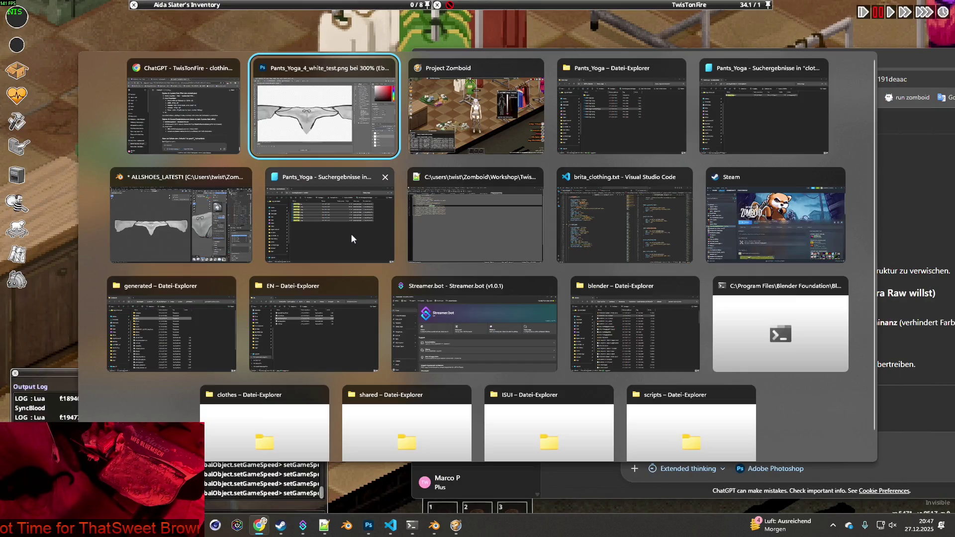
{"action": "key", "text": "Tab"}
{"action": "key", "text": "Tab"}
{"action": "key", "text": "Tab"}
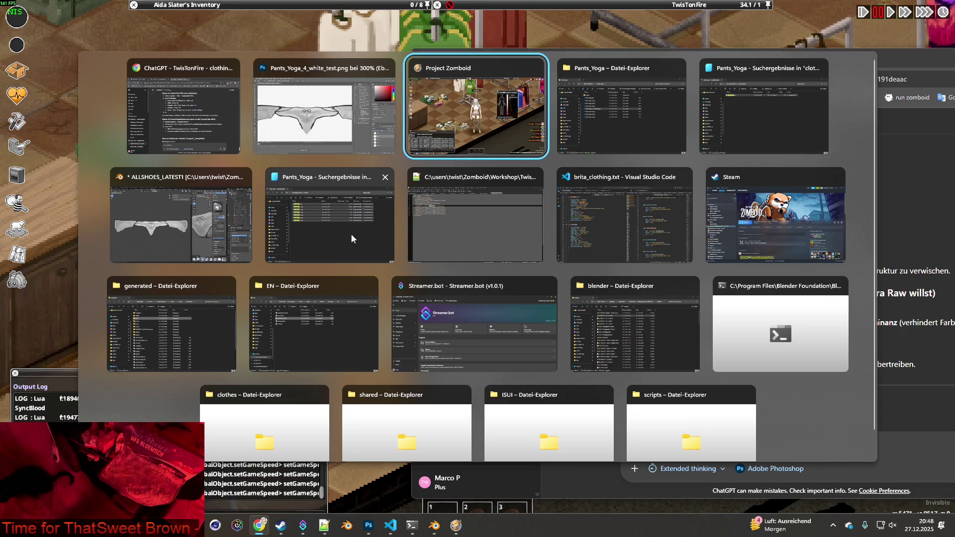
{"action": "scroll", "coordinate": [279, 264], "scroll_direction": "up", "scroll_amount": 2}
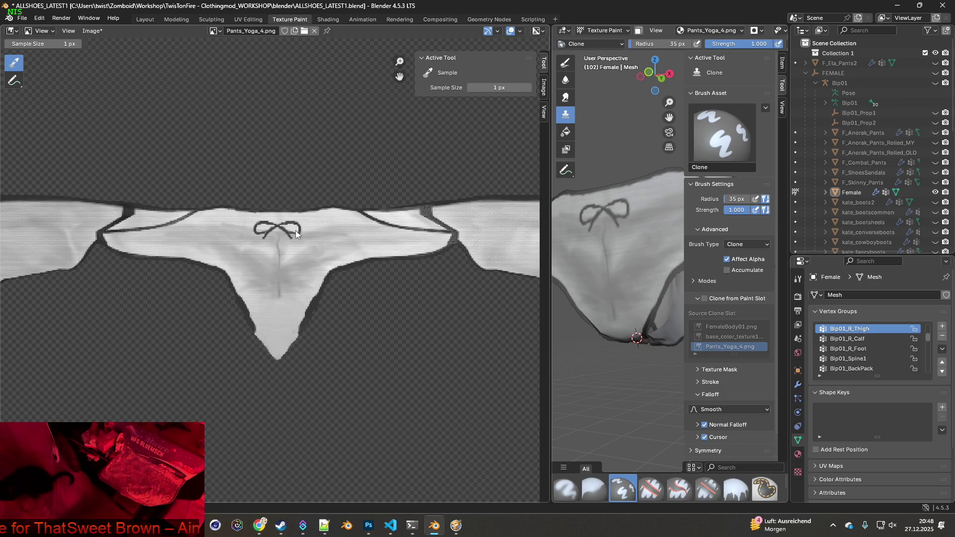
{"action": "left_click_drag", "start_coordinate": [553, 257], "coordinate": [116, 247]}
{"action": "mouse_move", "coordinate": [239, 256]}
{"action": "middle_mouse_down"}
{"action": "mouse_move", "coordinate": [438, 277]}
{"action": "mouse_move", "coordinate": [488, 269]}
{"action": "mouse_move", "coordinate": [449, 287]}
{"action": "mouse_move", "coordinate": [421, 277]}
{"action": "mouse_move", "coordinate": [448, 268]}
{"action": "mouse_move", "coordinate": [398, 275]}
{"action": "mouse_move", "coordinate": [432, 298]}
{"action": "mouse_move", "coordinate": [433, 277]}
{"action": "mouse_move", "coordinate": [528, 292]}
{"action": "mouse_move", "coordinate": [475, 278]}
{"action": "mouse_move", "coordinate": [484, 277]}
{"action": "middle_mouse_up"}
Orbit the viewport to inspect the back and underside of the textured briefs
{"action": "scroll", "coordinate": [418, 304], "scroll_direction": "up", "scroll_amount": 4}
{"action": "scroll", "coordinate": [404, 306], "scroll_direction": "down", "scroll_amount": 4}
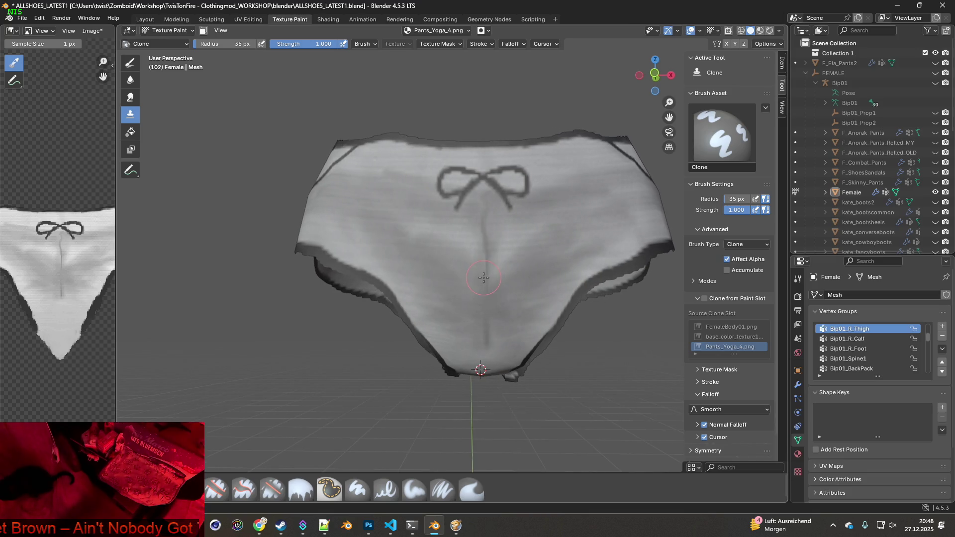
{"action": "mouse_move", "coordinate": [433, 250]}
{"action": "middle_mouse_down"}
{"action": "mouse_move", "coordinate": [604, 251]}
{"action": "mouse_move", "coordinate": [495, 247]}
{"action": "mouse_move", "coordinate": [530, 252]}
{"action": "mouse_move", "coordinate": [498, 284]}
{"action": "middle_mouse_up"}
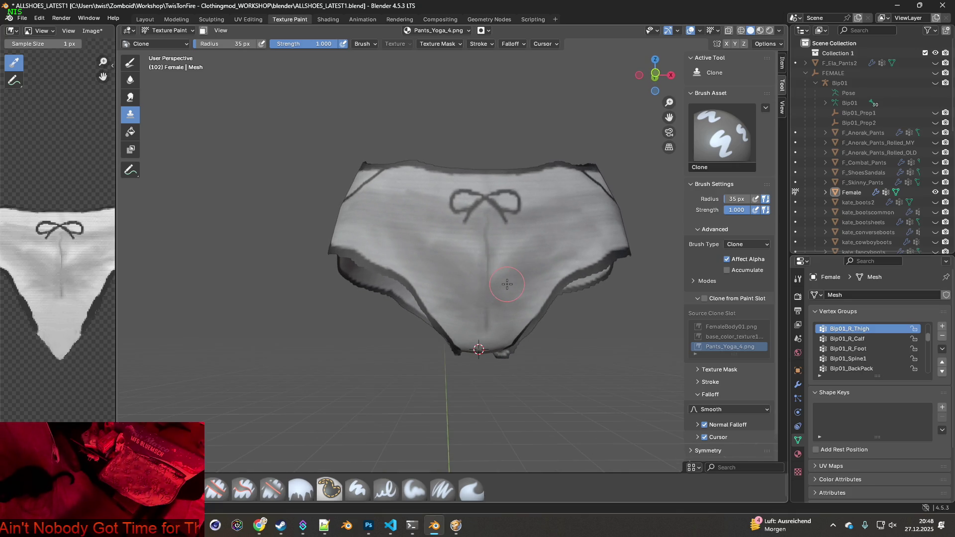
{"action": "scroll", "coordinate": [507, 284], "scroll_direction": "up", "scroll_amount": 1}
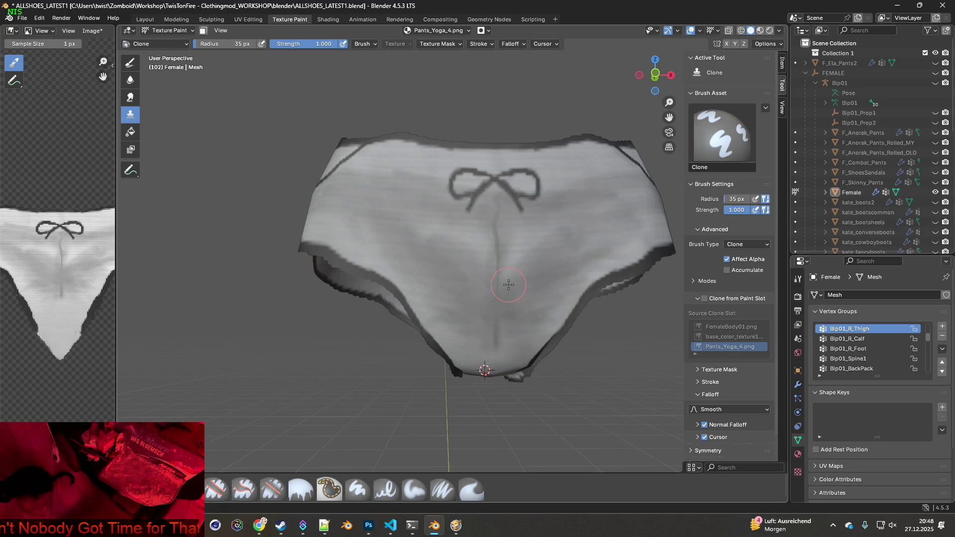
{"action": "scroll", "coordinate": [508, 285], "scroll_direction": "down", "scroll_amount": 1}
{"action": "mouse_move", "coordinate": [567, 277]}
{"action": "middle_mouse_down"}
{"action": "mouse_move", "coordinate": [545, 264]}
{"action": "mouse_move", "coordinate": [552, 259]}
{"action": "mouse_move", "coordinate": [567, 298]}
{"action": "mouse_move", "coordinate": [443, 268]}
{"action": "middle_mouse_up"}
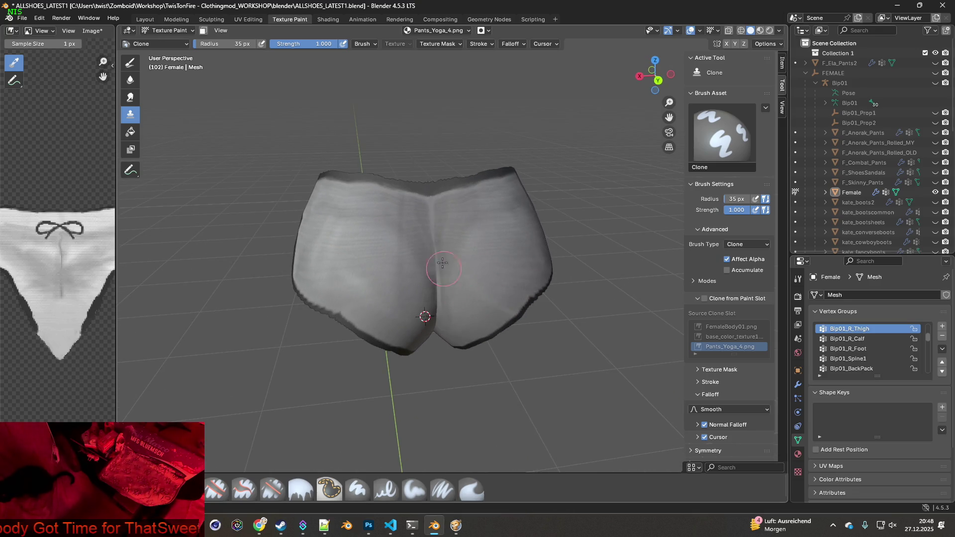
{"action": "middle_click_drag", "start_coordinate": [369, 217], "coordinate": [471, 256]}
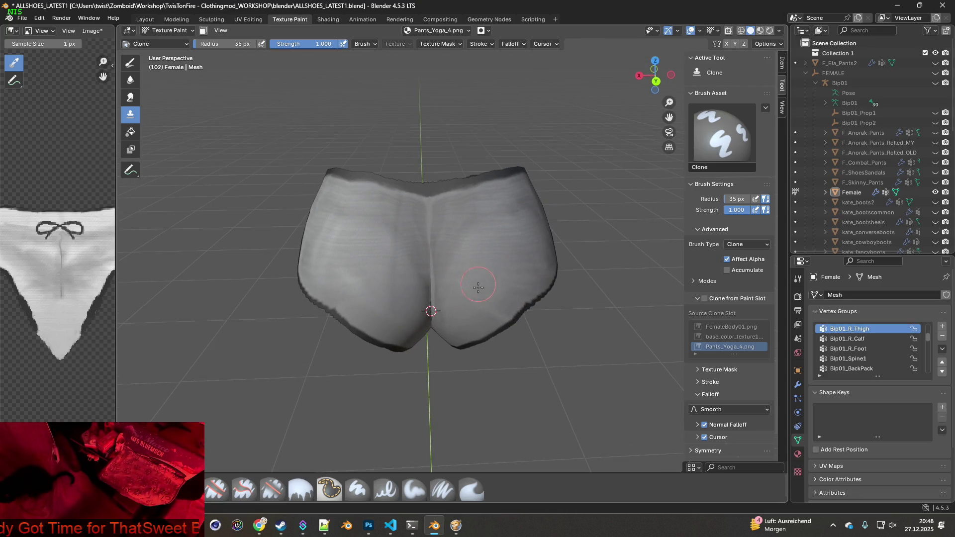
{"action": "key", "text": "alt+Tab"}
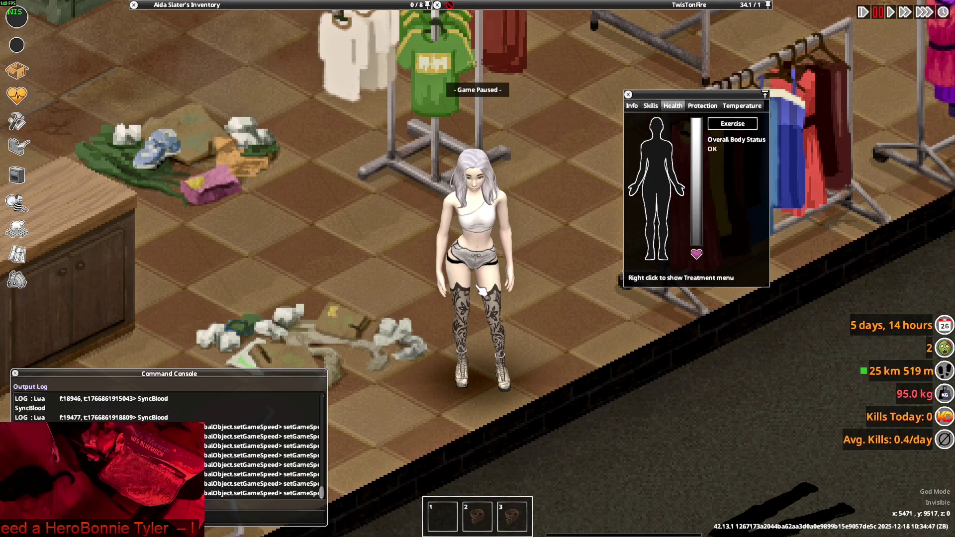
{"action": "key", "text": "s"}
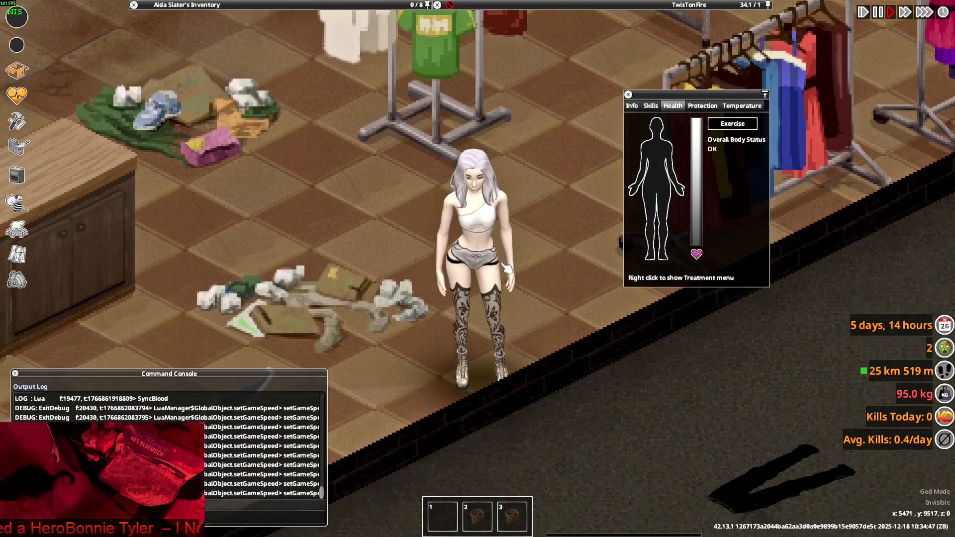
{"action": "key", "text": "a"}
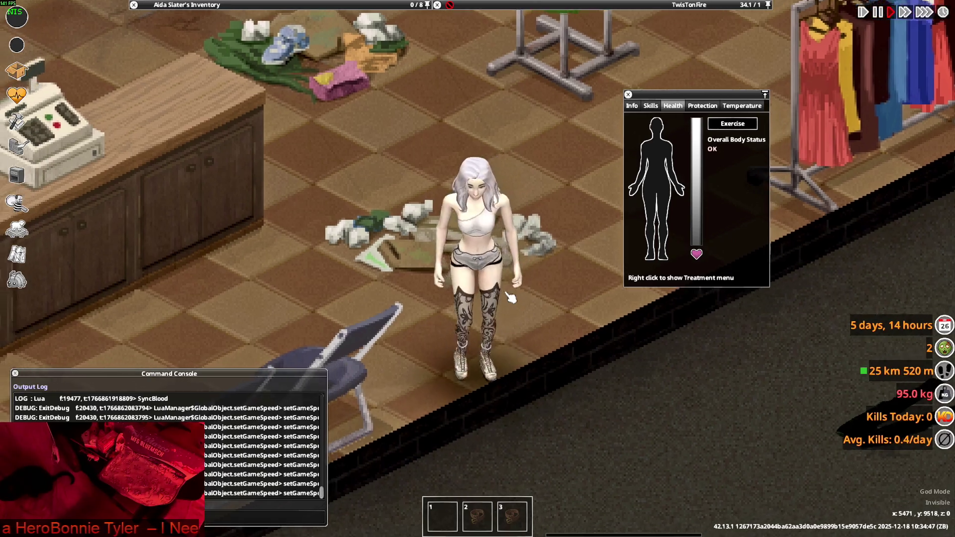
{"action": "key", "text": "w"}
{"action": "key", "text": "d"}
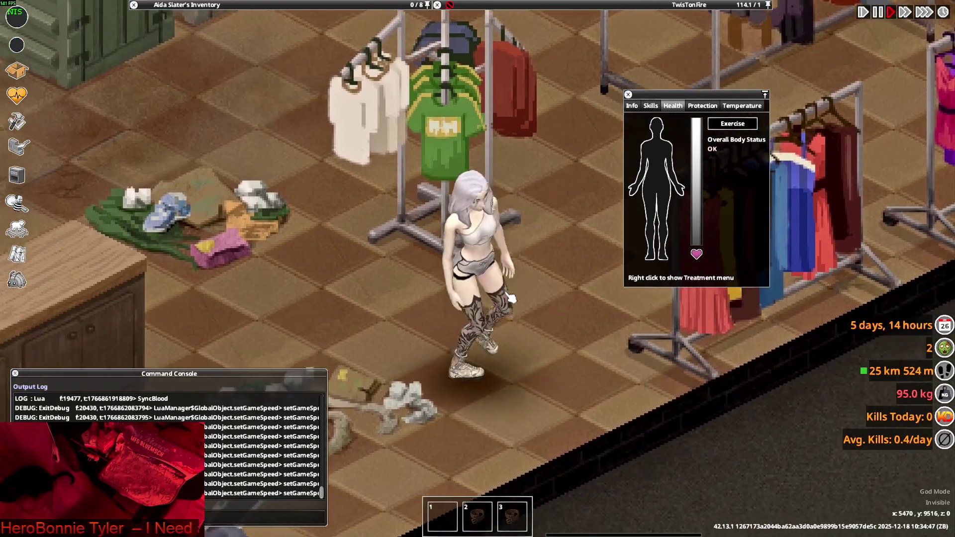
{"action": "key", "text": "w"}
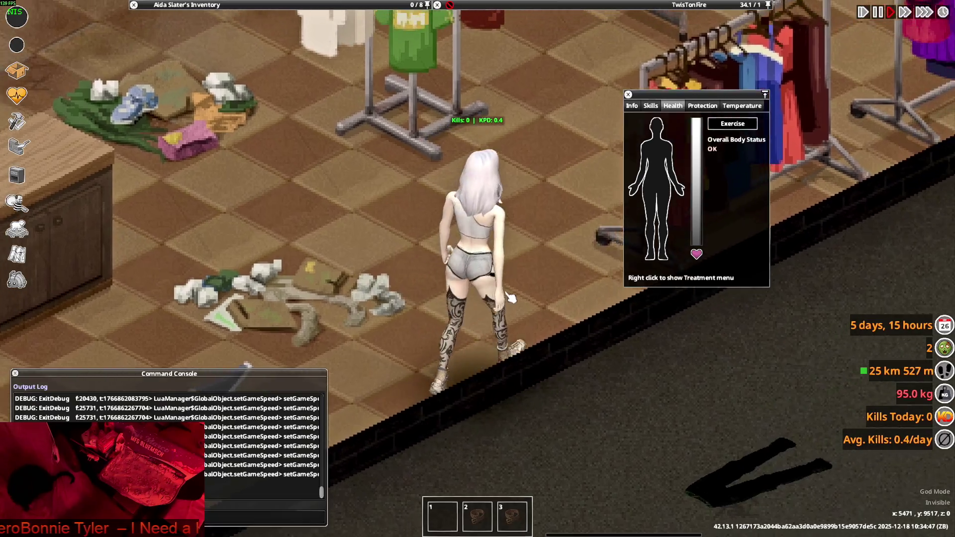
{"action": "key", "text": "a"}
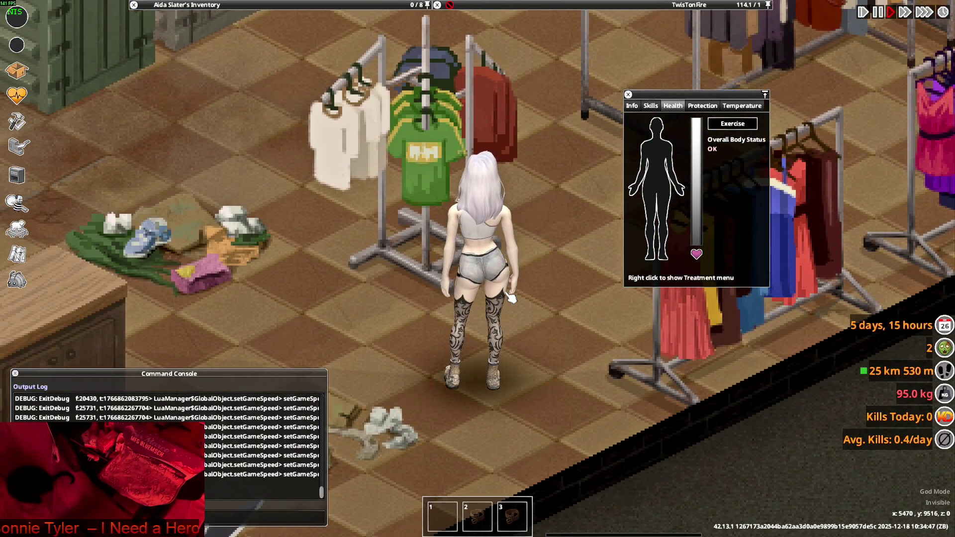
{"action": "key", "text": "w"}
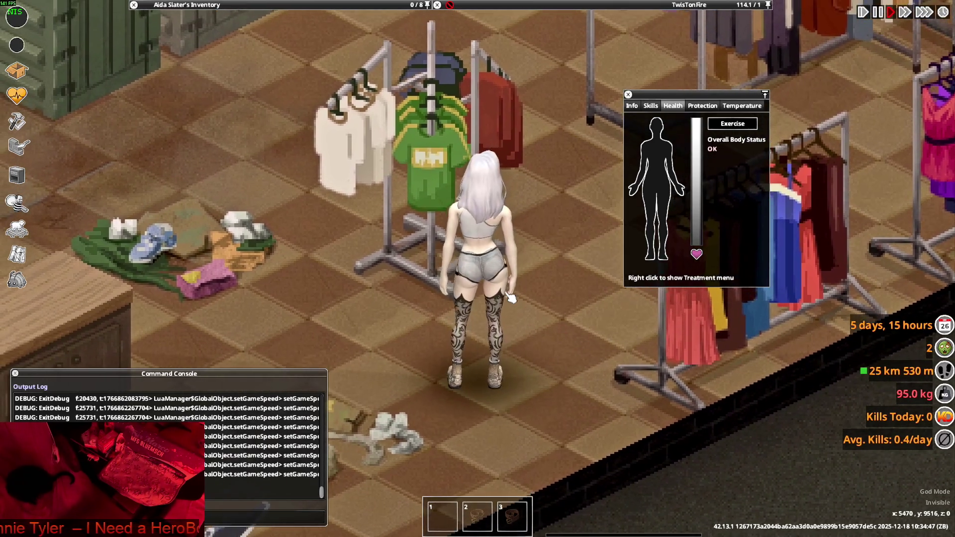
{"action": "key", "text": "w"}
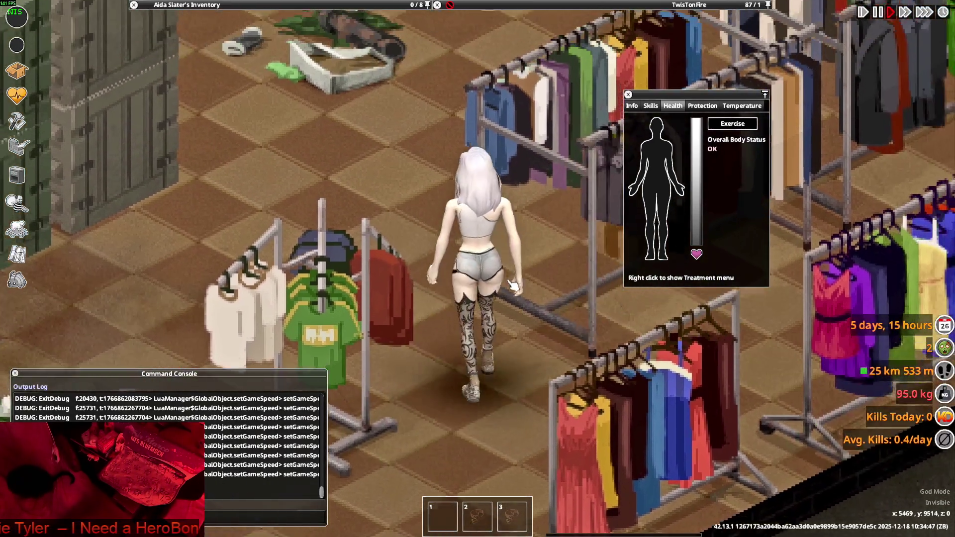
{"action": "key", "text": "w"}
{"action": "key", "text": "s"}
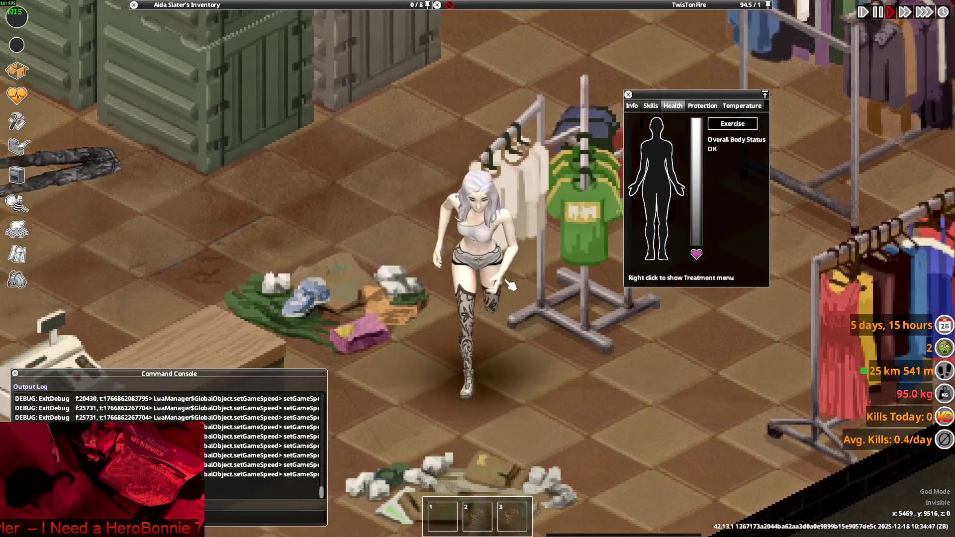
{"action": "key", "text": "s"}
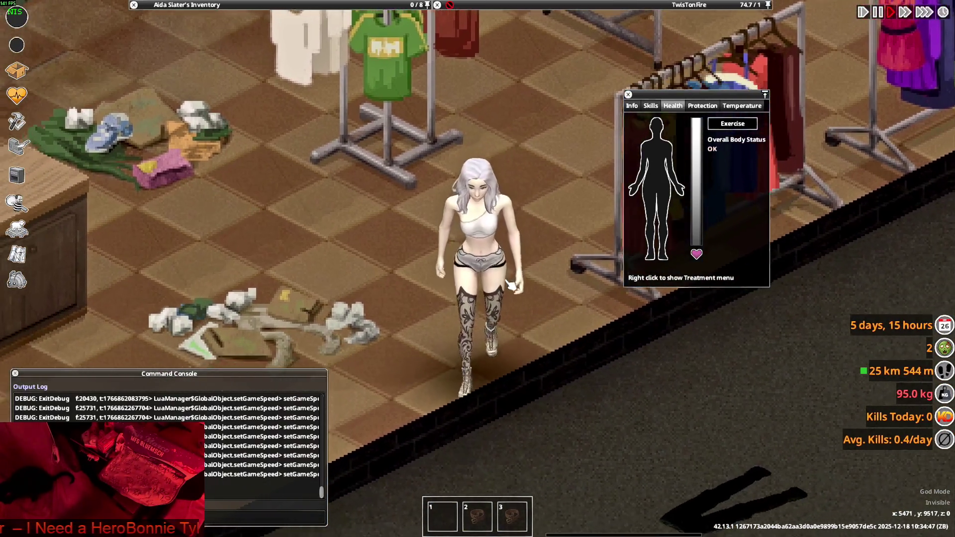
{"action": "key", "text": "alt+Tab"}
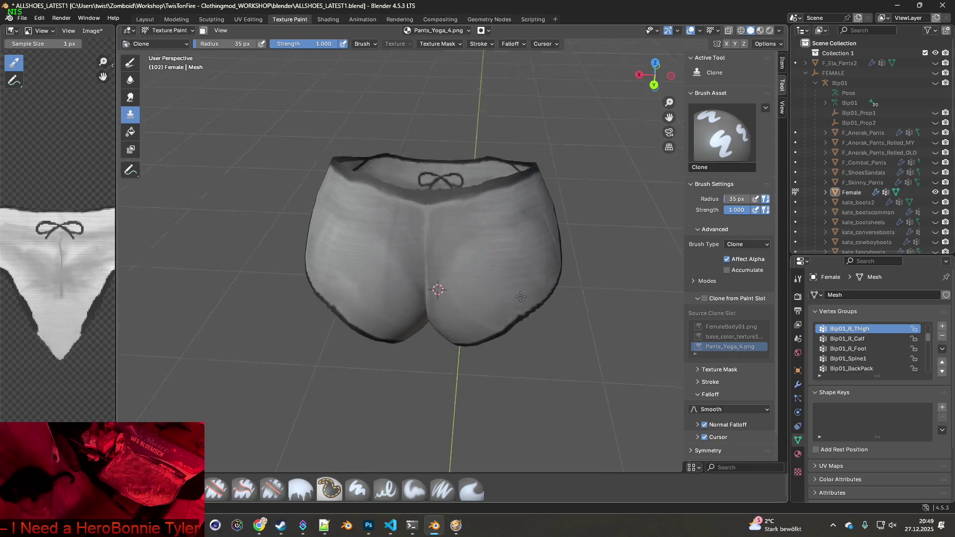
{"action": "middle_click_drag", "start_coordinate": [527, 289], "coordinate": [456, 252]}
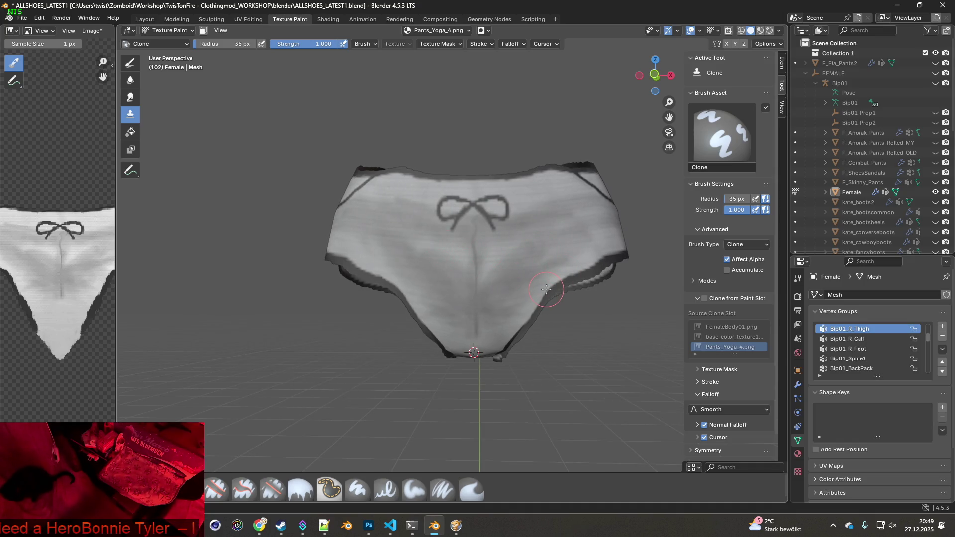
Unpause Project Zomboid and walk the character around before returning to Blender
{"action": "key", "text": "alt+Tab"}
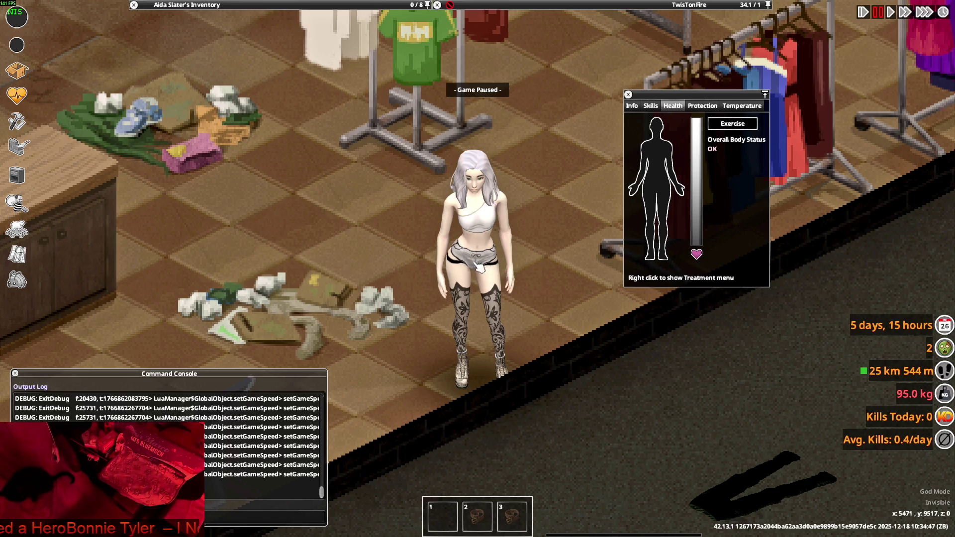
{"action": "key", "text": "space"}
{"action": "key", "text": "s"}
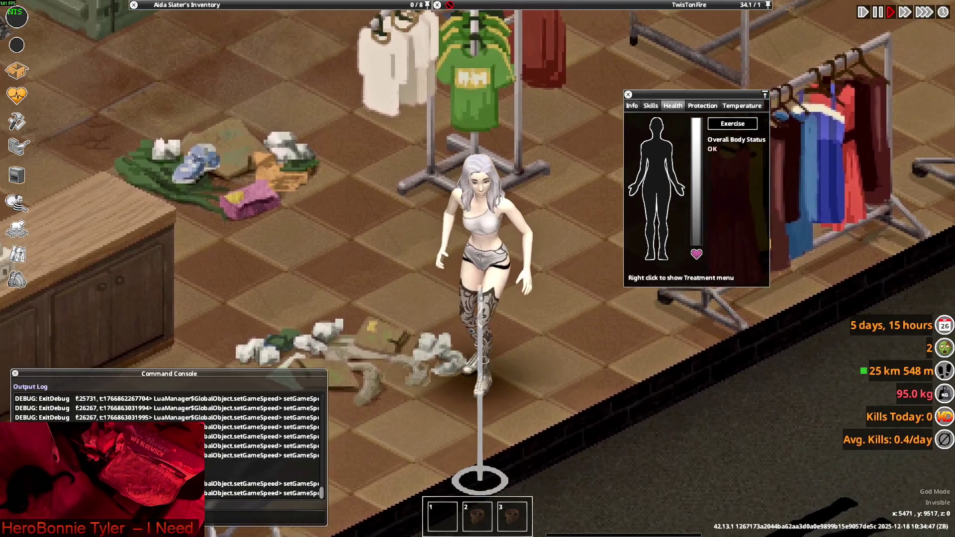
{"action": "key", "text": "alt+Tab"}
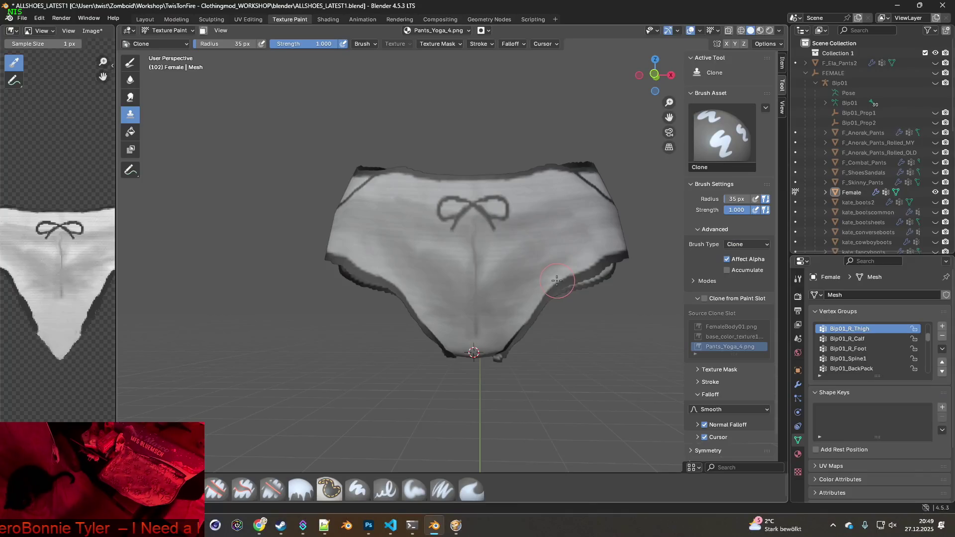
Frame the front of the briefs with the bow and switch the paint brush from Clone to Smear
{"action": "mouse_move", "coordinate": [465, 269]}
{"action": "middle_mouse_down"}
{"action": "mouse_move", "coordinate": [512, 283]}
{"action": "mouse_move", "coordinate": [381, 283]}
{"action": "middle_mouse_up"}
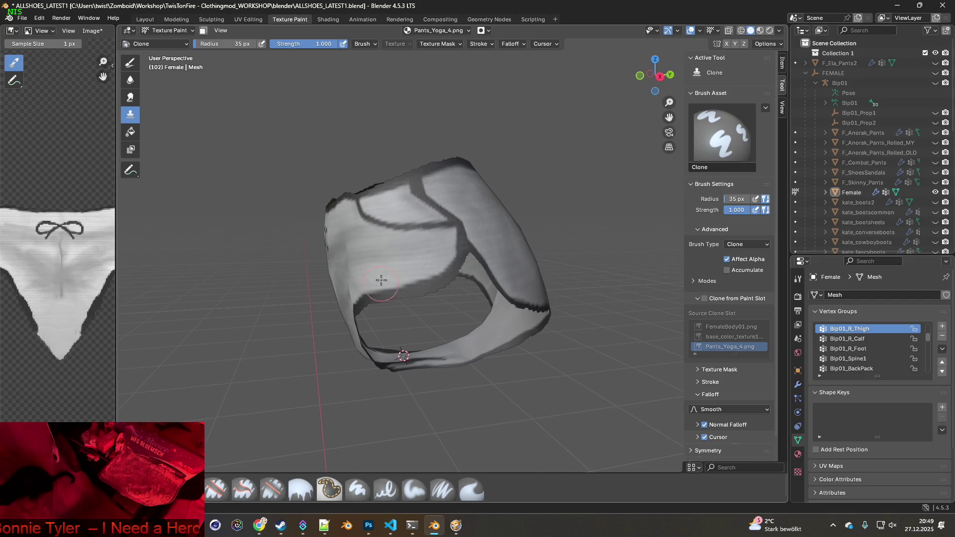
{"action": "mouse_move", "coordinate": [477, 284]}
{"action": "middle_mouse_down"}
{"action": "mouse_move", "coordinate": [551, 198]}
{"action": "mouse_move", "coordinate": [503, 250]}
{"action": "middle_mouse_up"}
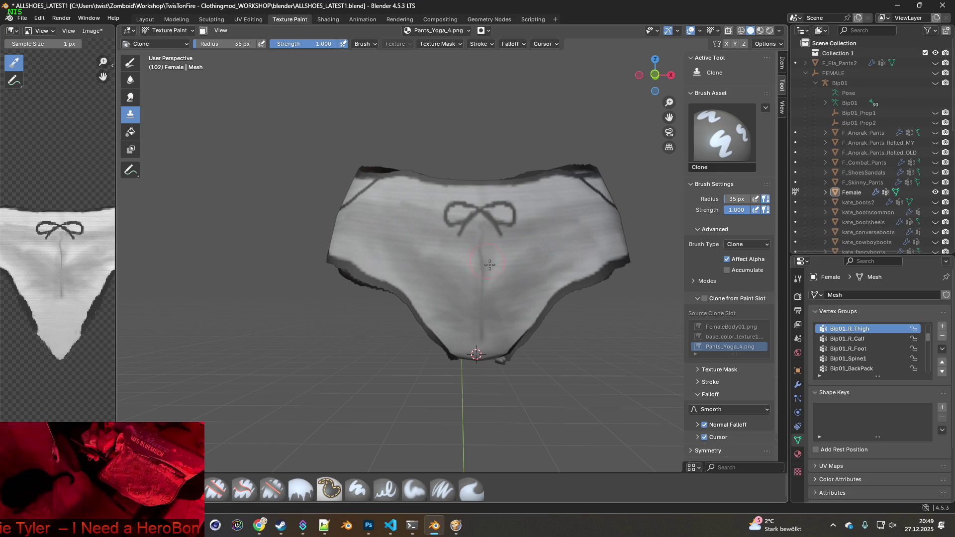
{"action": "scroll", "coordinate": [500, 278], "scroll_direction": "up", "scroll_amount": 2}
{"action": "middle_click_drag", "start_coordinate": [523, 285], "coordinate": [517, 283]}
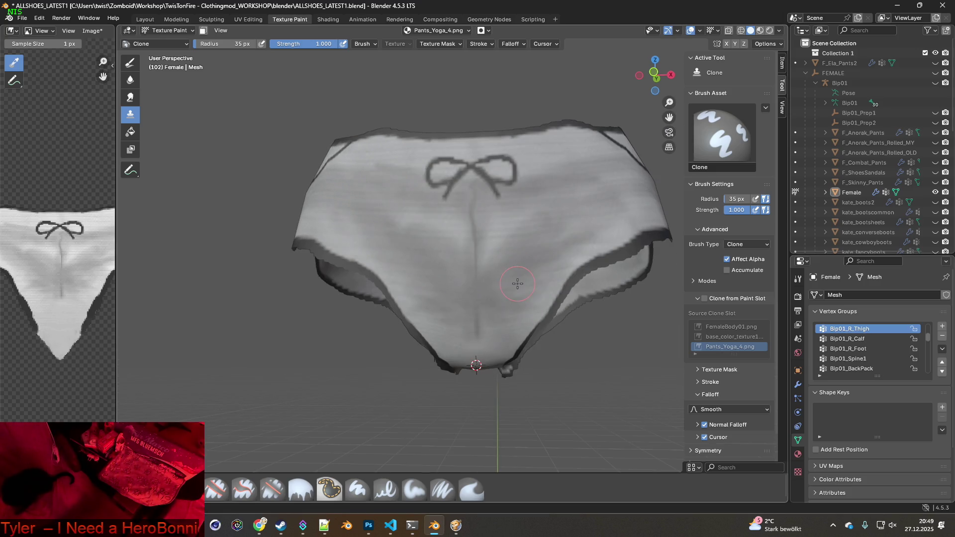
{"action": "key", "text": "alt+Tab"}
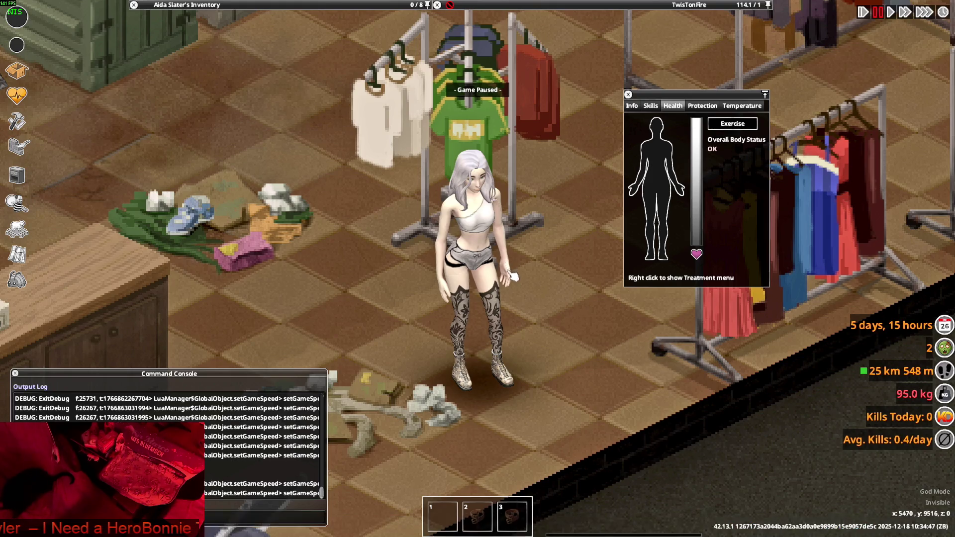
{"action": "key", "text": "alt+Tab"}
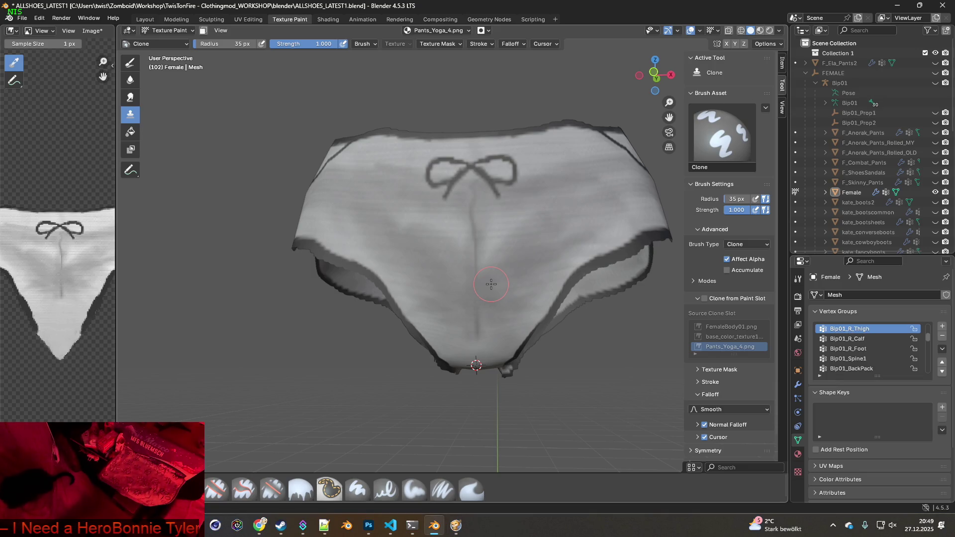
{"action": "left_click", "coordinate": [474, 485]}
Smear patches on the briefs' front and blur the lower part of the central crease
{"action": "middle_click_drag", "start_coordinate": [499, 341], "coordinate": [473, 298]}
{"action": "left_click_drag", "start_coordinate": [445, 257], "coordinate": [420, 236]}
{"action": "left_click_drag", "start_coordinate": [417, 199], "coordinate": [422, 226]}
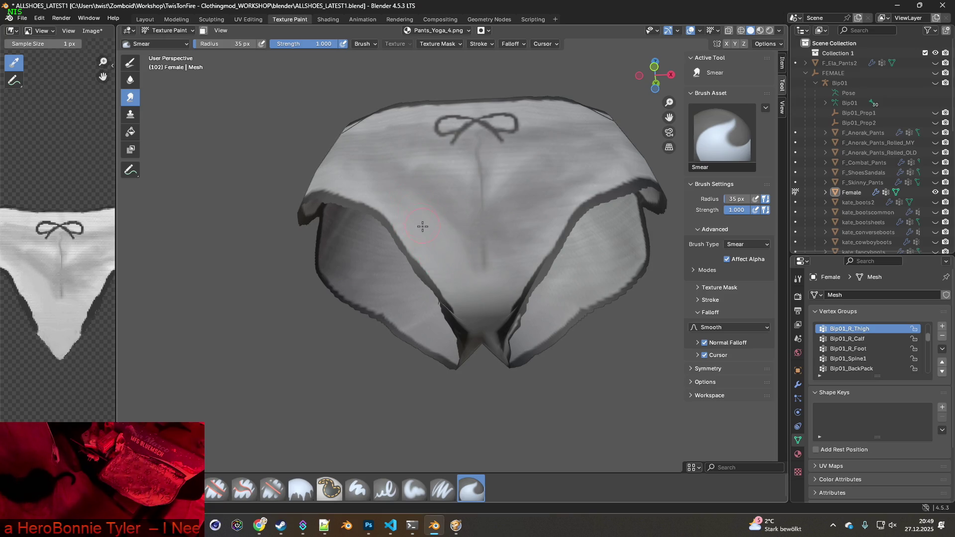
{"action": "middle_click_drag", "start_coordinate": [423, 229], "coordinate": [492, 309]}
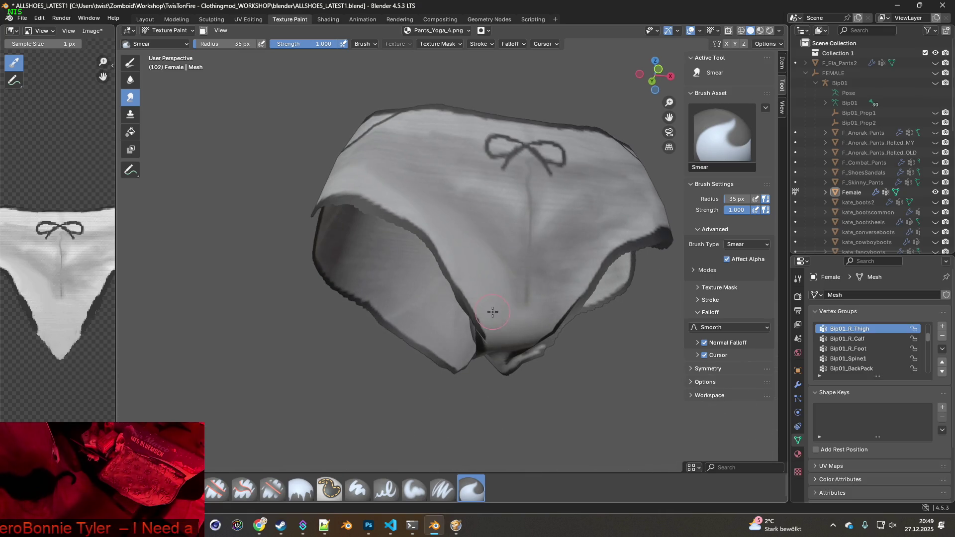
{"action": "mouse_move", "coordinate": [472, 247]}
{"action": "left_mouse_down"}
{"action": "mouse_move", "coordinate": [464, 213]}
{"action": "mouse_move", "coordinate": [486, 237]}
{"action": "left_mouse_up"}
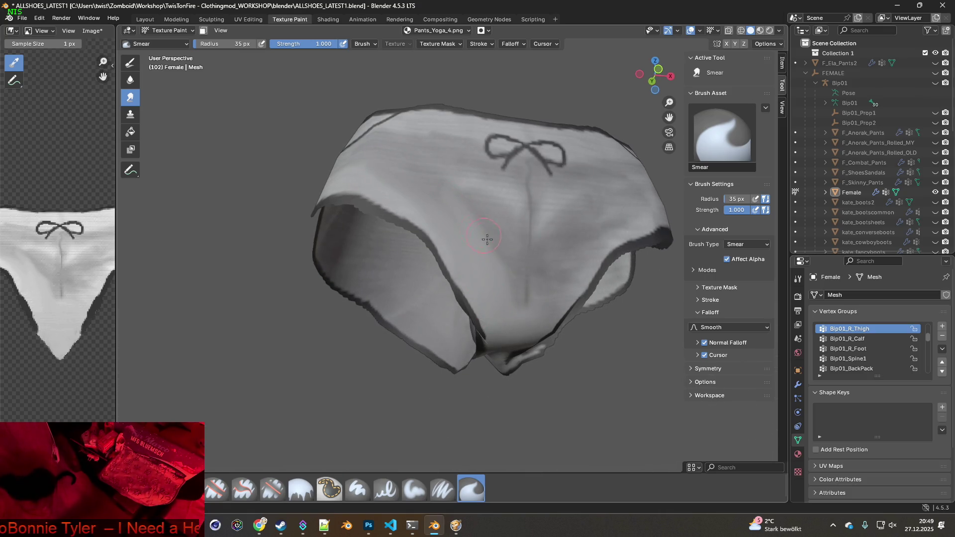
{"action": "mouse_move", "coordinate": [500, 264]}
{"action": "middle_mouse_down"}
{"action": "mouse_move", "coordinate": [479, 288]}
{"action": "mouse_move", "coordinate": [487, 316]}
{"action": "middle_mouse_up"}
{"action": "mouse_move", "coordinate": [486, 316]}
{"action": "left_mouse_down"}
{"action": "mouse_move", "coordinate": [478, 255]}
{"action": "mouse_move", "coordinate": [530, 252]}
{"action": "mouse_move", "coordinate": [514, 274]}
{"action": "mouse_move", "coordinate": [500, 233]}
{"action": "mouse_move", "coordinate": [488, 277]}
{"action": "mouse_move", "coordinate": [475, 201]}
{"action": "mouse_move", "coordinate": [473, 267]}
{"action": "mouse_move", "coordinate": [461, 264]}
{"action": "mouse_move", "coordinate": [401, 194]}
{"action": "left_mouse_up"}
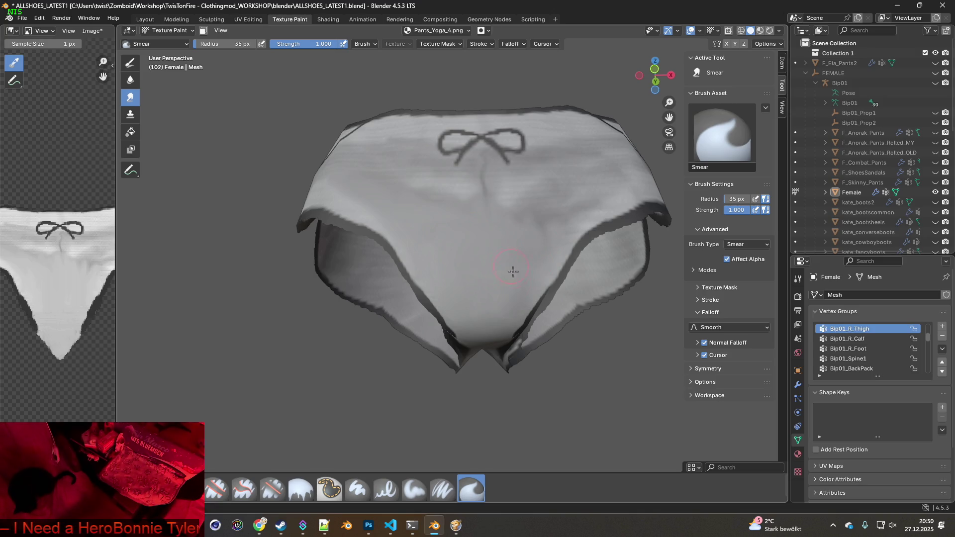
Smear the lower front below the bow and a strip down the front of the briefs
{"action": "middle_click_drag", "start_coordinate": [469, 292], "coordinate": [512, 294]}
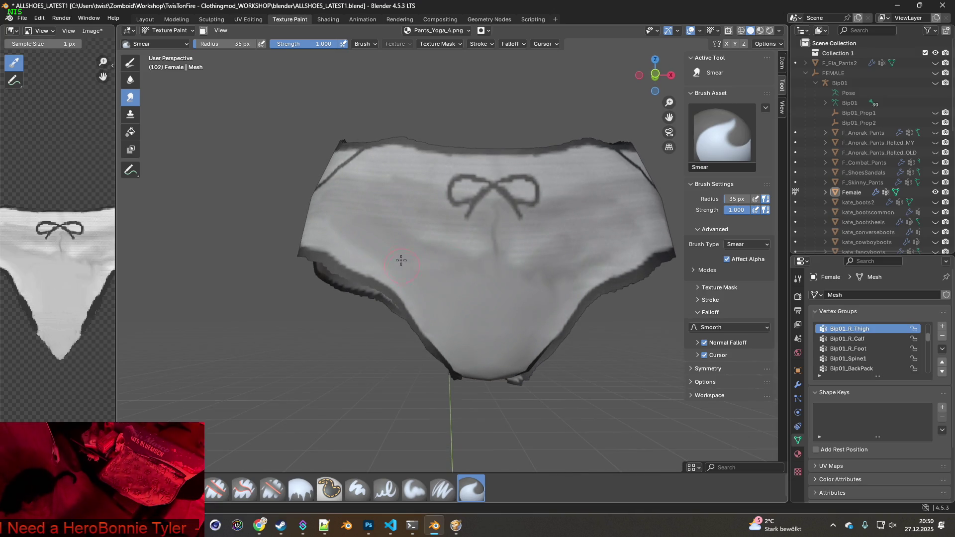
{"action": "middle_click_drag", "start_coordinate": [401, 264], "coordinate": [468, 290]}
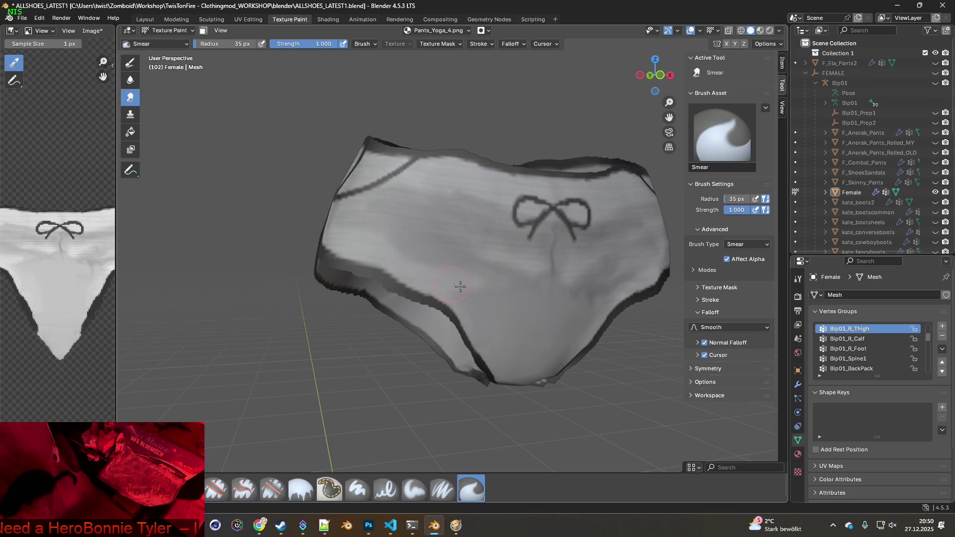
{"action": "mouse_move", "coordinate": [470, 301]}
{"action": "left_mouse_down"}
{"action": "mouse_move", "coordinate": [478, 318]}
{"action": "mouse_move", "coordinate": [463, 326]}
{"action": "mouse_move", "coordinate": [512, 336]}
{"action": "mouse_move", "coordinate": [475, 283]}
{"action": "left_mouse_up"}
{"action": "middle_click_drag", "start_coordinate": [475, 284], "coordinate": [479, 301]}
{"action": "left_click_drag", "start_coordinate": [459, 315], "coordinate": [452, 321]}
{"action": "middle_click_drag", "start_coordinate": [475, 336], "coordinate": [445, 249]}
{"action": "mouse_move", "coordinate": [446, 248]}
{"action": "left_mouse_down"}
{"action": "mouse_move", "coordinate": [461, 289]}
{"action": "mouse_move", "coordinate": [449, 269]}
{"action": "left_mouse_up"}
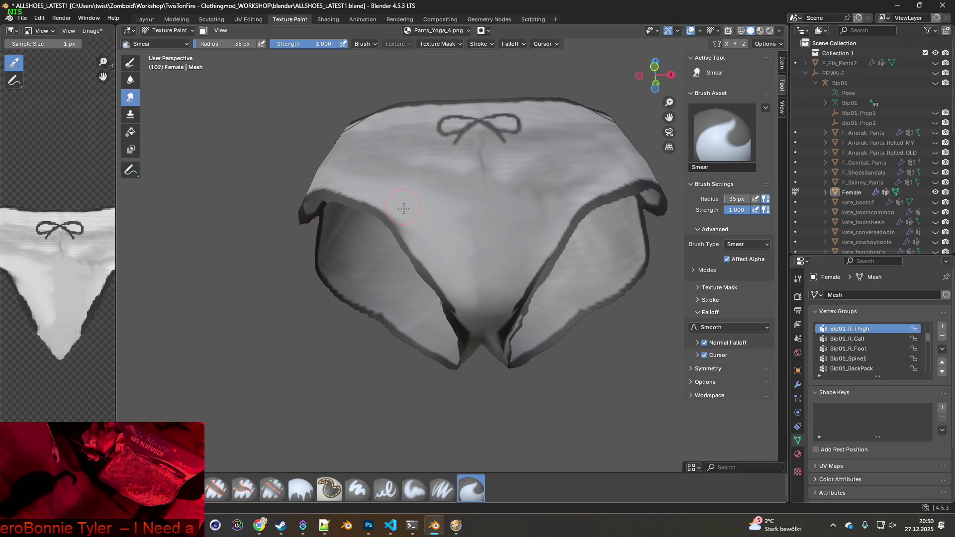
{"action": "mouse_move", "coordinate": [457, 214]}
{"action": "left_mouse_down"}
{"action": "mouse_move", "coordinate": [497, 273]}
{"action": "mouse_move", "coordinate": [476, 294]}
{"action": "left_mouse_up"}
Smooth the upper crotch area and lighten the dark band on the upper waistband
{"action": "middle_click_drag", "start_coordinate": [476, 294], "coordinate": [486, 320]}
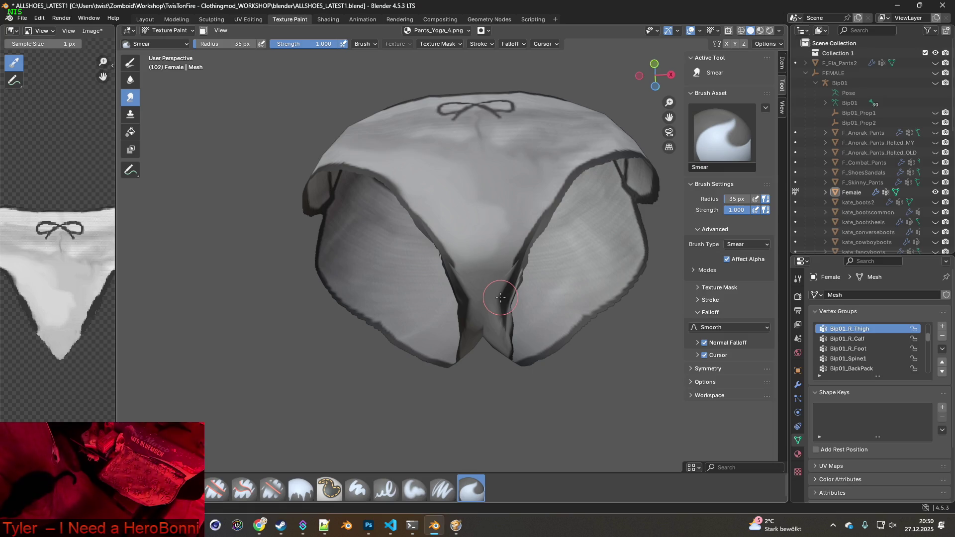
{"action": "scroll", "coordinate": [481, 236], "scroll_direction": "up", "scroll_amount": 2}
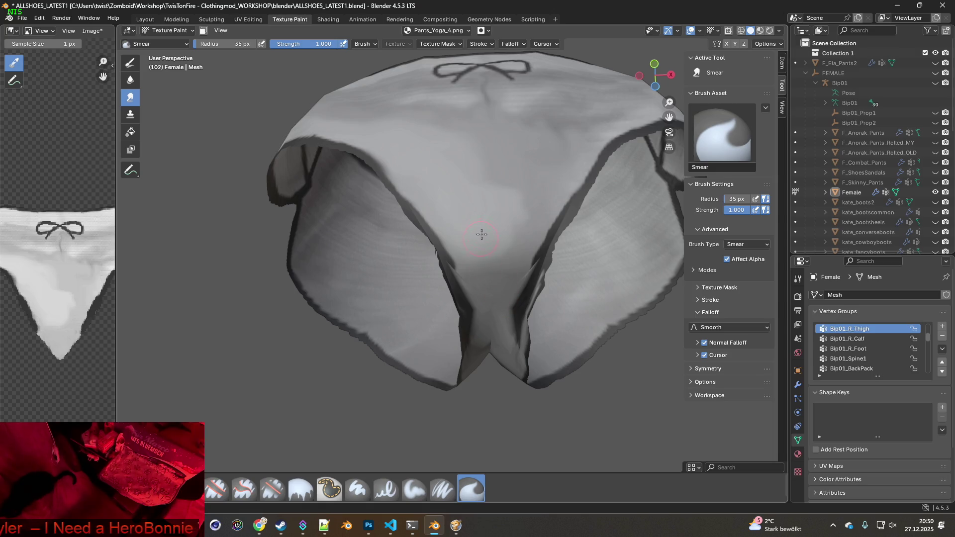
{"action": "mouse_move", "coordinate": [485, 256]}
{"action": "left_mouse_down"}
{"action": "mouse_move", "coordinate": [468, 248]}
{"action": "mouse_move", "coordinate": [475, 278]}
{"action": "mouse_move", "coordinate": [470, 264]}
{"action": "mouse_move", "coordinate": [488, 287]}
{"action": "mouse_move", "coordinate": [508, 271]}
{"action": "left_mouse_up"}
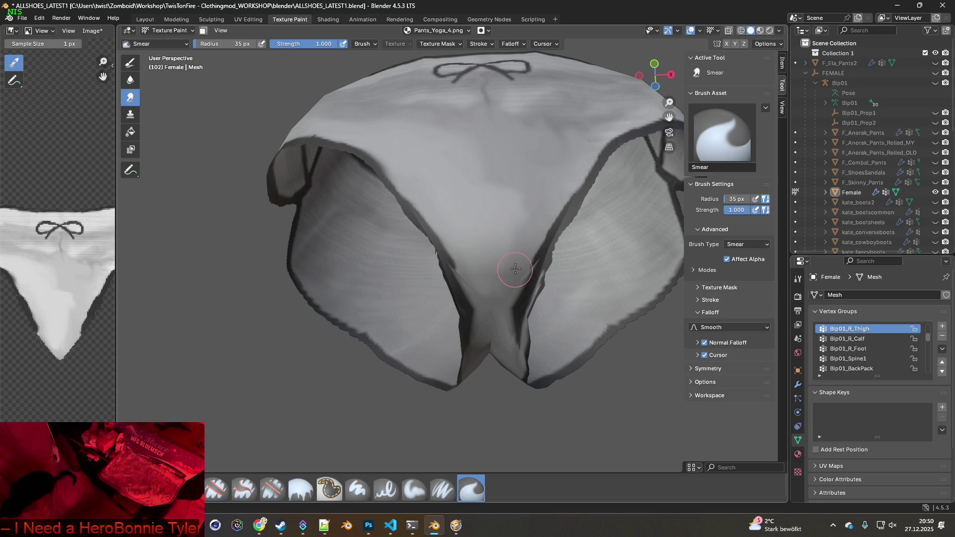
{"action": "middle_click_drag", "start_coordinate": [535, 229], "coordinate": [477, 283], "text": "shift"}
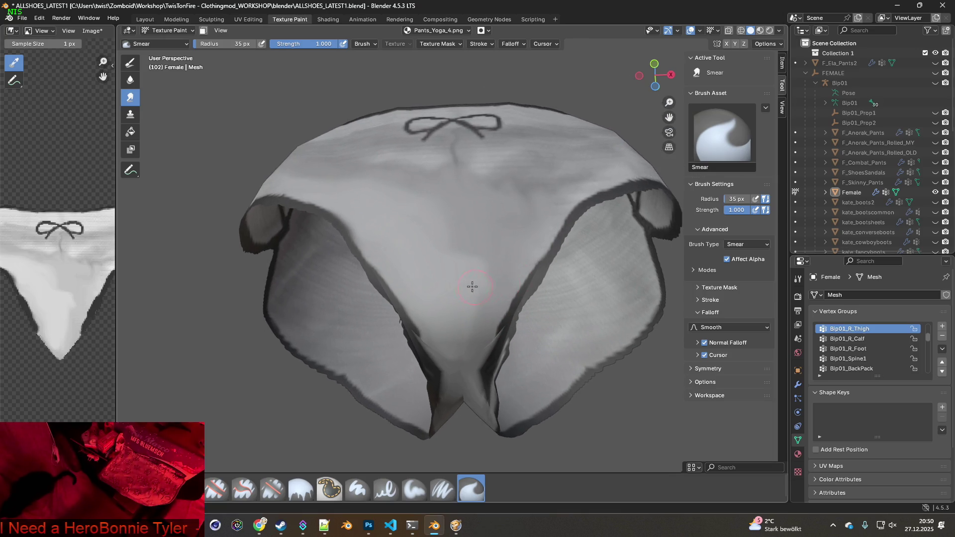
{"action": "mouse_move", "coordinate": [453, 268]}
{"action": "left_mouse_down"}
{"action": "mouse_move", "coordinate": [488, 222]}
{"action": "mouse_move", "coordinate": [439, 239]}
{"action": "left_mouse_up"}
{"action": "mouse_move", "coordinate": [469, 209]}
{"action": "left_mouse_down"}
{"action": "mouse_move", "coordinate": [401, 172]}
{"action": "mouse_move", "coordinate": [372, 177]}
{"action": "left_mouse_up"}
{"action": "middle_click_drag", "start_coordinate": [373, 176], "coordinate": [418, 245]}
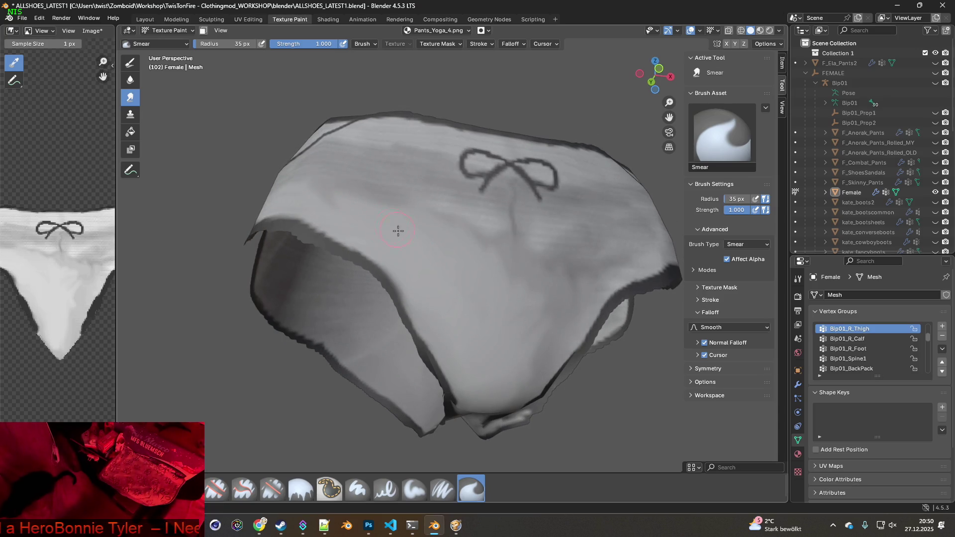
{"action": "mouse_move", "coordinate": [351, 198]}
{"action": "left_mouse_down"}
{"action": "mouse_move", "coordinate": [348, 187]}
{"action": "mouse_move", "coordinate": [327, 186]}
{"action": "left_mouse_up"}
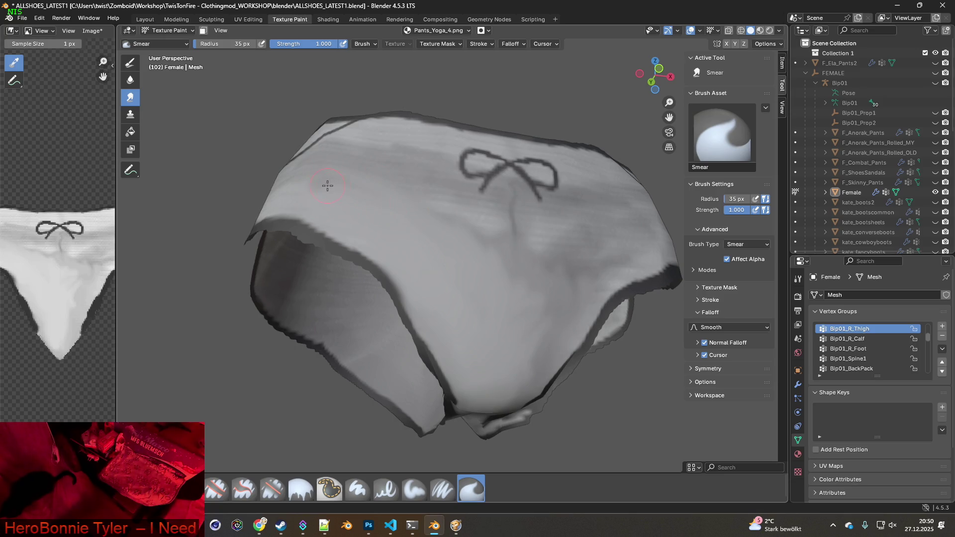
{"action": "mouse_move", "coordinate": [348, 194]}
{"action": "middle_mouse_down"}
{"action": "mouse_move", "coordinate": [454, 240]}
{"action": "mouse_move", "coordinate": [421, 256]}
{"action": "mouse_move", "coordinate": [414, 271]}
{"action": "middle_mouse_up"}
Smear the texture near the bow on the briefs' front
{"action": "key", "text": "alt+Tab"}
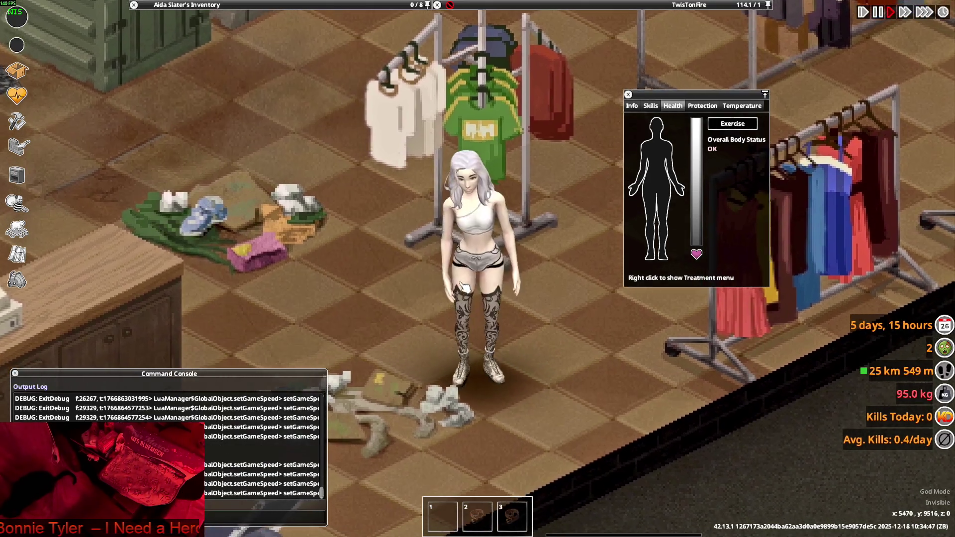
{"action": "key", "text": "alt+Tab"}
{"action": "mouse_move", "coordinate": [466, 312]}
{"action": "middle_mouse_down"}
{"action": "mouse_move", "coordinate": [436, 354]}
{"action": "mouse_move", "coordinate": [436, 331]}
{"action": "middle_mouse_up"}
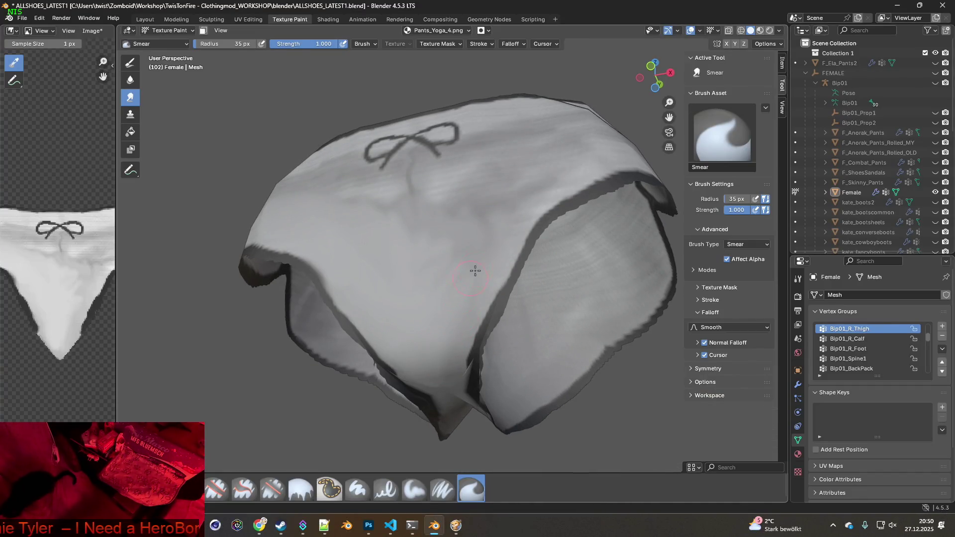
{"action": "mouse_move", "coordinate": [452, 202]}
{"action": "left_mouse_down"}
{"action": "mouse_move", "coordinate": [418, 228]}
{"action": "mouse_move", "coordinate": [392, 202]}
{"action": "left_mouse_up"}
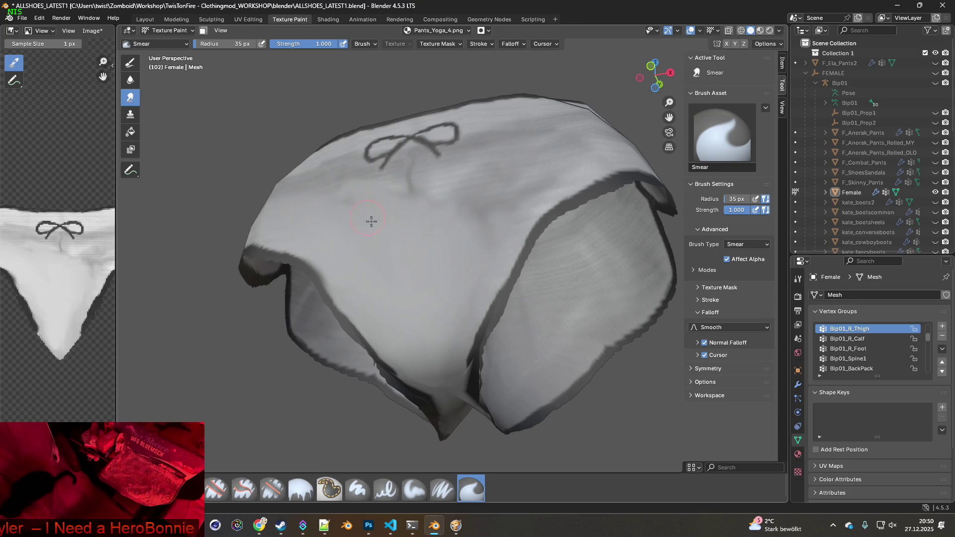
{"action": "middle_click_drag", "start_coordinate": [368, 219], "coordinate": [455, 300]}
Smooth the fabric to the left of the bow and along the briefs' left side
{"action": "mouse_move", "coordinate": [400, 230]}
{"action": "middle_mouse_down"}
{"action": "mouse_move", "coordinate": [421, 282]}
{"action": "mouse_move", "coordinate": [366, 254]}
{"action": "mouse_move", "coordinate": [369, 247]}
{"action": "middle_mouse_up"}
{"action": "middle_click_drag", "start_coordinate": [396, 283], "coordinate": [445, 298]}
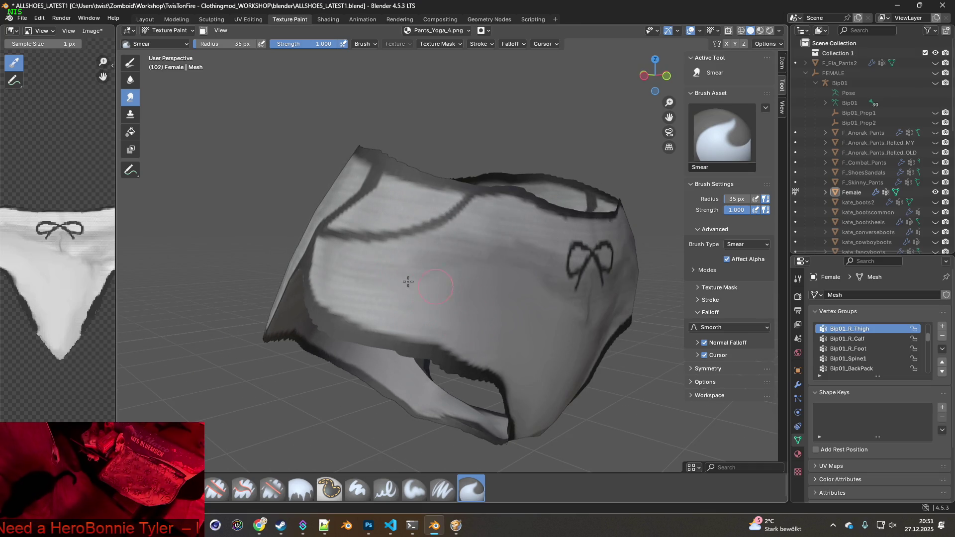
{"action": "mouse_move", "coordinate": [509, 267]}
{"action": "middle_mouse_down"}
{"action": "mouse_move", "coordinate": [476, 277]}
{"action": "mouse_move", "coordinate": [456, 324]}
{"action": "middle_mouse_up"}
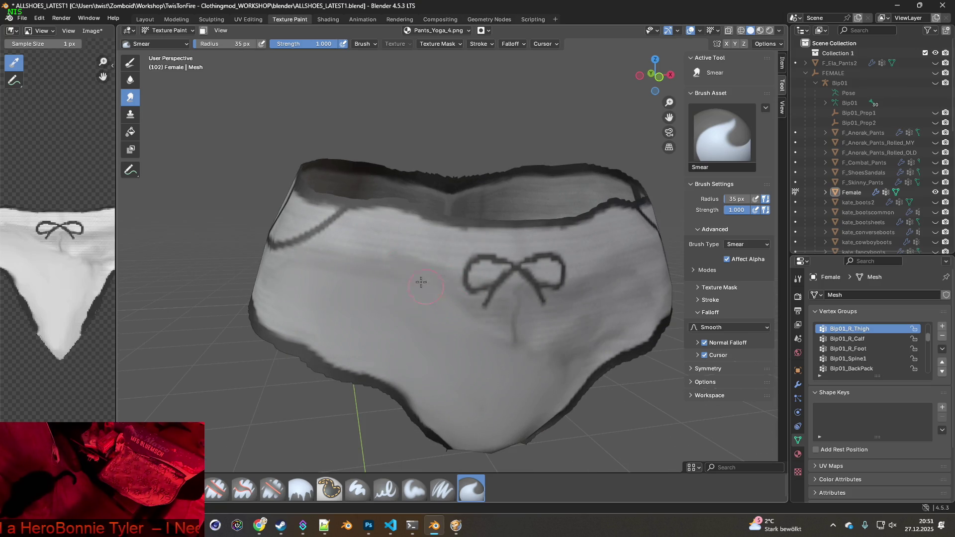
{"action": "left_click_drag", "start_coordinate": [419, 264], "coordinate": [345, 264]}
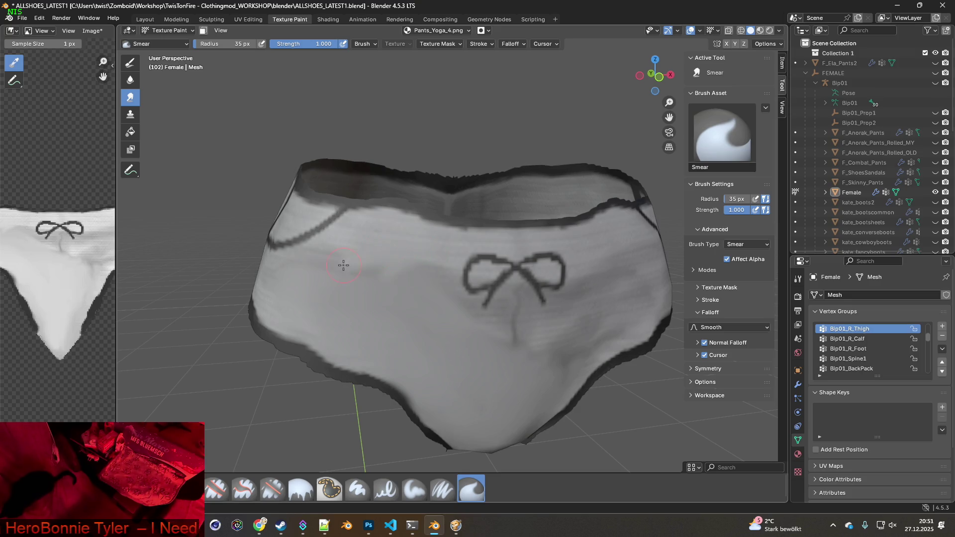
{"action": "mouse_move", "coordinate": [403, 263]}
{"action": "left_mouse_down"}
{"action": "mouse_move", "coordinate": [315, 266]}
{"action": "mouse_move", "coordinate": [356, 254]}
{"action": "mouse_move", "coordinate": [299, 264]}
{"action": "mouse_move", "coordinate": [325, 256]}
{"action": "left_mouse_up"}
{"action": "middle_click_drag", "start_coordinate": [292, 262], "coordinate": [411, 261]}
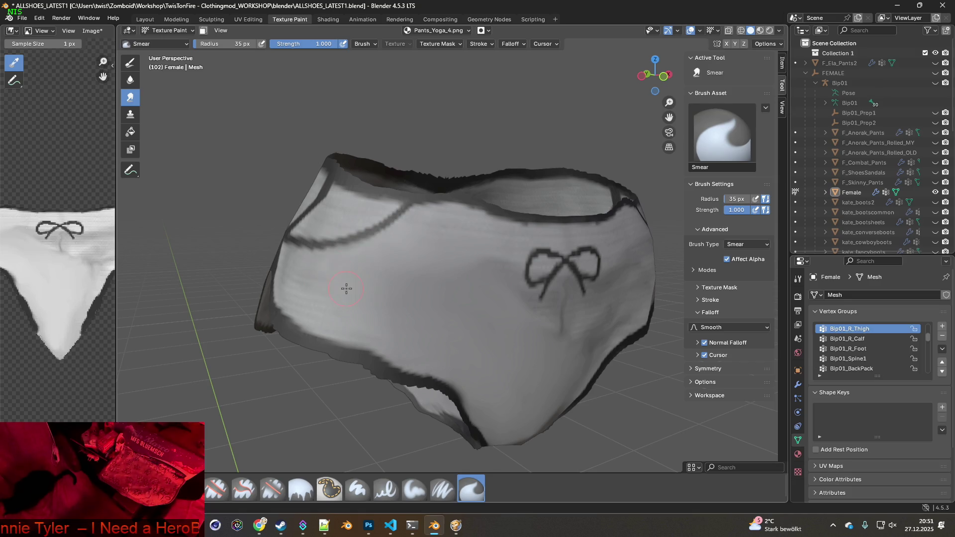
Smear away the spot left of the bow and the line beneath it
{"action": "middle_click_drag", "start_coordinate": [346, 288], "coordinate": [373, 287]}
{"action": "middle_click_drag", "start_coordinate": [468, 303], "coordinate": [380, 273]}
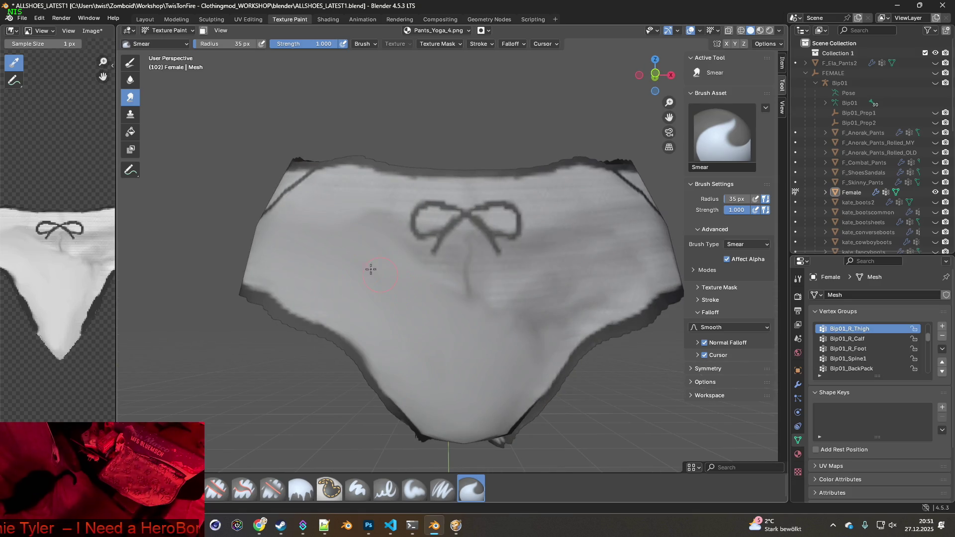
{"action": "left_click_drag", "start_coordinate": [397, 241], "coordinate": [395, 219]}
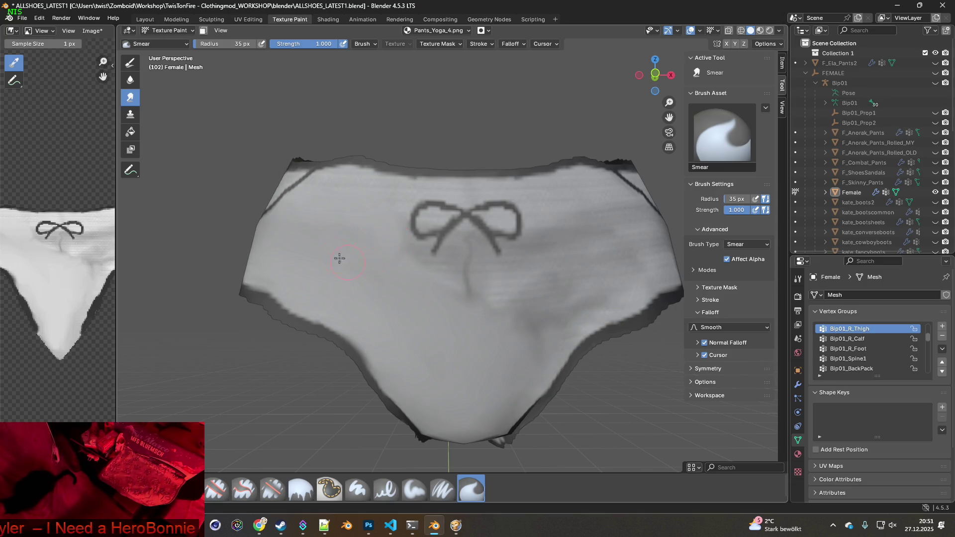
{"action": "mouse_move", "coordinate": [416, 283]}
{"action": "left_mouse_down"}
{"action": "mouse_move", "coordinate": [504, 285]}
{"action": "mouse_move", "coordinate": [506, 302]}
{"action": "mouse_move", "coordinate": [478, 315]}
{"action": "left_mouse_up"}
{"action": "middle_click_drag", "start_coordinate": [478, 315], "coordinate": [426, 320]}
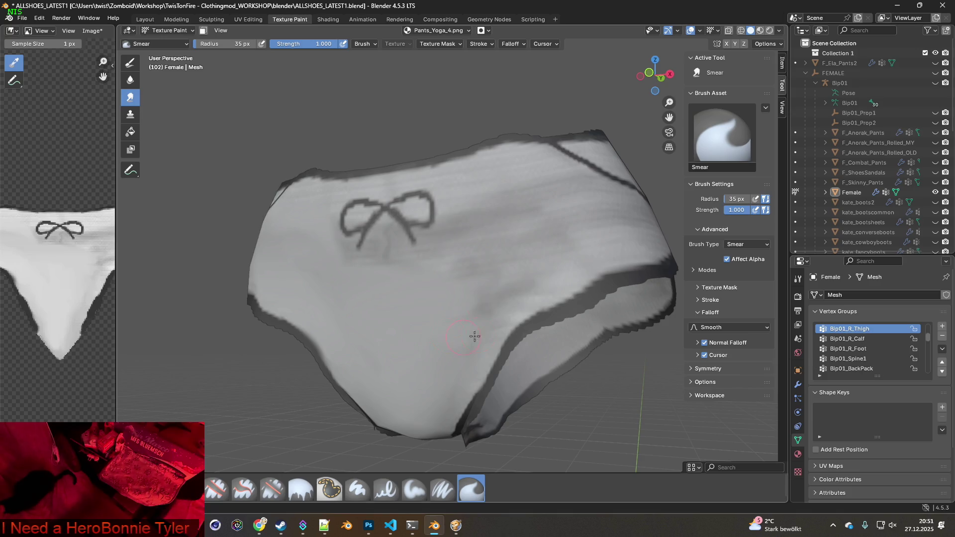
{"action": "middle_click_drag", "start_coordinate": [460, 343], "coordinate": [441, 304]}
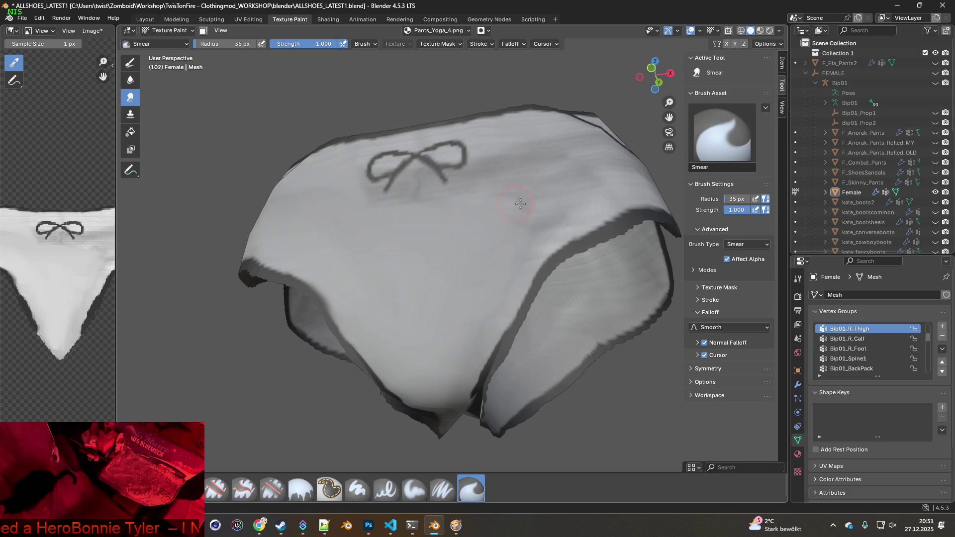
{"action": "middle_click_drag", "start_coordinate": [454, 282], "coordinate": [454, 288]}
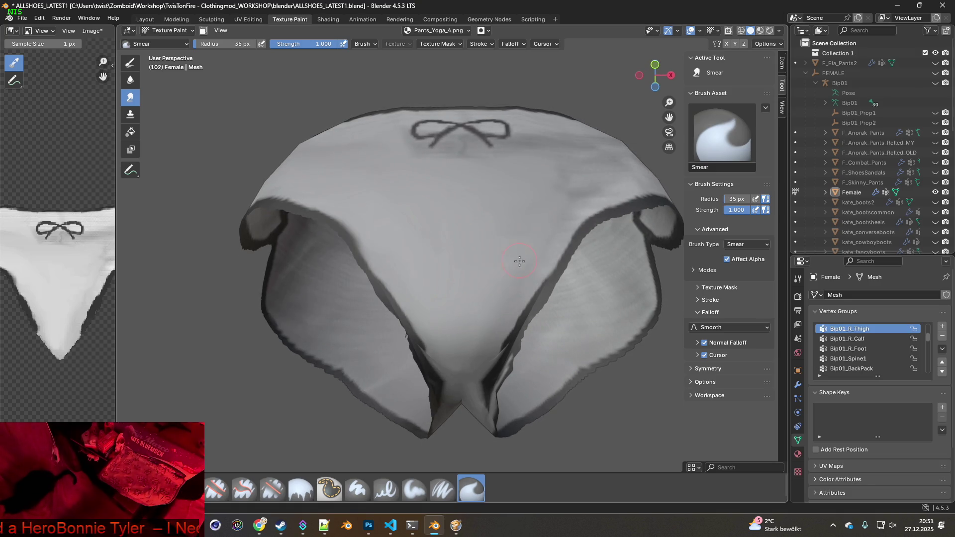
{"action": "middle_click_drag", "start_coordinate": [478, 229], "coordinate": [473, 252]}
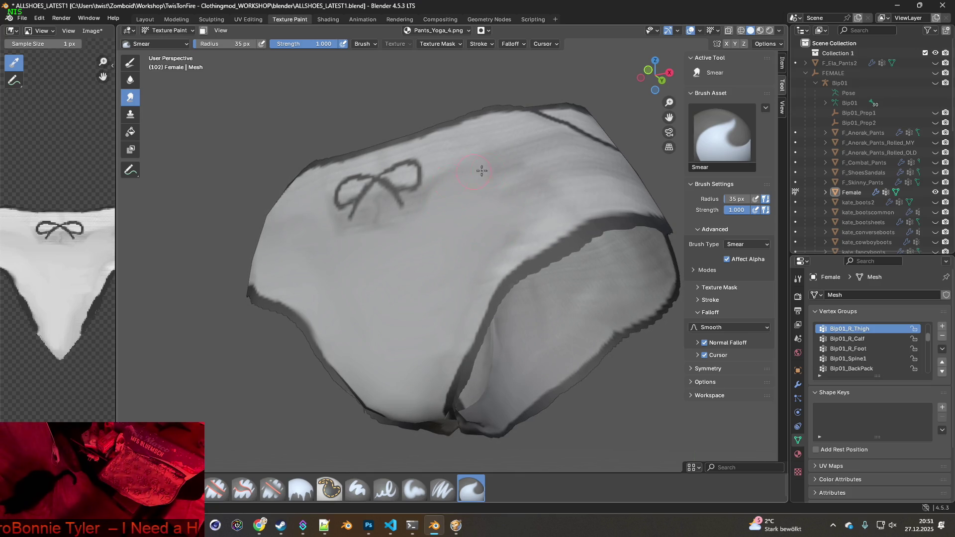
{"action": "mouse_move", "coordinate": [476, 237]}
{"action": "middle_mouse_down"}
{"action": "mouse_move", "coordinate": [435, 330]}
{"action": "mouse_move", "coordinate": [516, 315]}
{"action": "mouse_move", "coordinate": [544, 298]}
{"action": "mouse_move", "coordinate": [475, 298]}
{"action": "middle_mouse_up"}
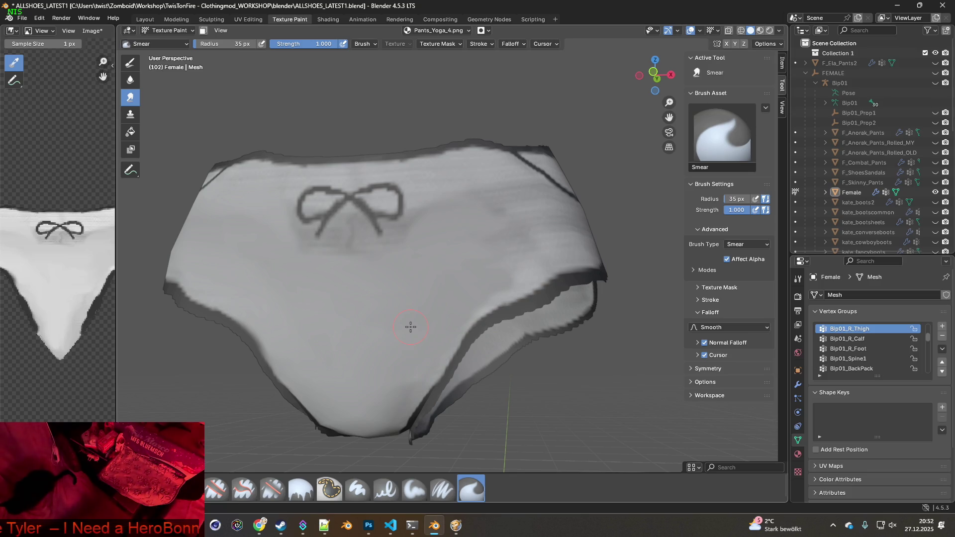
Bring the Pants_Yoga texture folder window forward and go up to BRITA_Textures
{"action": "mouse_move", "coordinate": [324, 525]}
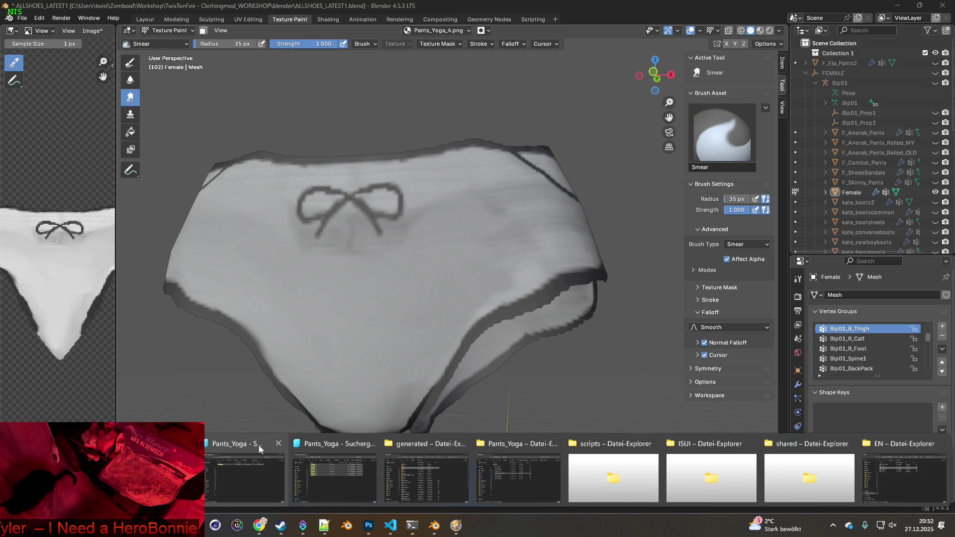
{"action": "left_click", "coordinate": [258, 443]}
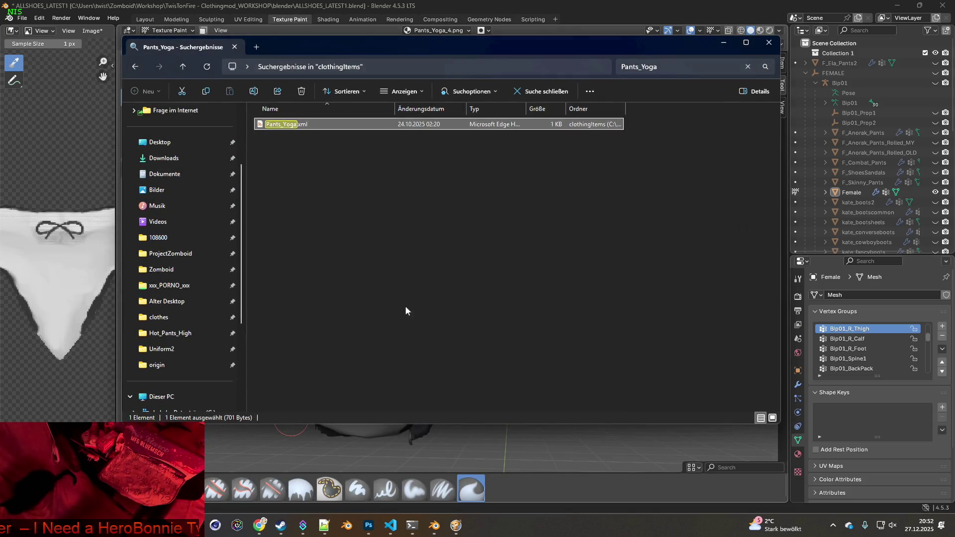
{"action": "left_click", "coordinate": [324, 525]}
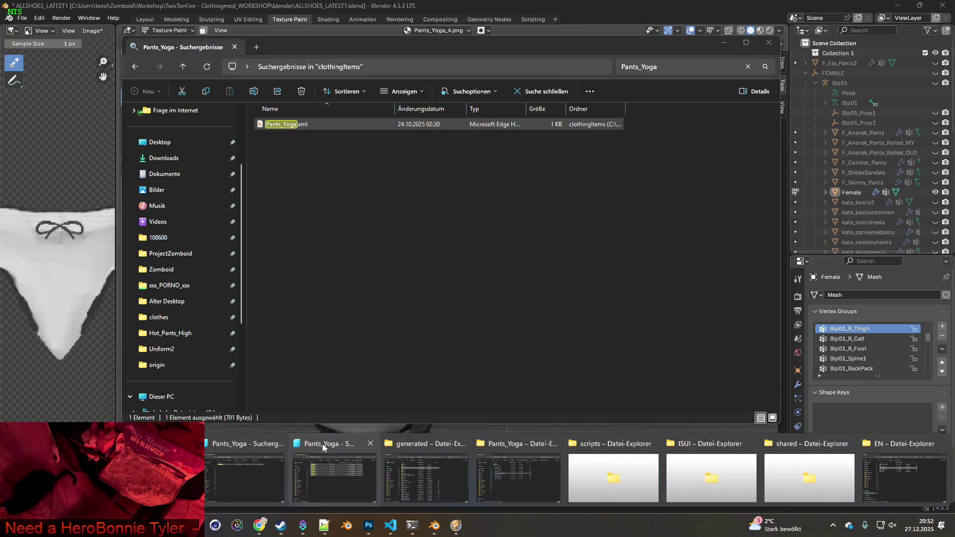
{"action": "left_click", "coordinate": [326, 448]}
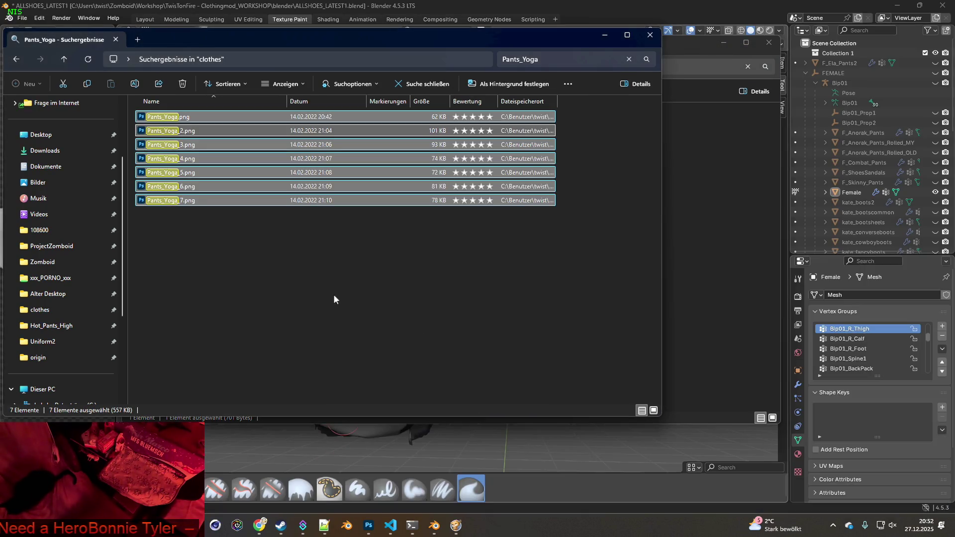
{"action": "left_click", "coordinate": [324, 525]}
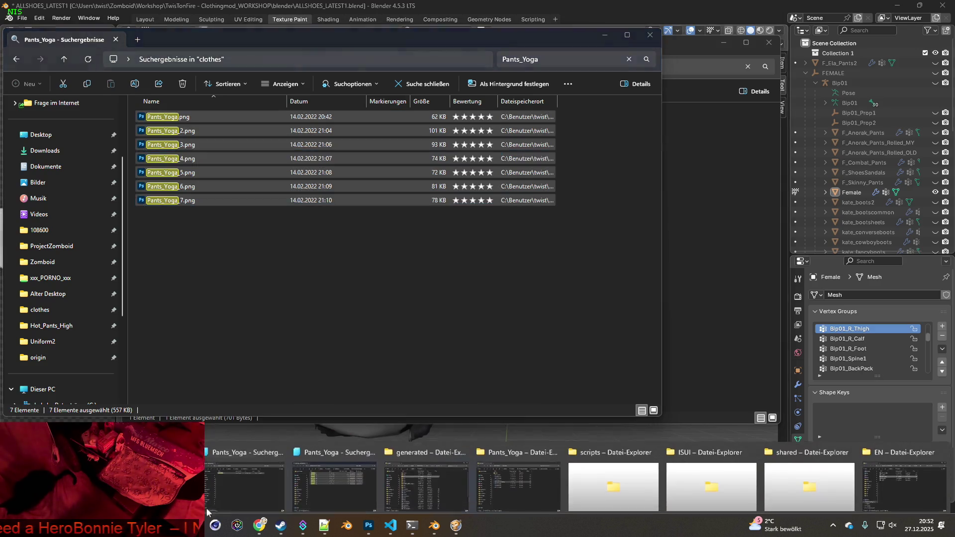
{"action": "left_click", "coordinate": [326, 445]}
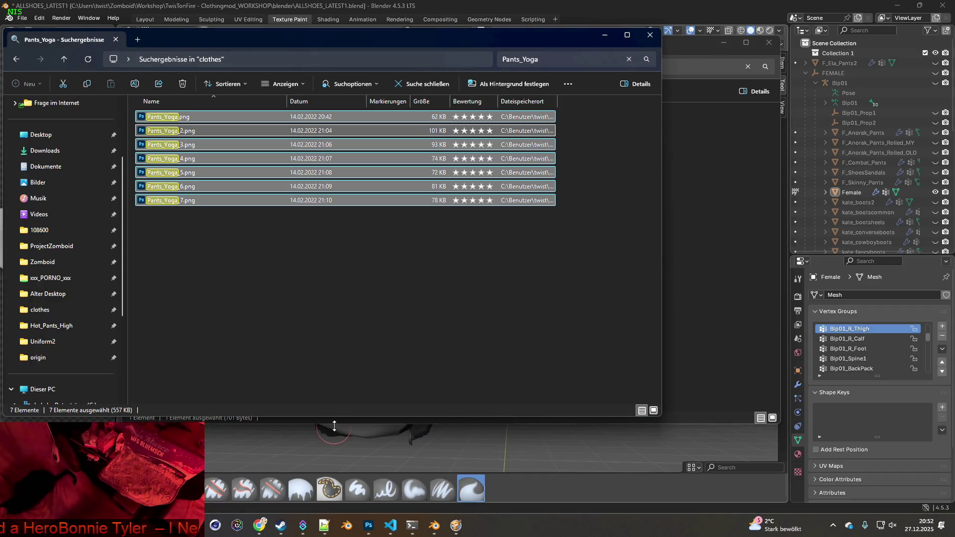
{"action": "left_click", "coordinate": [323, 525]}
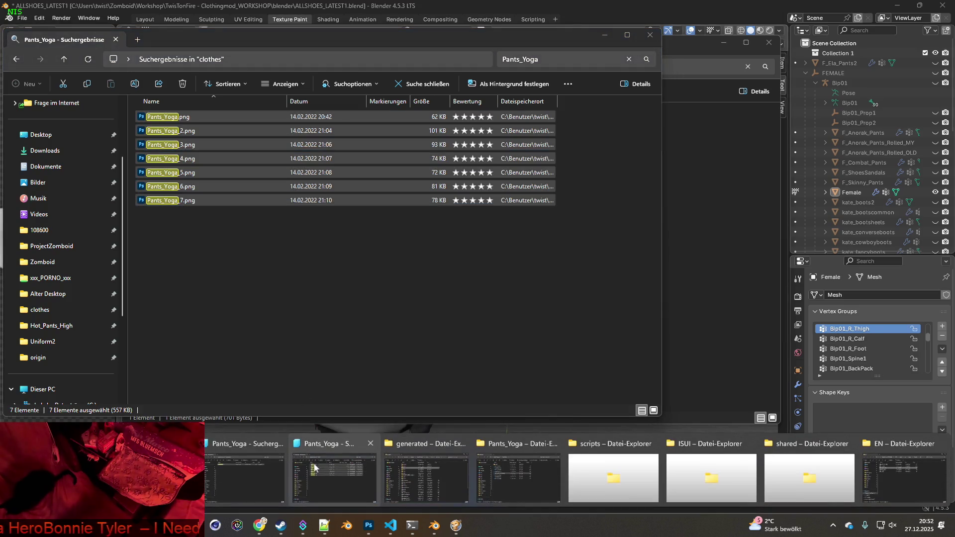
{"action": "left_click", "coordinate": [505, 442]}
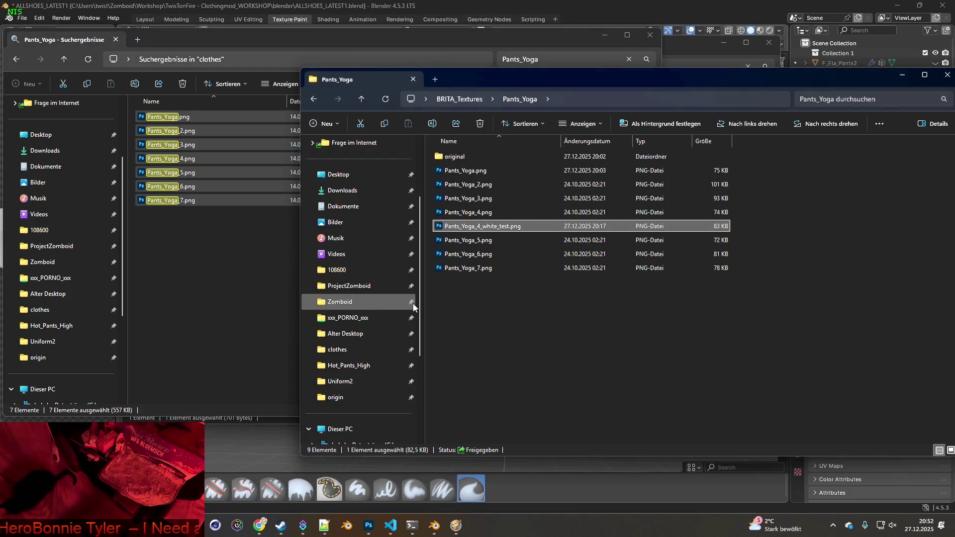
{"action": "left_click", "coordinate": [471, 103]}
Share the Pants_Yoga folder via Freigabe > Erweiterte Freigabe with 'Diesen Ordner freigeben' ticked
{"action": "right_click", "coordinate": [465, 435]}
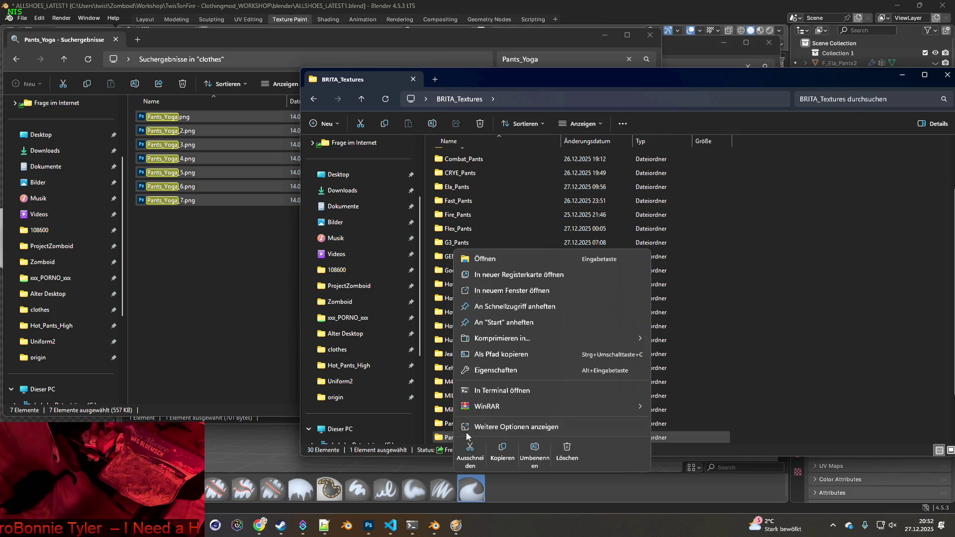
{"action": "left_click", "coordinate": [511, 370]}
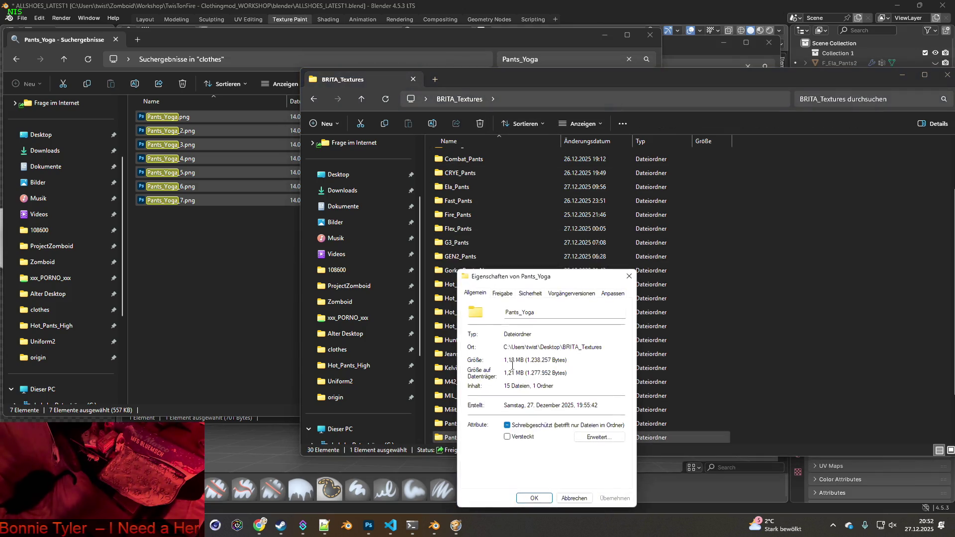
{"action": "left_click", "coordinate": [503, 294]}
{"action": "left_click", "coordinate": [502, 357]}
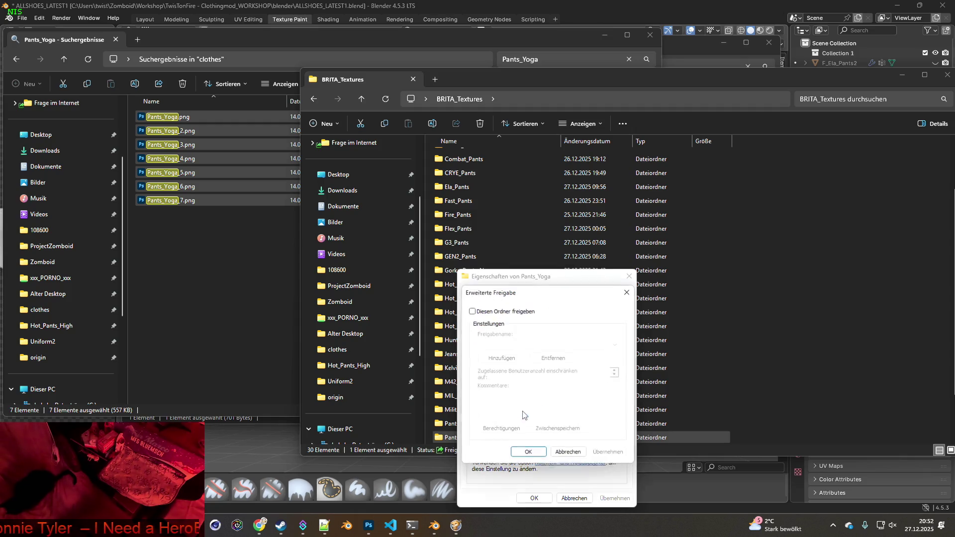
{"action": "left_click", "coordinate": [498, 312]}
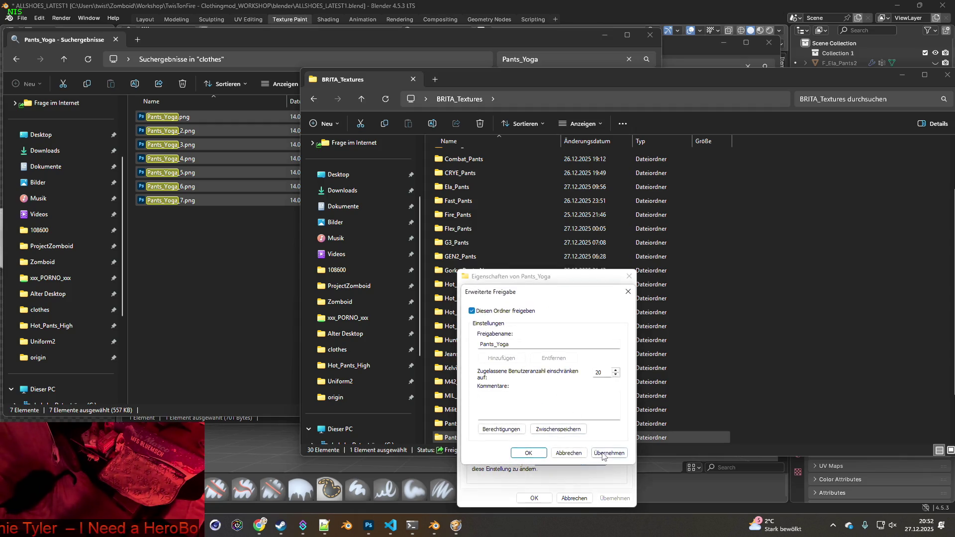
{"action": "left_click", "coordinate": [529, 453]}
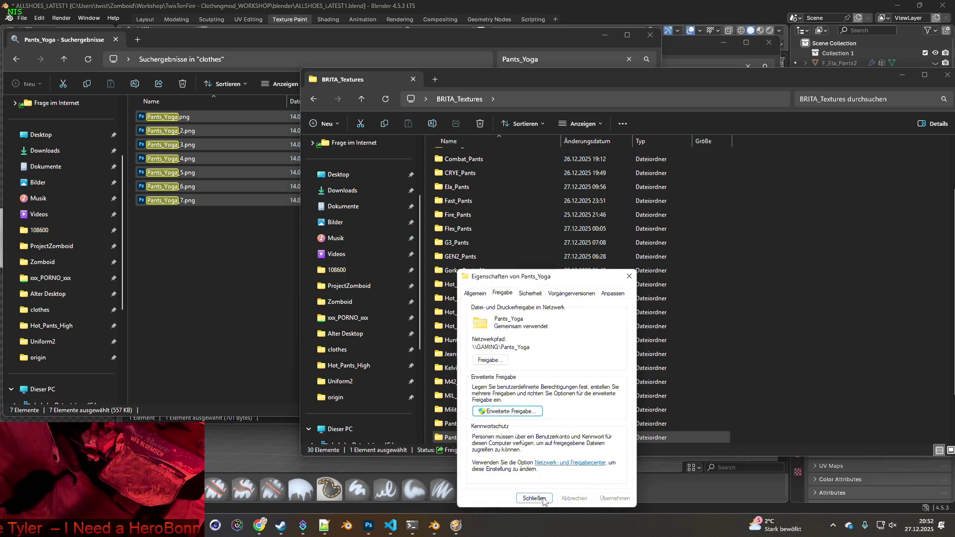
{"action": "left_click", "coordinate": [533, 498]}
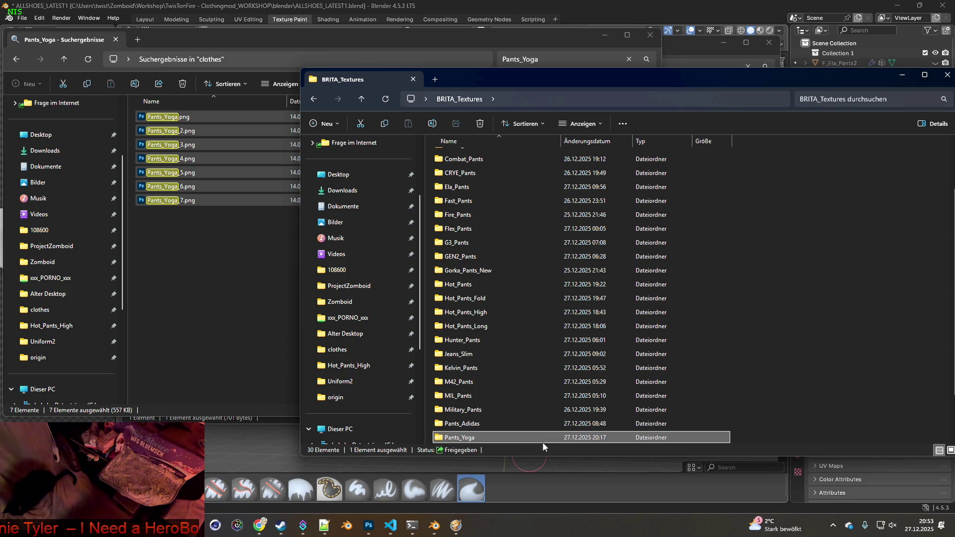
Close the BRITA_Textures window and minimize both search windows to reveal Blender
{"action": "mouse_move", "coordinate": [544, 446]}
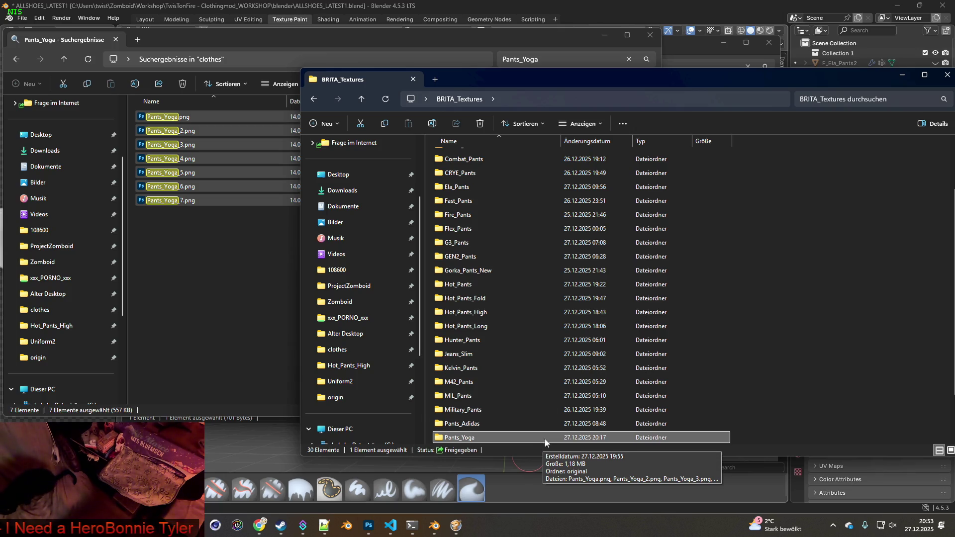
{"action": "left_click", "coordinate": [894, 73]}
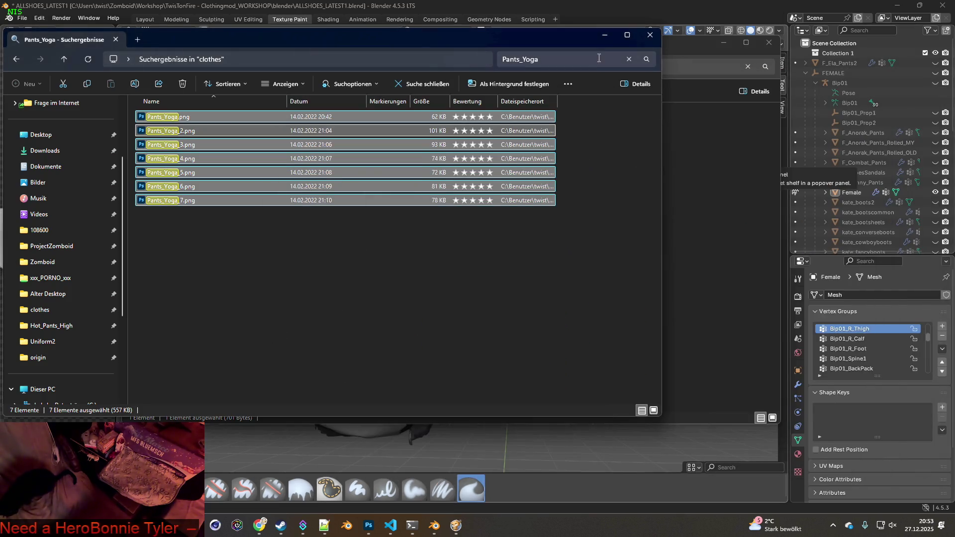
{"action": "left_click", "coordinate": [604, 34]}
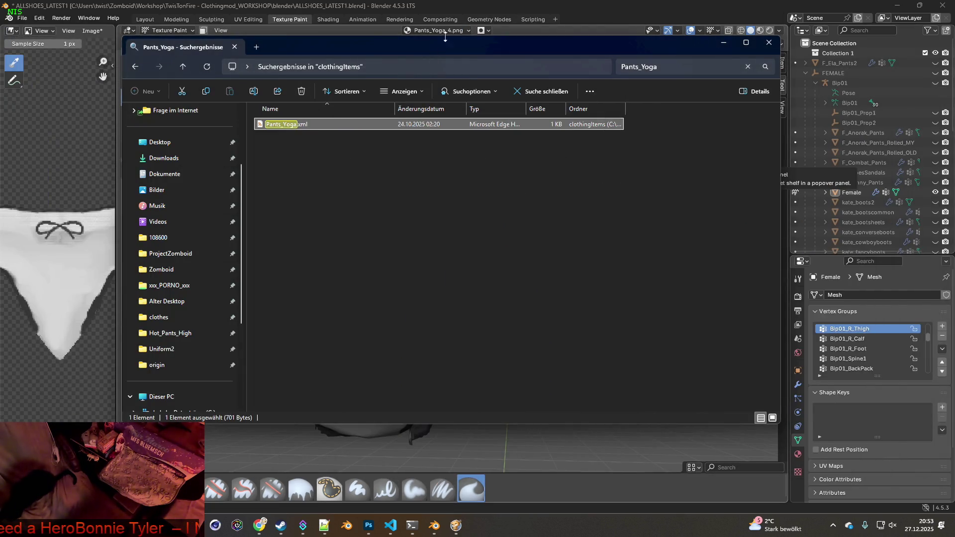
{"action": "left_click", "coordinate": [721, 44]}
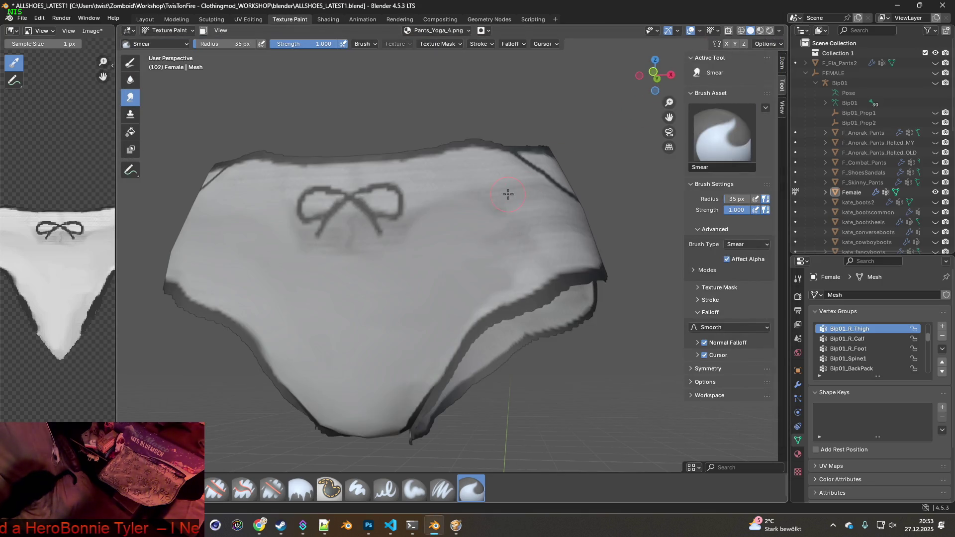
Orbit and zoom around the briefs to inspect the smeared front and waistband
{"action": "mouse_move", "coordinate": [441, 242]}
{"action": "middle_mouse_down"}
{"action": "mouse_move", "coordinate": [447, 250]}
{"action": "mouse_move", "coordinate": [405, 246]}
{"action": "mouse_move", "coordinate": [378, 262]}
{"action": "middle_mouse_up"}
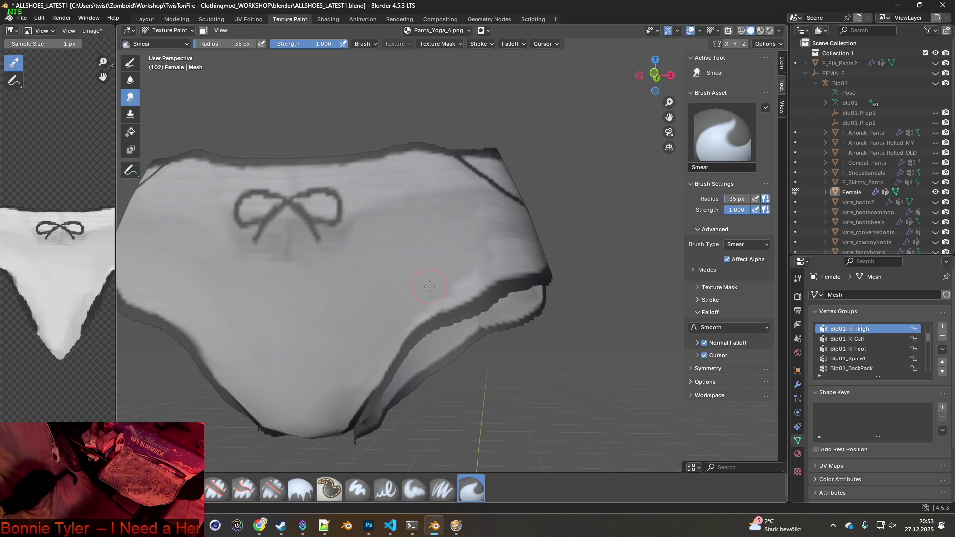
{"action": "middle_click_drag", "start_coordinate": [429, 286], "coordinate": [400, 291]}
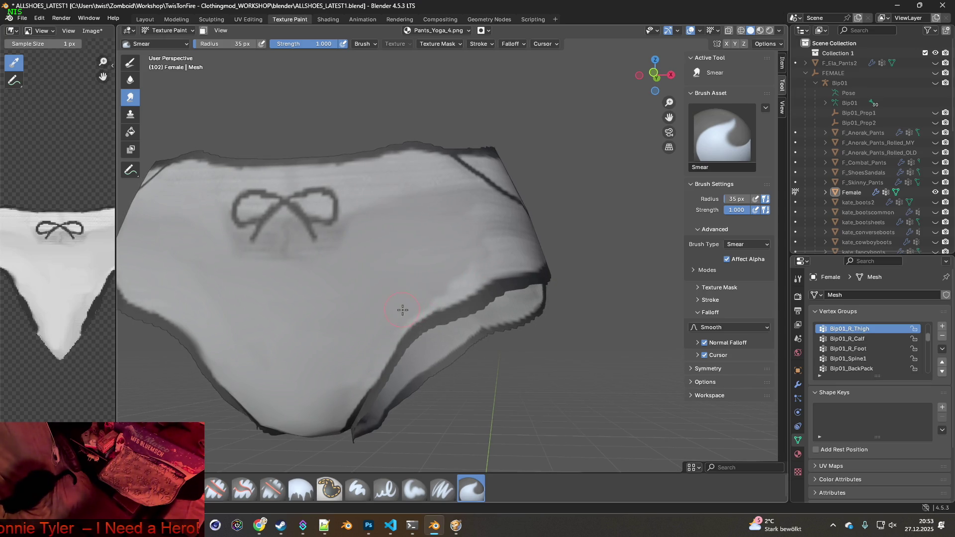
{"action": "middle_click_drag", "start_coordinate": [465, 258], "coordinate": [424, 260]}
{"action": "mouse_move", "coordinate": [389, 230]}
{"action": "middle_mouse_down"}
{"action": "mouse_move", "coordinate": [418, 245]}
{"action": "mouse_move", "coordinate": [455, 245]}
{"action": "mouse_move", "coordinate": [420, 246]}
{"action": "middle_mouse_up"}
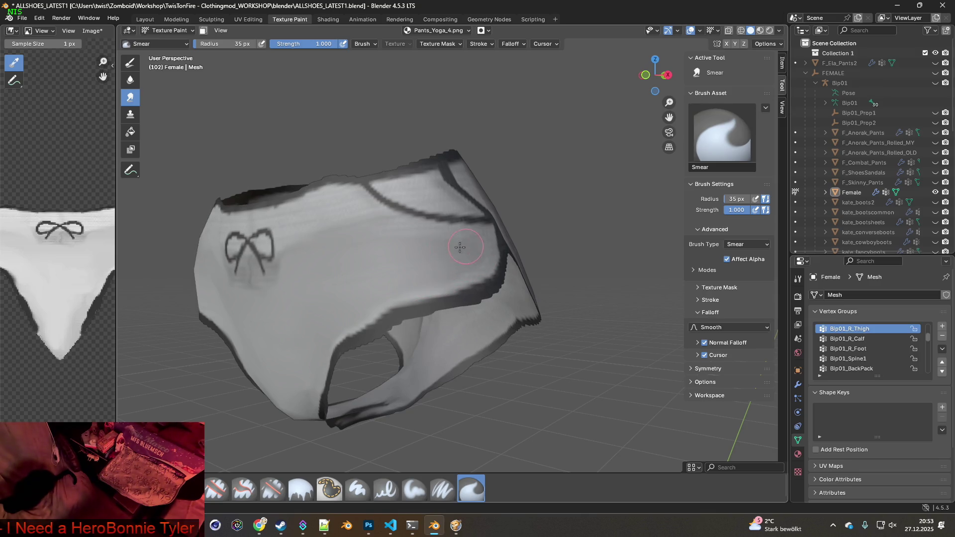
{"action": "middle_click_drag", "start_coordinate": [428, 246], "coordinate": [428, 251]}
{"action": "scroll", "coordinate": [406, 260], "scroll_direction": "up", "scroll_amount": 3}
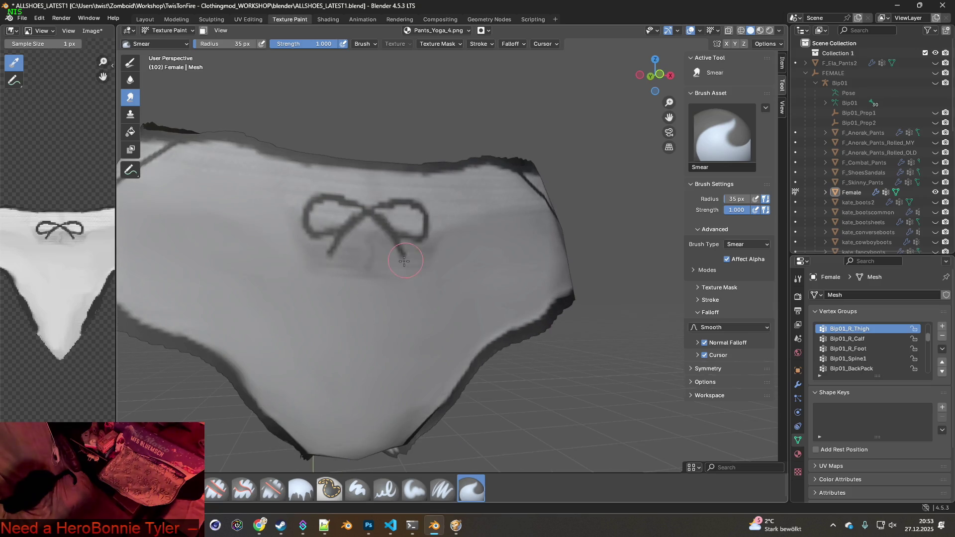
{"action": "middle_click_drag", "start_coordinate": [375, 279], "coordinate": [308, 283]}
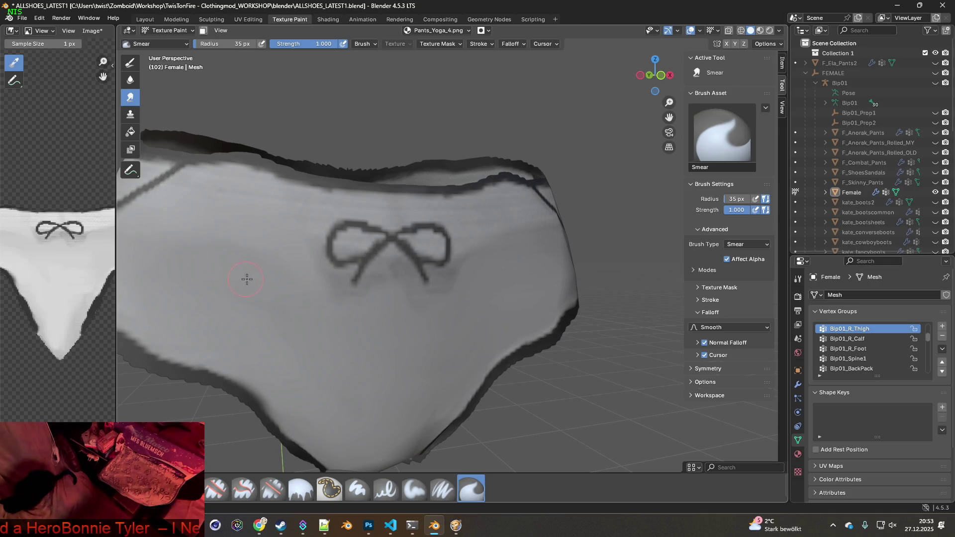
{"action": "middle_click_drag", "start_coordinate": [245, 279], "coordinate": [297, 288]}
{"action": "middle_click_drag", "start_coordinate": [239, 249], "coordinate": [270, 256]}
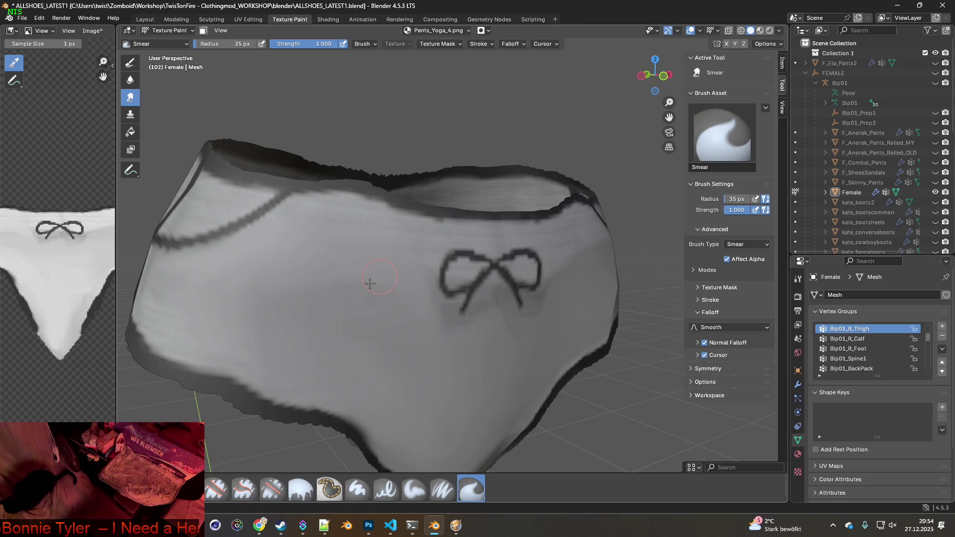
Snap to the front view (numpad 1), then look up into the leg openings from below
{"action": "key", "text": "KP_1"}
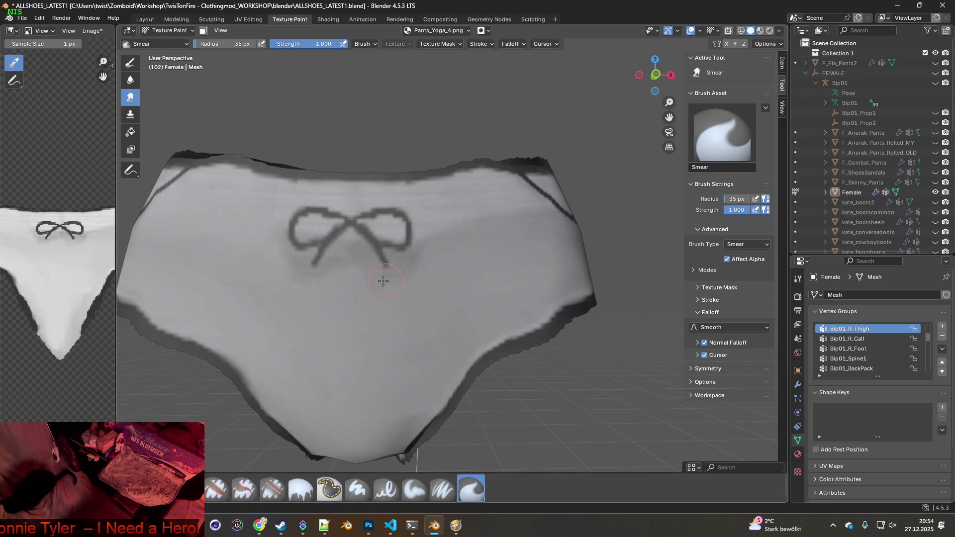
{"action": "scroll", "coordinate": [249, 287], "scroll_direction": "down", "scroll_amount": 3}
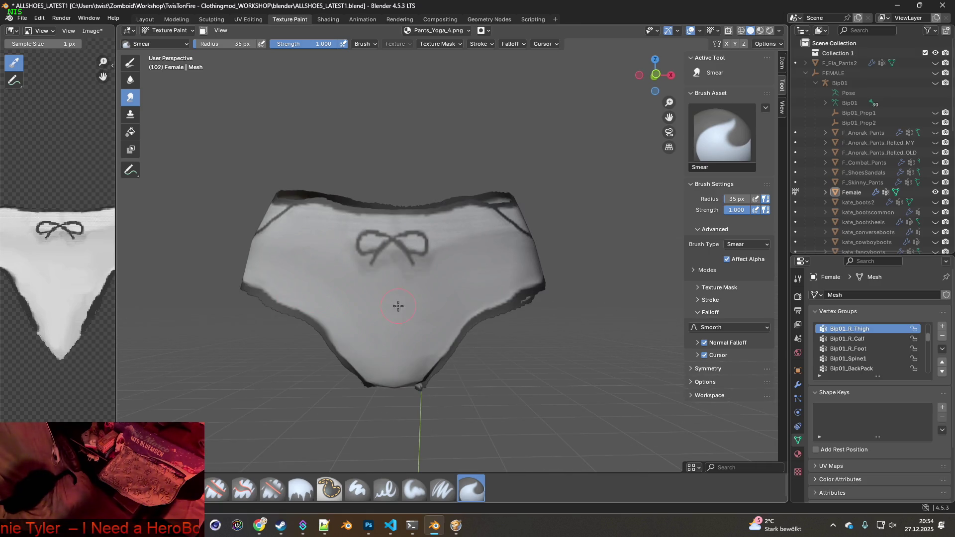
{"action": "middle_click_drag", "start_coordinate": [416, 340], "coordinate": [406, 250]}
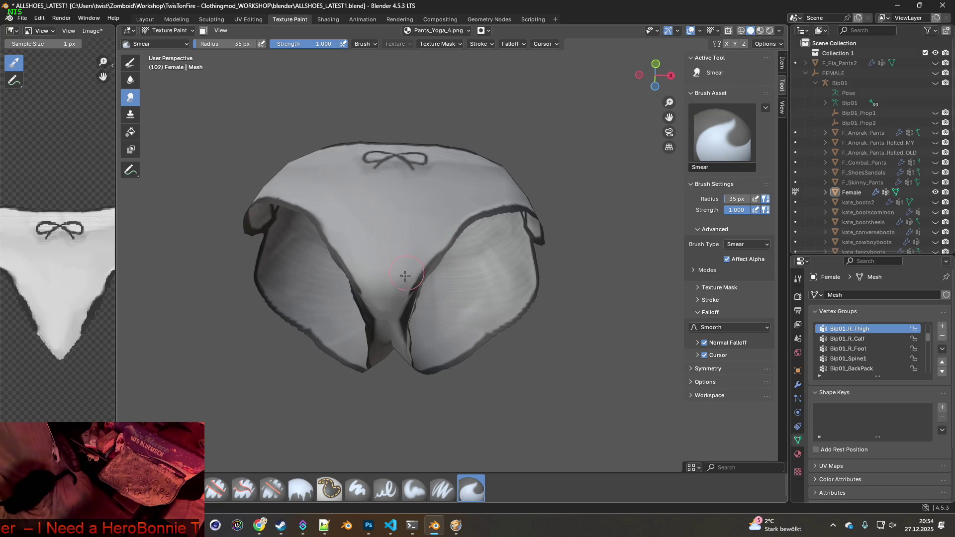
{"action": "mouse_move", "coordinate": [393, 301]}
{"action": "middle_mouse_down"}
{"action": "mouse_move", "coordinate": [398, 243]}
{"action": "mouse_move", "coordinate": [401, 273]}
{"action": "mouse_move", "coordinate": [388, 285]}
{"action": "middle_mouse_up"}
{"action": "scroll", "coordinate": [383, 285], "scroll_direction": "up", "scroll_amount": 4}
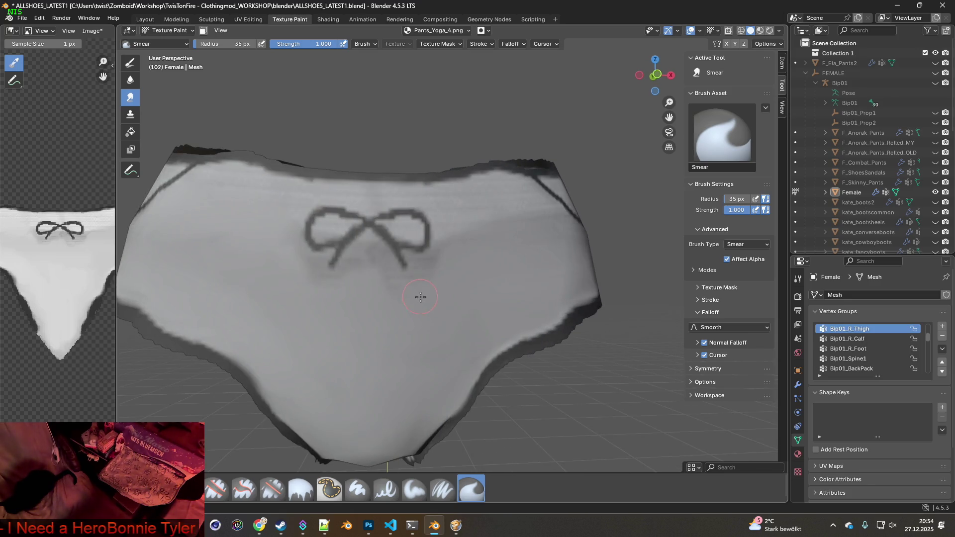
{"action": "scroll", "coordinate": [420, 297], "scroll_direction": "up", "scroll_amount": 2}
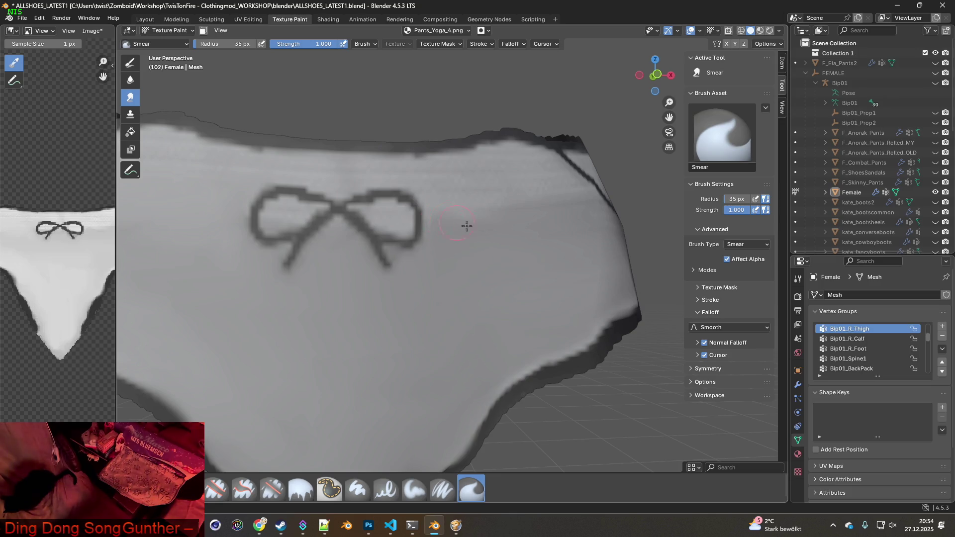
Smear two patches of the fabric texture smoother, seen from below
{"action": "scroll", "coordinate": [493, 240], "scroll_direction": "down", "scroll_amount": 6}
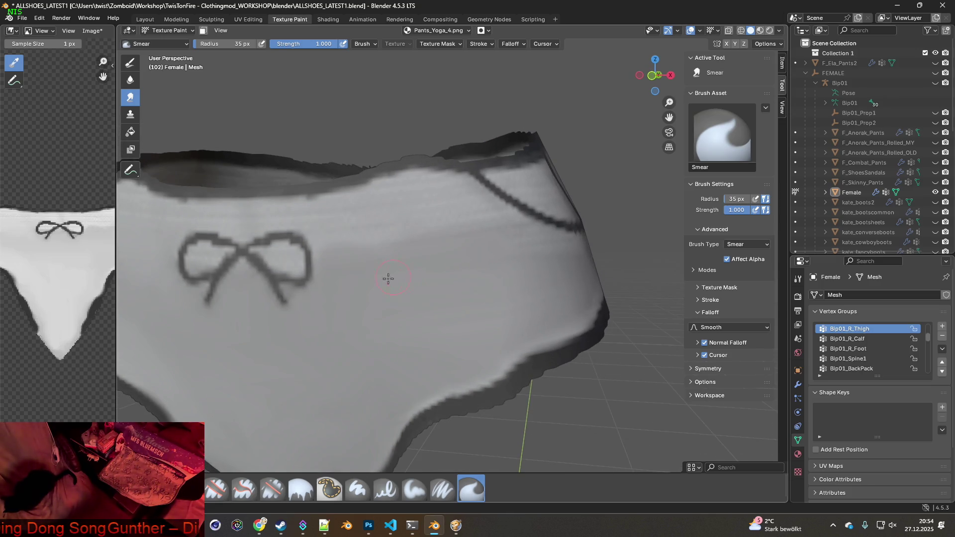
{"action": "mouse_move", "coordinate": [456, 287]}
{"action": "middle_mouse_down"}
{"action": "mouse_move", "coordinate": [432, 270]}
{"action": "mouse_move", "coordinate": [433, 228]}
{"action": "middle_mouse_up"}
{"action": "scroll", "coordinate": [428, 225], "scroll_direction": "up", "scroll_amount": 3}
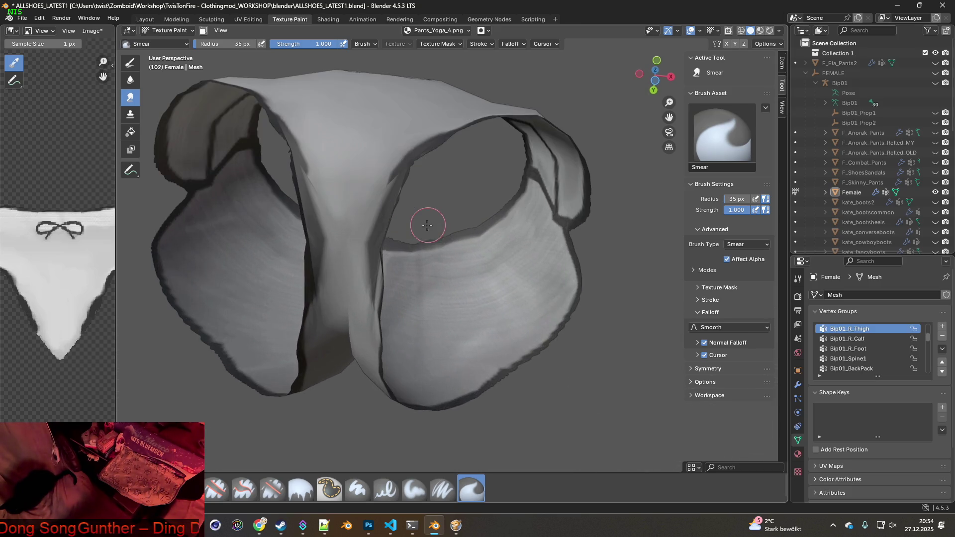
{"action": "mouse_move", "coordinate": [359, 196]}
{"action": "left_mouse_down"}
{"action": "mouse_move", "coordinate": [343, 206]}
{"action": "mouse_move", "coordinate": [348, 230]}
{"action": "left_mouse_up"}
{"action": "mouse_move", "coordinate": [348, 230]}
{"action": "middle_mouse_down"}
{"action": "mouse_move", "coordinate": [408, 249]}
{"action": "mouse_move", "coordinate": [367, 277]}
{"action": "mouse_move", "coordinate": [393, 258]}
{"action": "mouse_move", "coordinate": [390, 279]}
{"action": "mouse_move", "coordinate": [550, 294]}
{"action": "mouse_move", "coordinate": [483, 295]}
{"action": "mouse_move", "coordinate": [358, 273]}
{"action": "mouse_move", "coordinate": [418, 279]}
{"action": "mouse_move", "coordinate": [497, 309]}
{"action": "middle_mouse_up"}
{"action": "scroll", "coordinate": [360, 286], "scroll_direction": "up", "scroll_amount": 4}
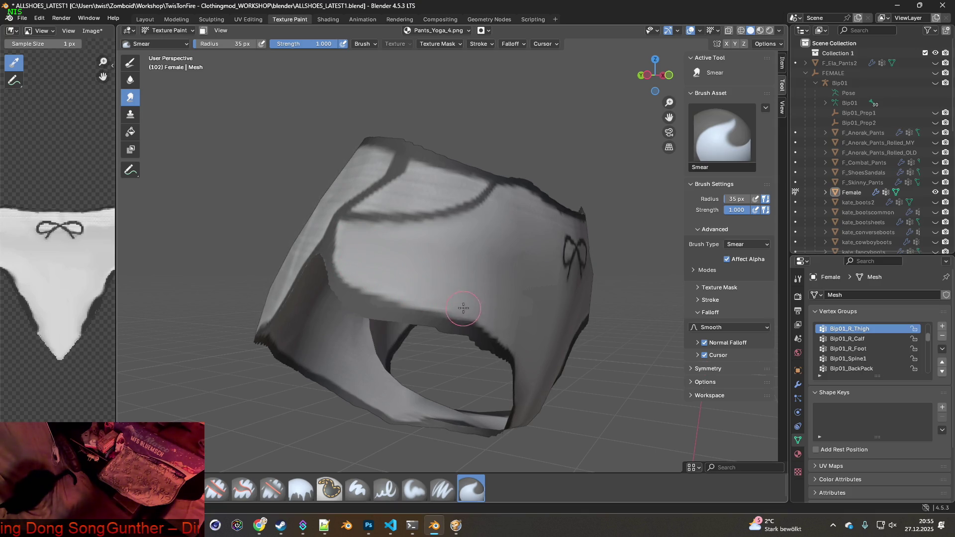
Soften the seam from a side angle and smear the fabric beside the bow
{"action": "middle_click_drag", "start_coordinate": [462, 313], "coordinate": [400, 285]}
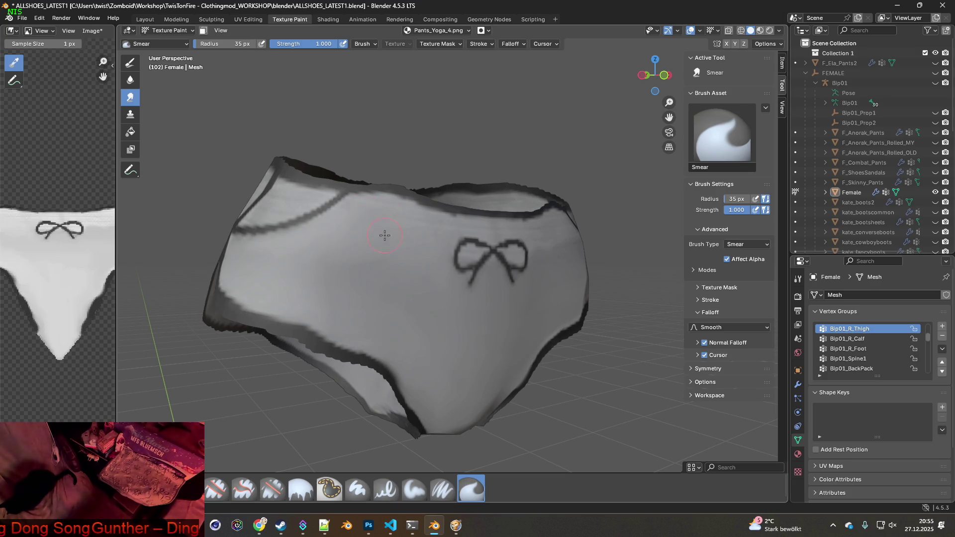
{"action": "middle_click_drag", "start_coordinate": [443, 231], "coordinate": [398, 246]}
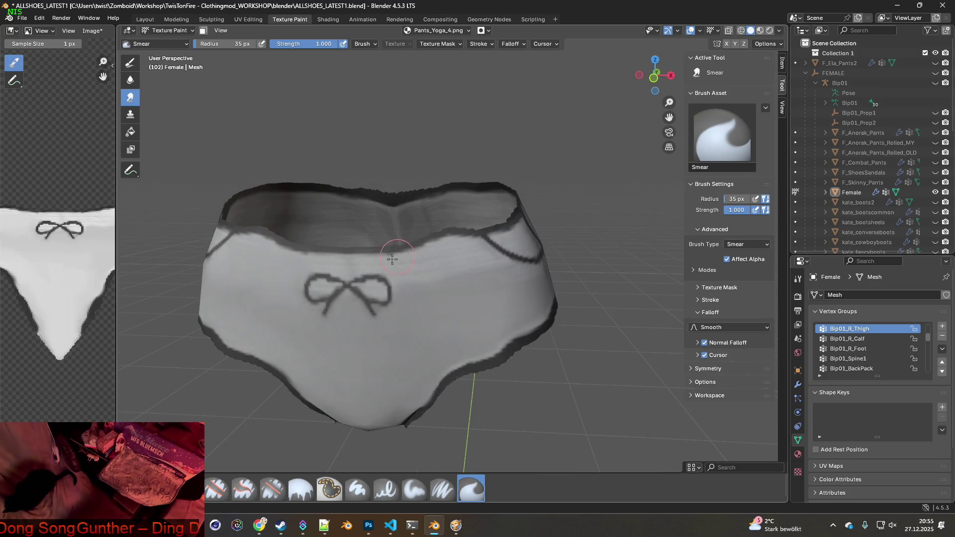
{"action": "scroll", "coordinate": [403, 259], "scroll_direction": "up", "scroll_amount": 2}
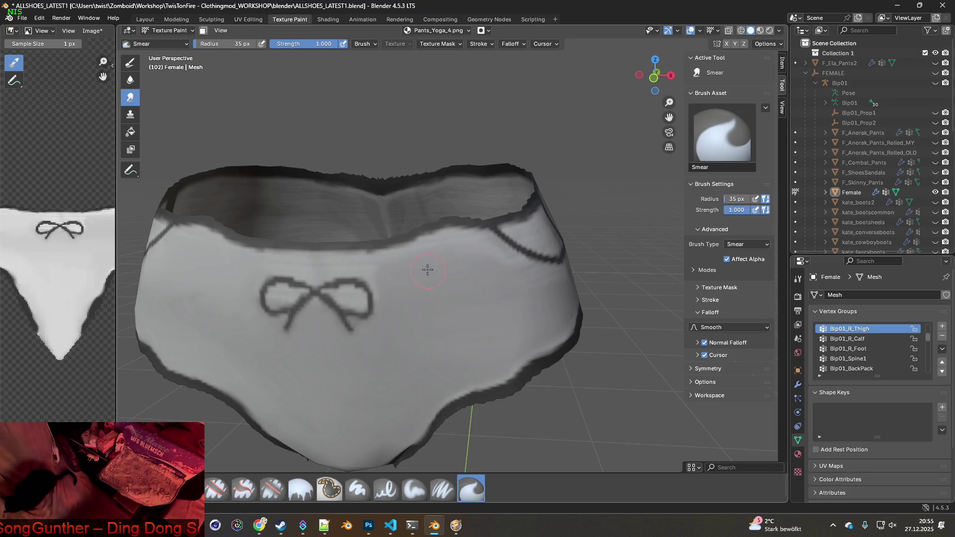
{"action": "middle_click_drag", "start_coordinate": [505, 290], "coordinate": [351, 273]}
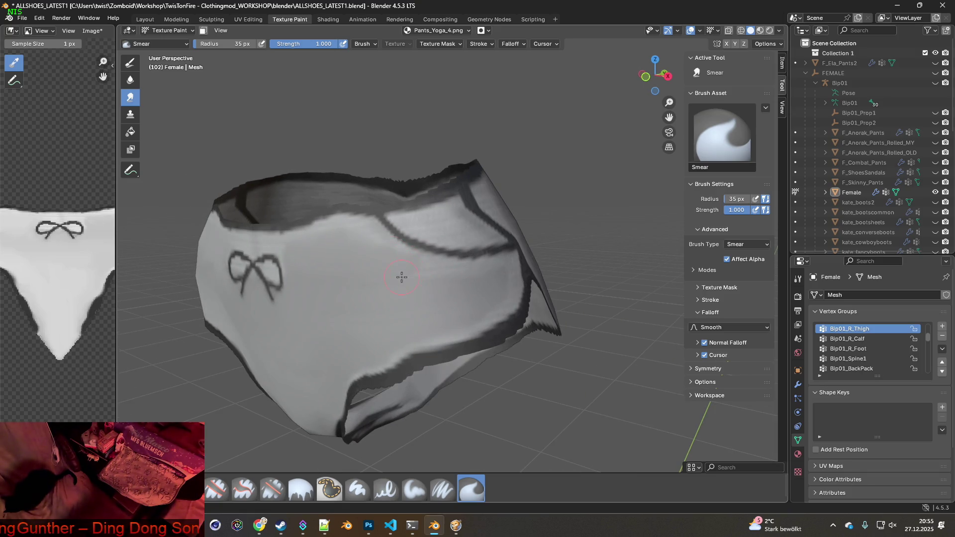
{"action": "middle_click_drag", "start_coordinate": [503, 277], "coordinate": [438, 278]}
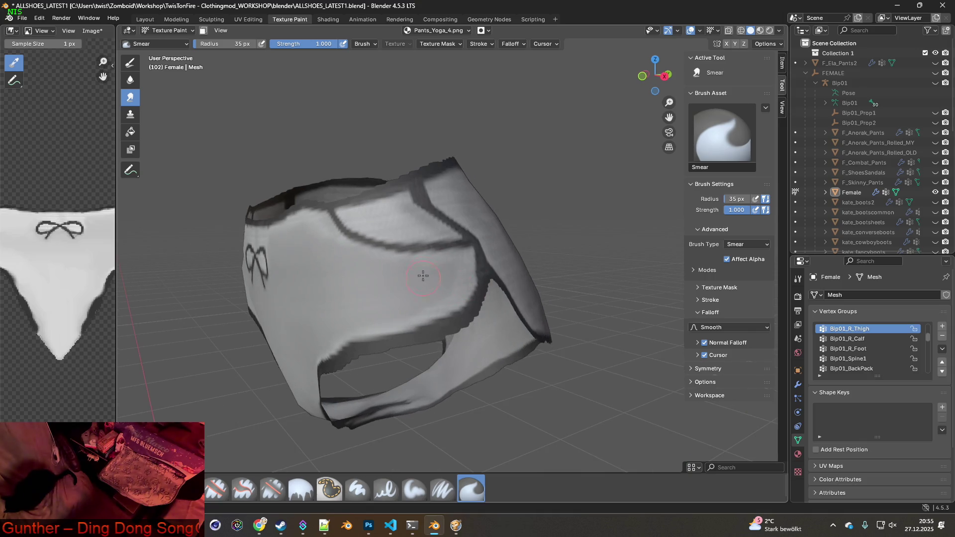
{"action": "left_click_drag", "start_coordinate": [468, 261], "coordinate": [475, 281]}
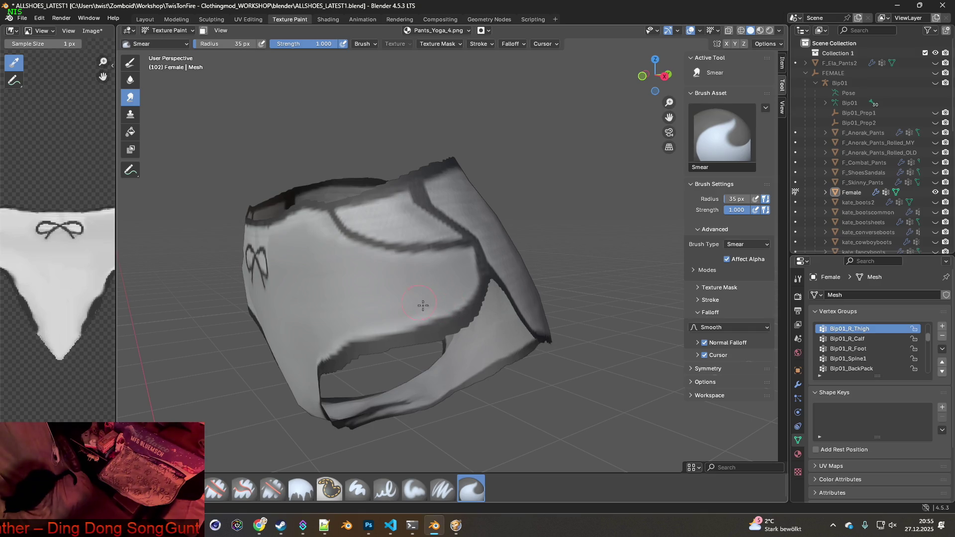
{"action": "left_click_drag", "start_coordinate": [384, 324], "coordinate": [360, 324]}
Smear along the dark waistband edge and line, then reduce the Smear radius to 23 px
{"action": "middle_click_drag", "start_coordinate": [360, 323], "coordinate": [373, 302]}
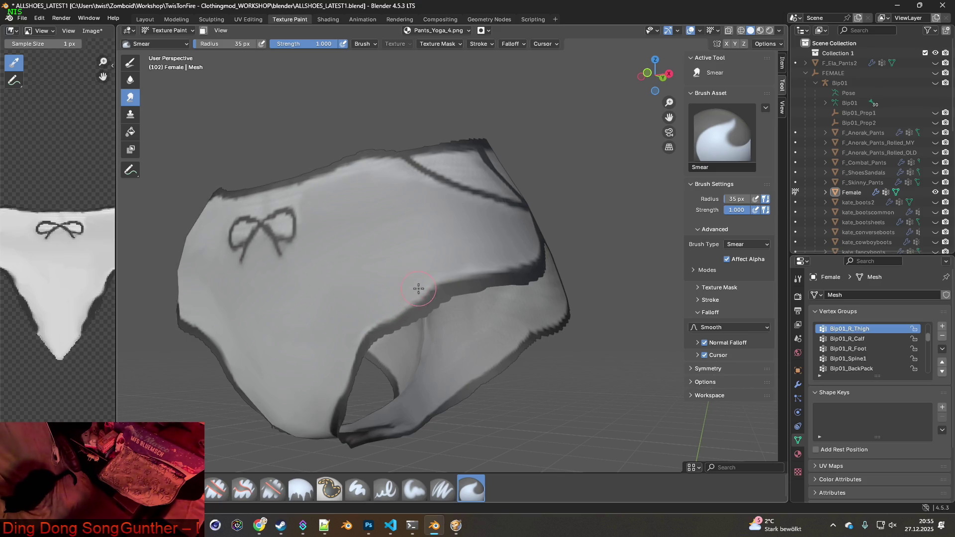
{"action": "left_click_drag", "start_coordinate": [428, 284], "coordinate": [492, 261]}
{"action": "left_click_drag", "start_coordinate": [473, 269], "coordinate": [487, 260]}
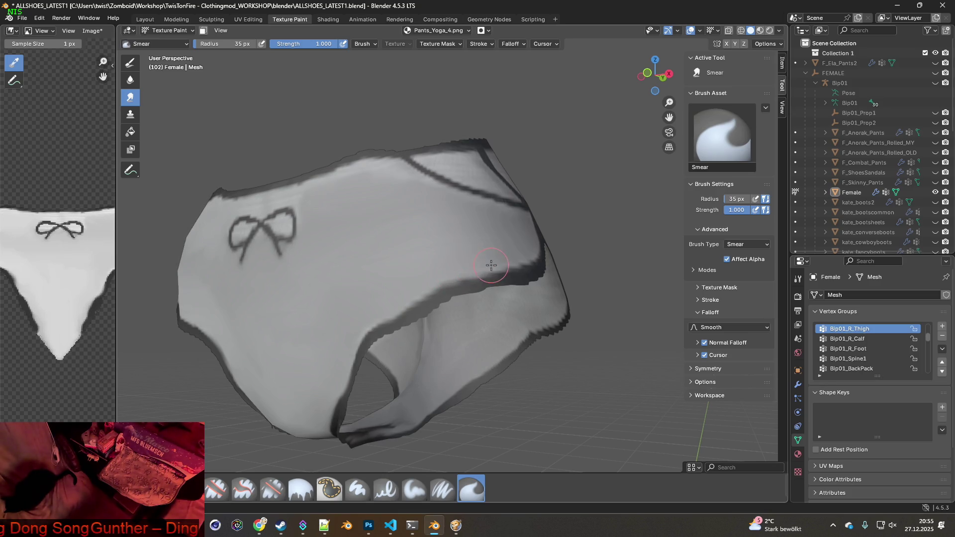
{"action": "mouse_move", "coordinate": [454, 292]}
{"action": "middle_mouse_down"}
{"action": "mouse_move", "coordinate": [435, 273]}
{"action": "mouse_move", "coordinate": [348, 270]}
{"action": "mouse_move", "coordinate": [406, 306]}
{"action": "mouse_move", "coordinate": [318, 284]}
{"action": "middle_mouse_up"}
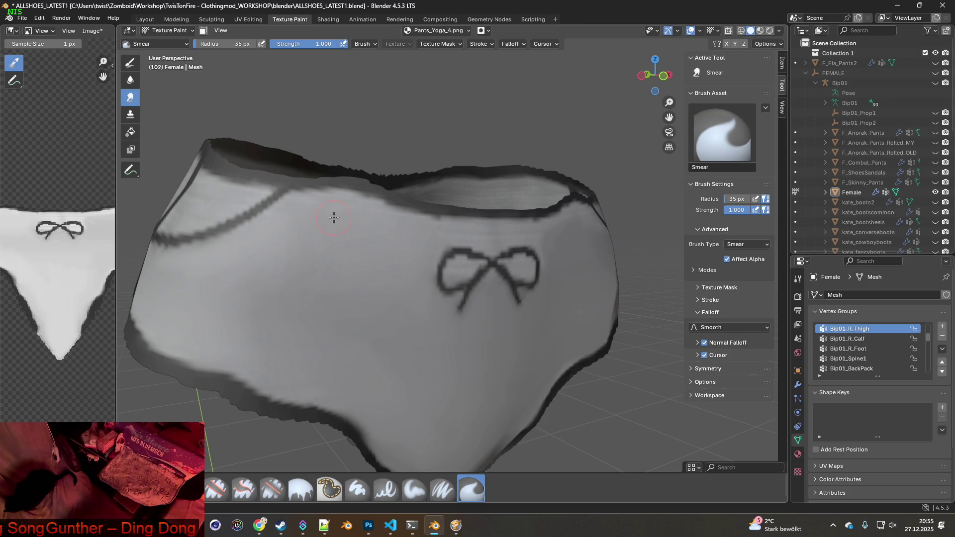
{"action": "mouse_move", "coordinate": [291, 231]}
{"action": "middle_mouse_down"}
{"action": "mouse_move", "coordinate": [343, 313]}
{"action": "mouse_move", "coordinate": [373, 304]}
{"action": "mouse_move", "coordinate": [324, 286]}
{"action": "mouse_move", "coordinate": [432, 299]}
{"action": "mouse_move", "coordinate": [373, 267]}
{"action": "middle_mouse_up"}
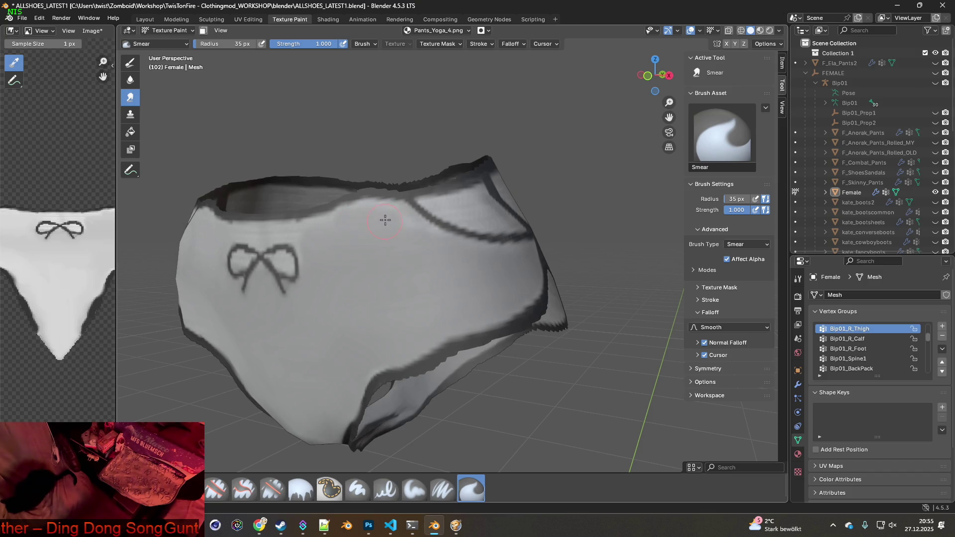
{"action": "left_click_drag", "start_coordinate": [407, 234], "coordinate": [462, 251]}
{"action": "middle_click_drag", "start_coordinate": [461, 251], "coordinate": [440, 277]}
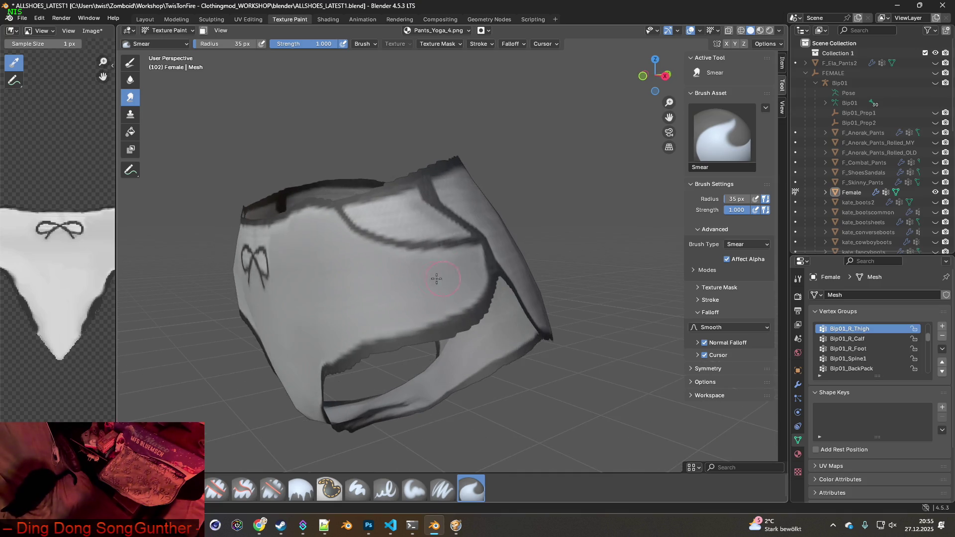
{"action": "mouse_move", "coordinate": [437, 265]}
{"action": "left_mouse_down"}
{"action": "mouse_move", "coordinate": [454, 262]}
{"action": "mouse_move", "coordinate": [460, 246]}
{"action": "mouse_move", "coordinate": [473, 262]}
{"action": "left_mouse_up"}
{"action": "mouse_move", "coordinate": [473, 262]}
{"action": "middle_mouse_down"}
{"action": "mouse_move", "coordinate": [437, 277]}
{"action": "mouse_move", "coordinate": [413, 273]}
{"action": "mouse_move", "coordinate": [425, 284]}
{"action": "middle_mouse_up"}
{"action": "left_click_drag", "start_coordinate": [234, 44], "coordinate": [209, 43]}
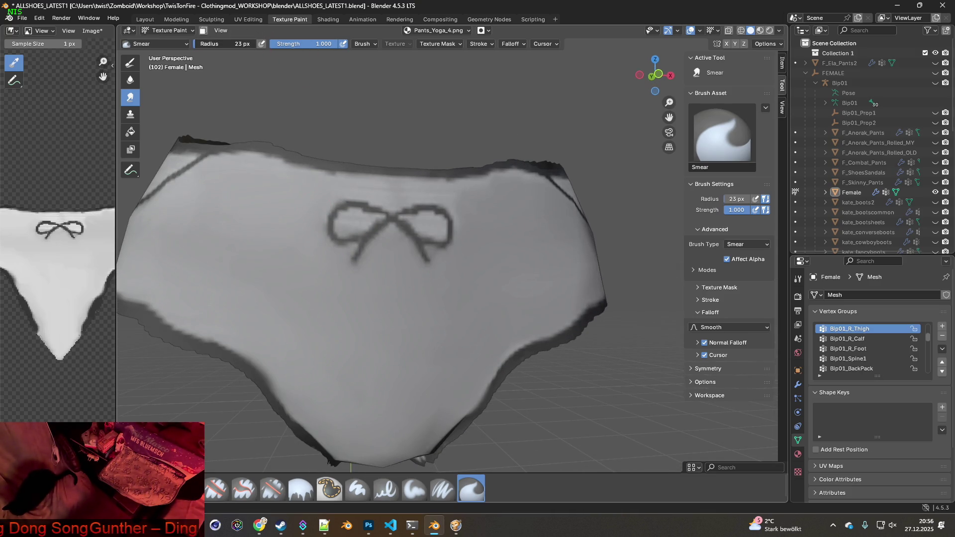
Zoom in around the bow and switch back to the Clone brush sampling Pants_Yoga_4.png
{"action": "scroll", "coordinate": [320, 220], "scroll_direction": "up", "scroll_amount": 3}
{"action": "mouse_move", "coordinate": [336, 235]}
{"action": "middle_mouse_down"}
{"action": "mouse_move", "coordinate": [341, 255]}
{"action": "mouse_move", "coordinate": [348, 241]}
{"action": "middle_mouse_up"}
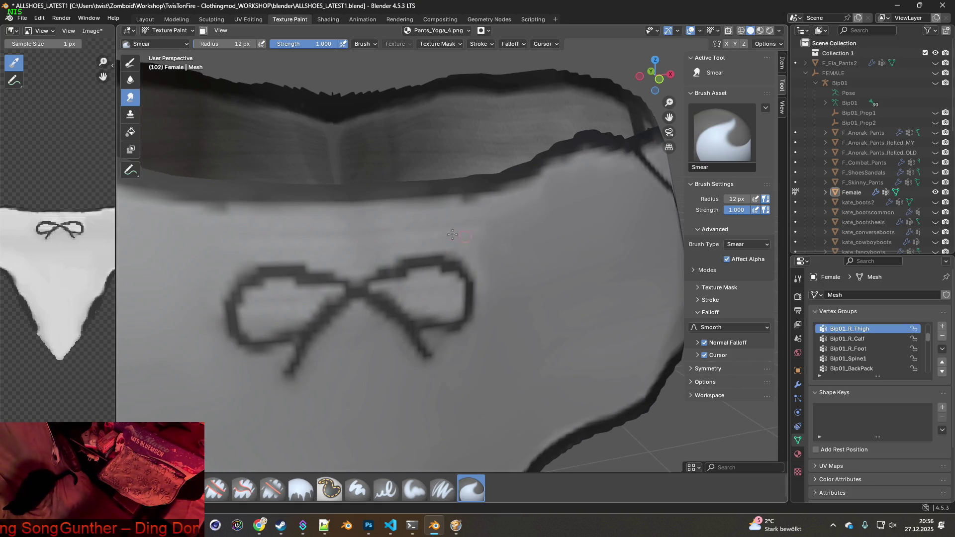
{"action": "scroll", "coordinate": [470, 243], "scroll_direction": "down", "scroll_amount": 2}
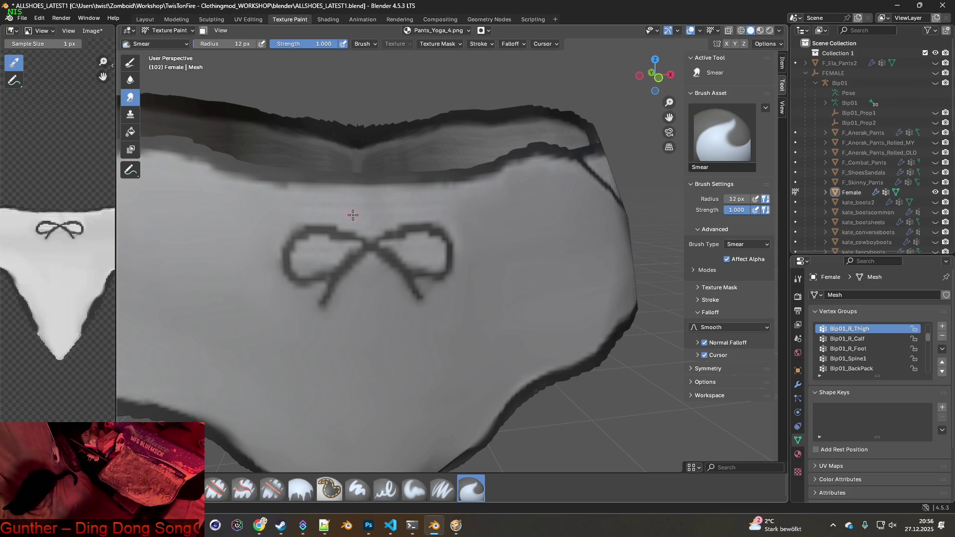
{"action": "middle_click_drag", "start_coordinate": [381, 227], "coordinate": [372, 238]}
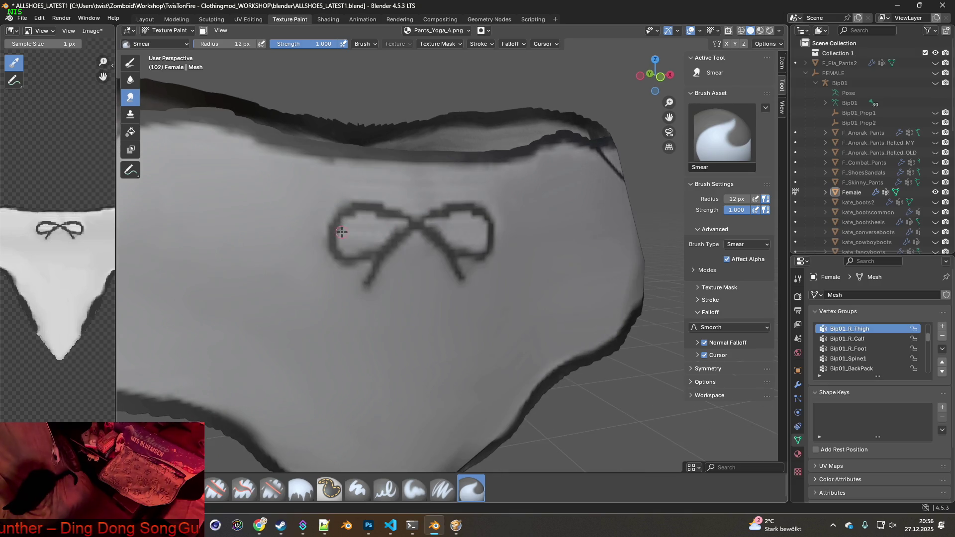
{"action": "left_click", "coordinate": [130, 114]}
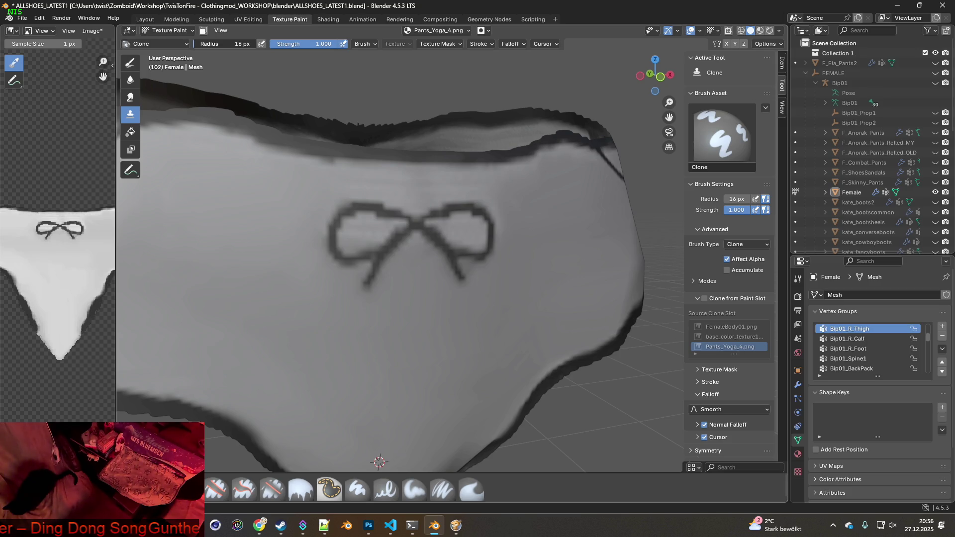
Enlarge the Clone radius to 20 px and set the clone source on clean white fabric
{"action": "key", "text": "bracketright"}
{"action": "left_click", "coordinate": [244, 204], "text": "ctrl"}
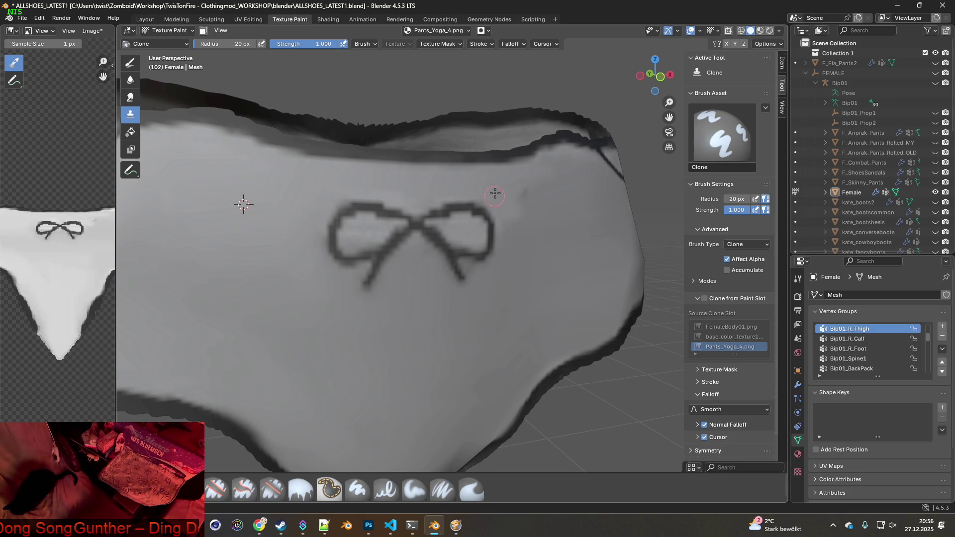
{"action": "middle_click_drag", "start_coordinate": [548, 221], "coordinate": [502, 215]}
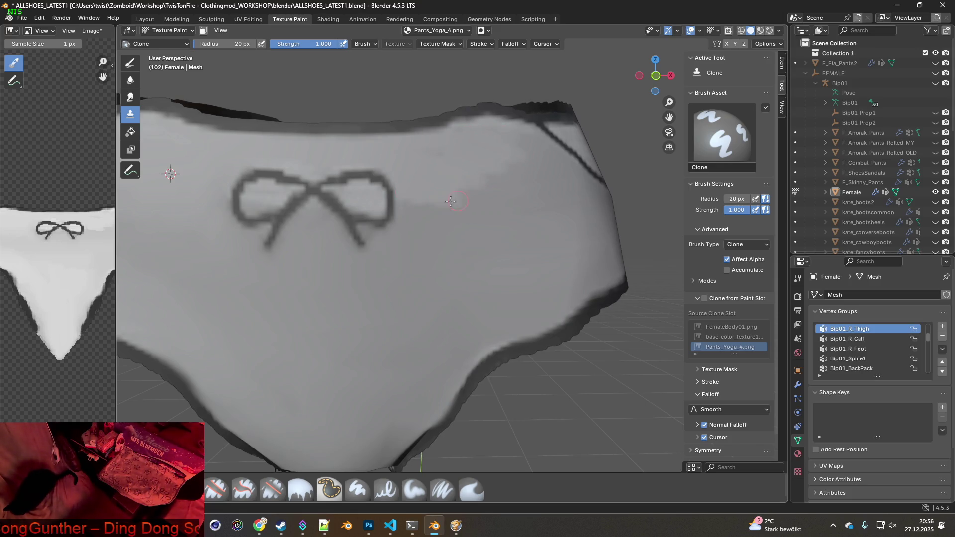
{"action": "mouse_move", "coordinate": [443, 209]}
{"action": "middle_mouse_down"}
{"action": "mouse_move", "coordinate": [385, 228]}
{"action": "mouse_move", "coordinate": [343, 208]}
{"action": "middle_mouse_up"}
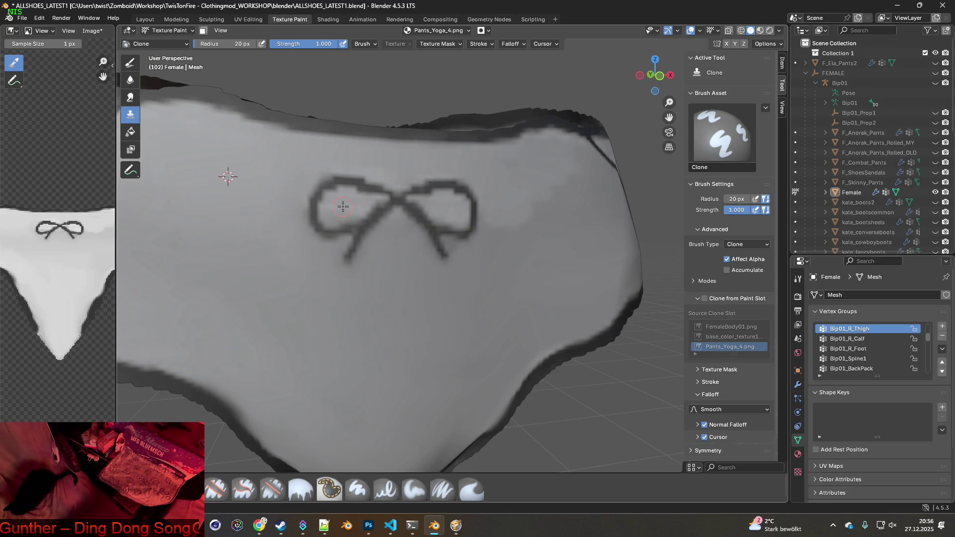
{"action": "mouse_move", "coordinate": [343, 206]}
{"action": "middle_mouse_down"}
{"action": "mouse_move", "coordinate": [298, 209]}
{"action": "mouse_move", "coordinate": [370, 213]}
{"action": "mouse_move", "coordinate": [375, 260]}
{"action": "mouse_move", "coordinate": [356, 248]}
{"action": "middle_mouse_up"}
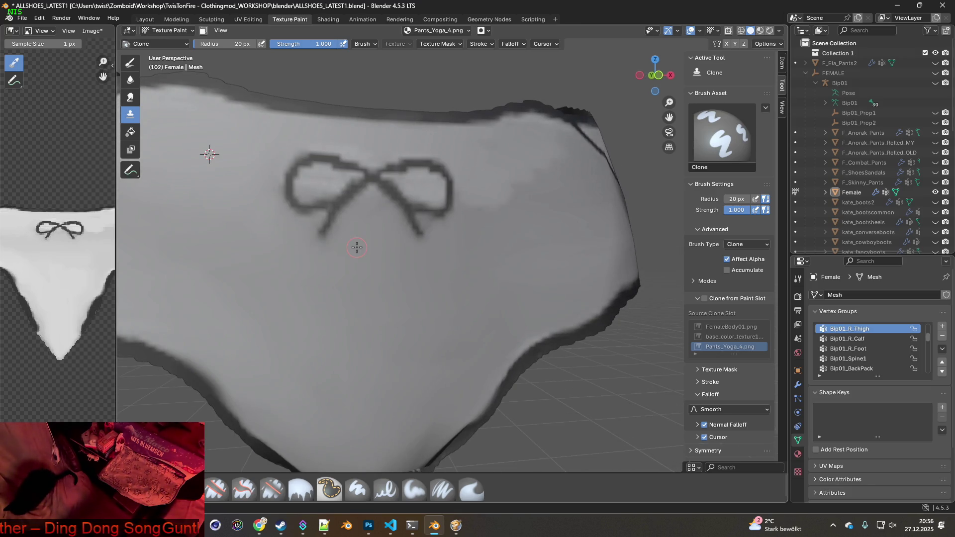
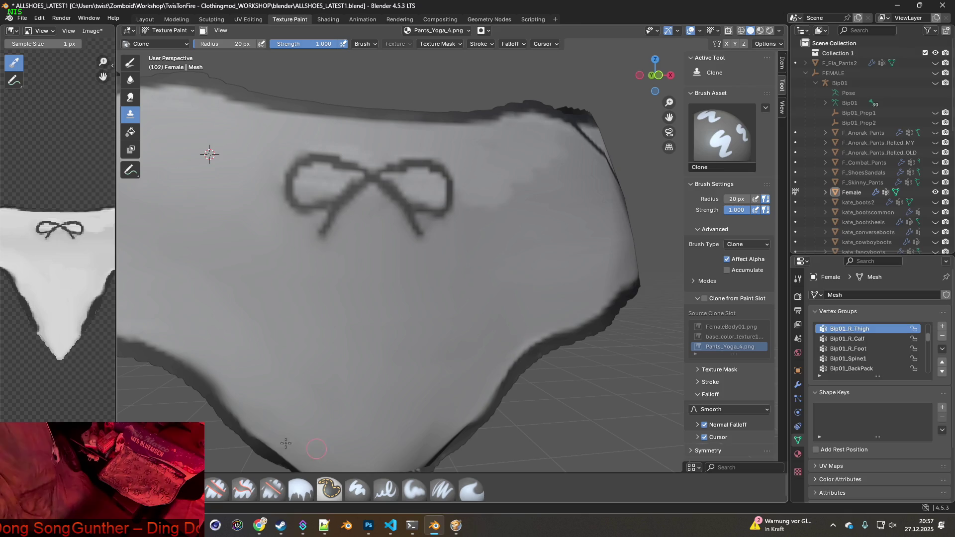
Open the Imgur link from Twitch chat in a maximised browser and zoom the texture comparison image
{"action": "left_click", "coordinate": [259, 526]}
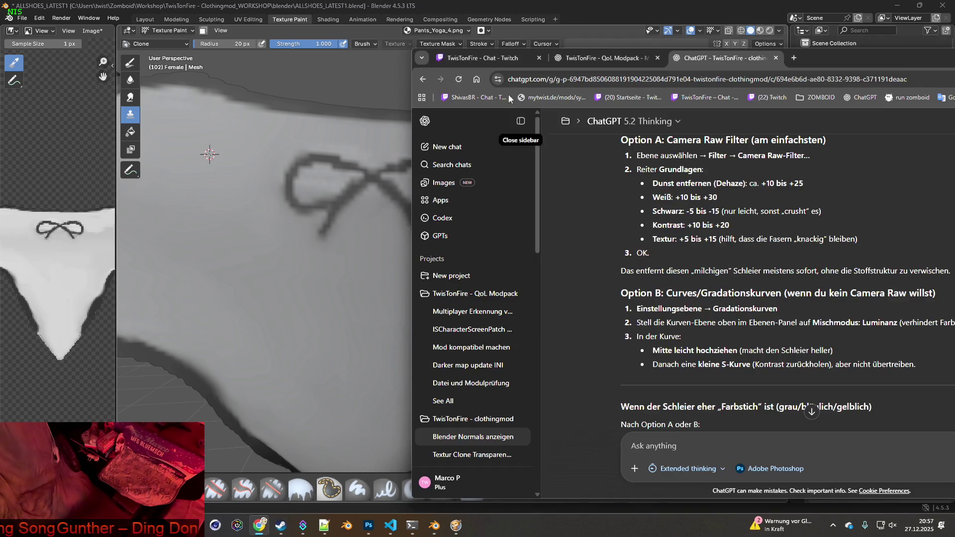
{"action": "left_click", "coordinate": [498, 61]}
{"action": "left_click", "coordinate": [646, 429]}
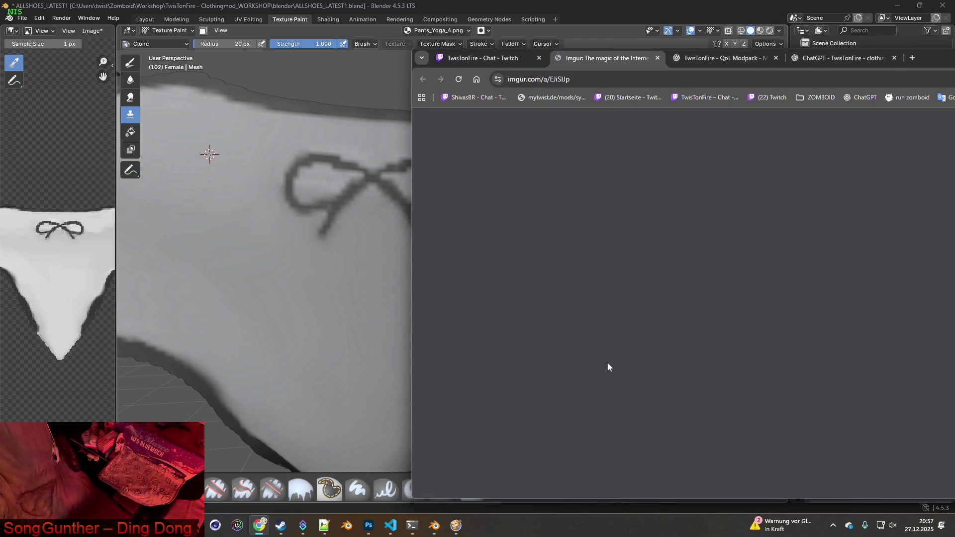
{"action": "key", "text": "super+Up"}
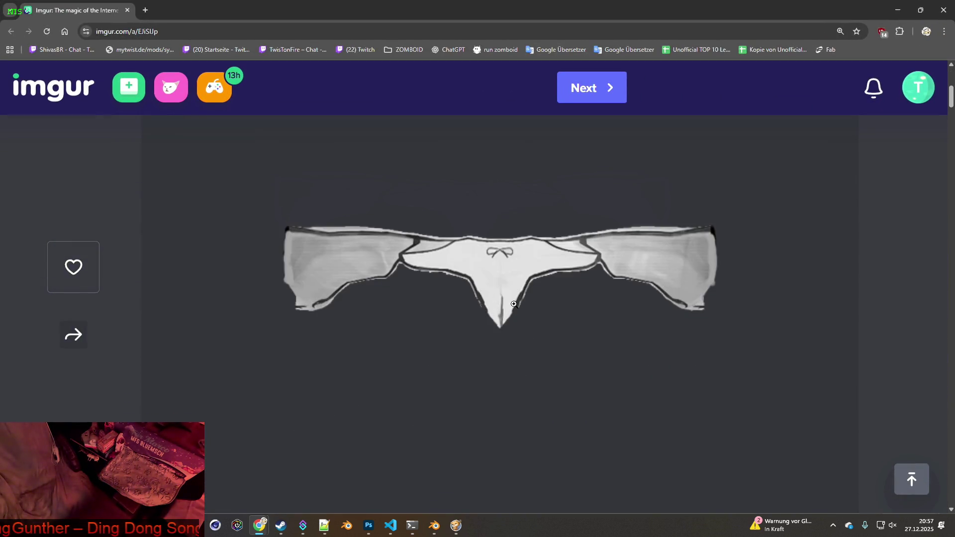
{"action": "left_click", "coordinate": [506, 290]}
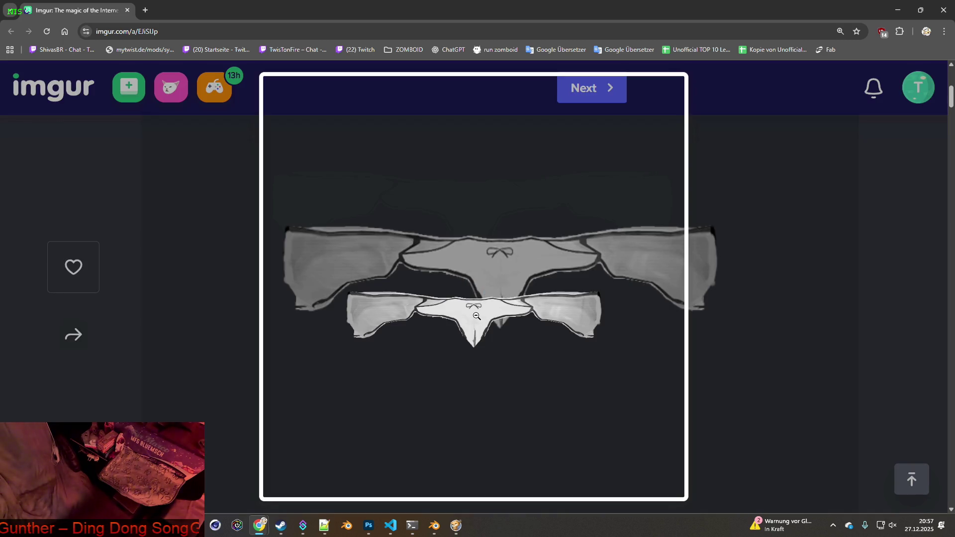
{"action": "left_click", "coordinate": [476, 316]}
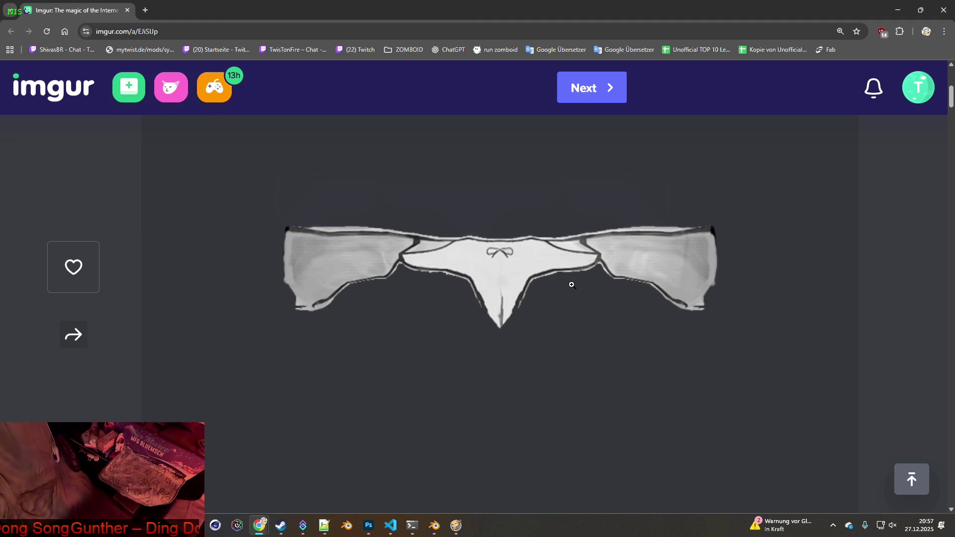
Switch back to the Blender window
{"action": "key", "text": "alt+Tab"}
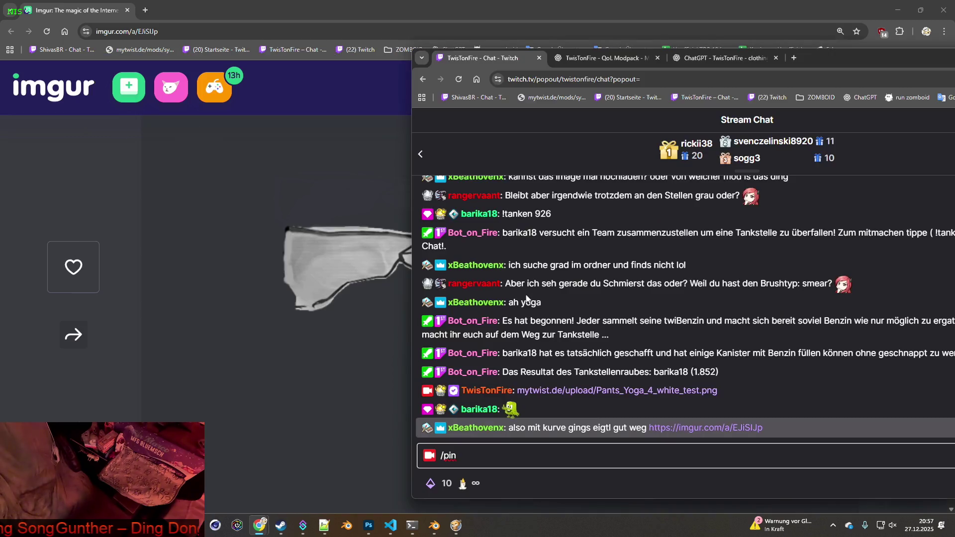
{"action": "key", "text": "alt+Tab"}
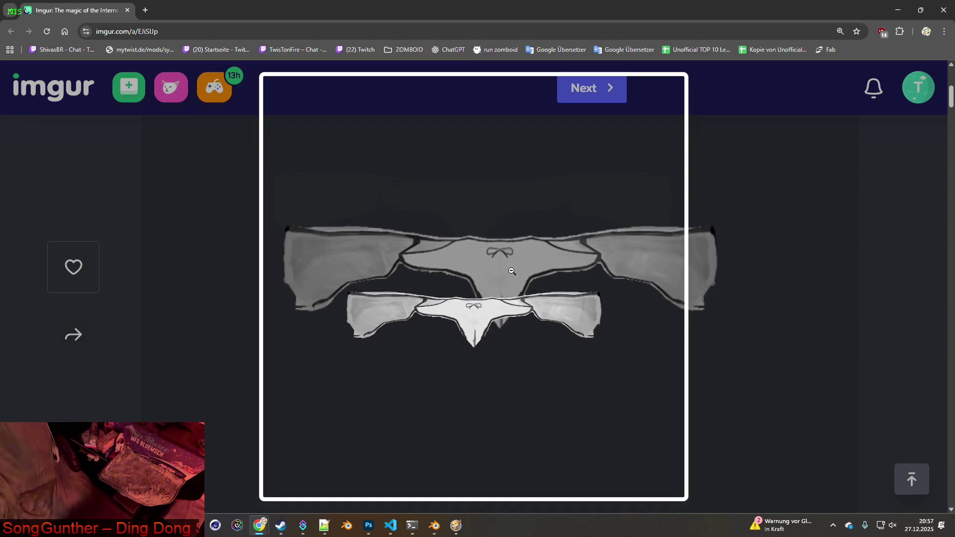
{"action": "left_click", "coordinate": [742, 229]}
{"action": "key", "text": "alt+Tab"}
{"action": "key", "text": "alt+Tab"}
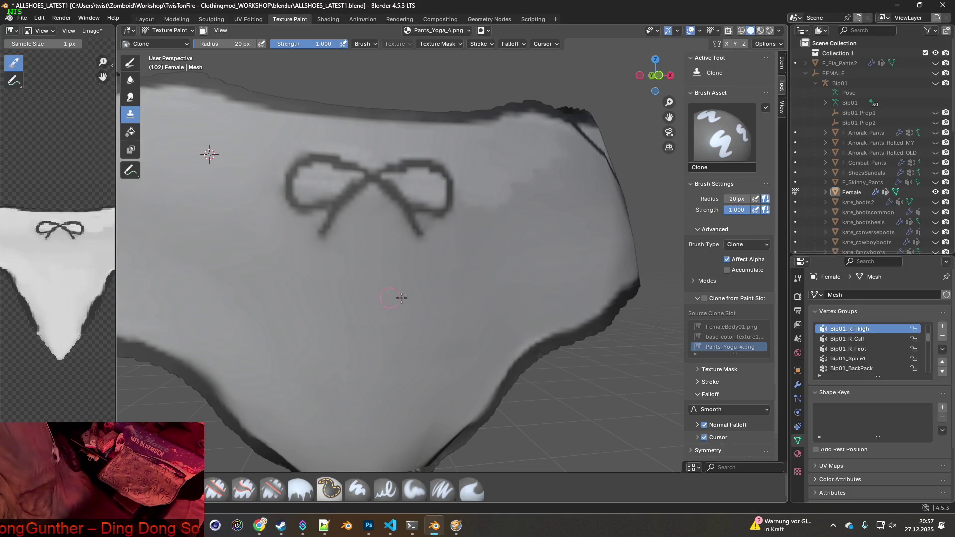
{"action": "scroll", "coordinate": [462, 286], "scroll_direction": "down", "scroll_amount": 2}
{"action": "scroll", "coordinate": [473, 241], "scroll_direction": "up", "scroll_amount": 3}
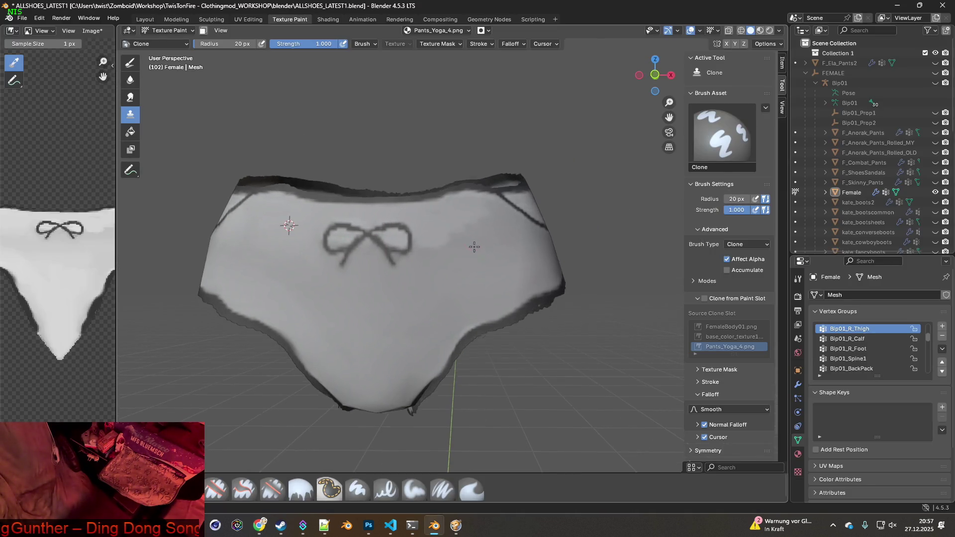
{"action": "scroll", "coordinate": [478, 265], "scroll_direction": "down", "scroll_amount": 2}
{"action": "scroll", "coordinate": [448, 262], "scroll_direction": "down", "scroll_amount": 4}
{"action": "mouse_move", "coordinate": [450, 262]}
{"action": "middle_mouse_down"}
{"action": "mouse_move", "coordinate": [429, 260]}
{"action": "mouse_move", "coordinate": [473, 265]}
{"action": "middle_mouse_up"}
{"action": "scroll", "coordinate": [456, 260], "scroll_direction": "up", "scroll_amount": 3}
{"action": "middle_click_drag", "start_coordinate": [398, 259], "coordinate": [408, 244]}
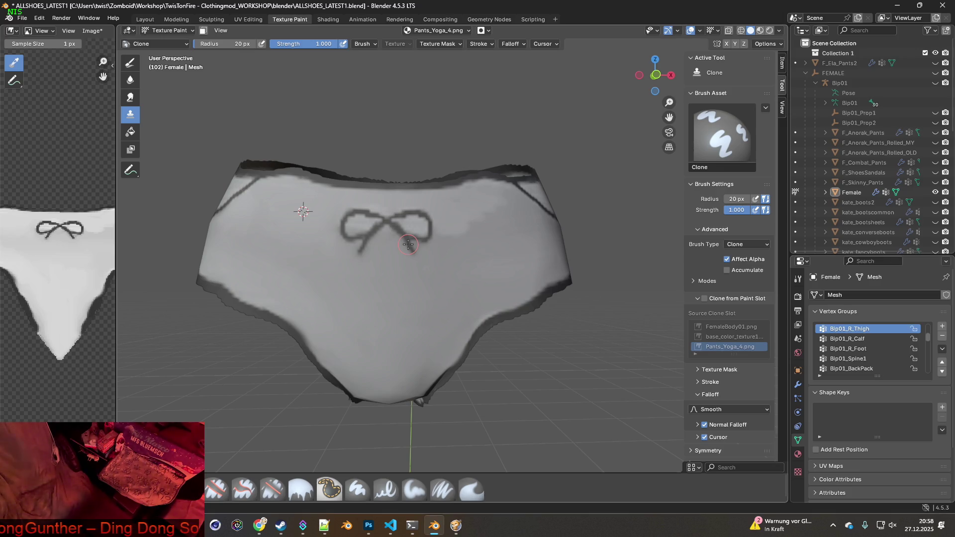
{"action": "scroll", "coordinate": [407, 273], "scroll_direction": "up", "scroll_amount": 3}
{"action": "mouse_move", "coordinate": [363, 254]}
{"action": "middle_mouse_down"}
{"action": "mouse_move", "coordinate": [445, 266]}
{"action": "mouse_move", "coordinate": [537, 239]}
{"action": "mouse_move", "coordinate": [437, 245]}
{"action": "mouse_move", "coordinate": [458, 241]}
{"action": "mouse_move", "coordinate": [475, 255]}
{"action": "mouse_move", "coordinate": [525, 247]}
{"action": "mouse_move", "coordinate": [517, 266]}
{"action": "mouse_move", "coordinate": [539, 272]}
{"action": "mouse_move", "coordinate": [476, 249]}
{"action": "mouse_move", "coordinate": [462, 279]}
{"action": "mouse_move", "coordinate": [487, 298]}
{"action": "middle_mouse_up"}
{"action": "scroll", "coordinate": [444, 259], "scroll_direction": "down", "scroll_amount": 5}
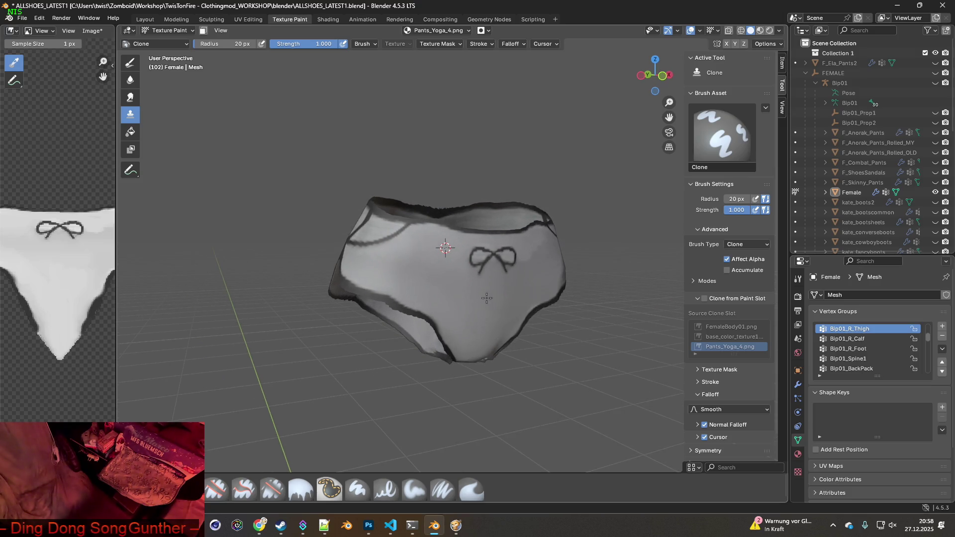
{"action": "key", "text": "alt+Tab"}
{"action": "key", "text": "alt+Tab"}
{"action": "key", "text": "alt+Tab"}
{"action": "key", "text": "alt+Tab"}
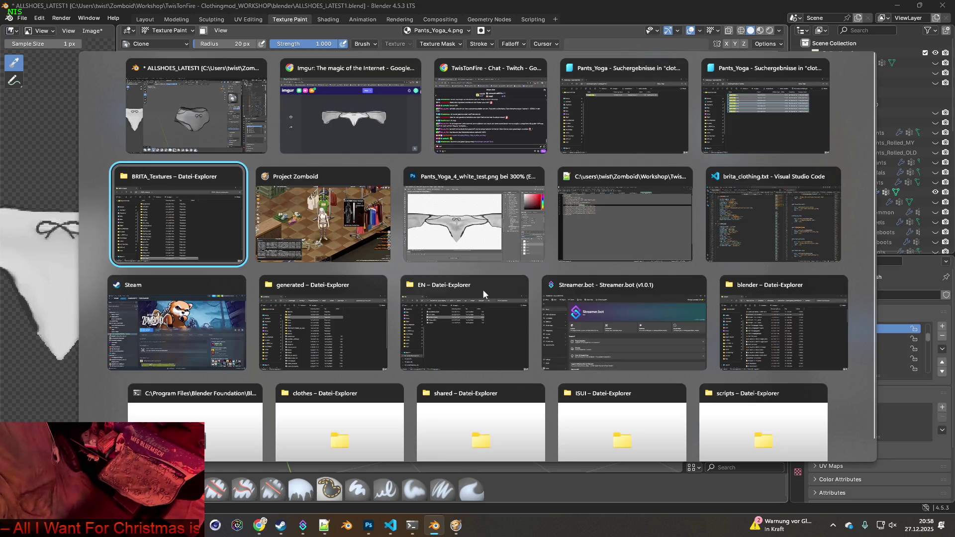
{"action": "key", "text": "alt+Tab"}
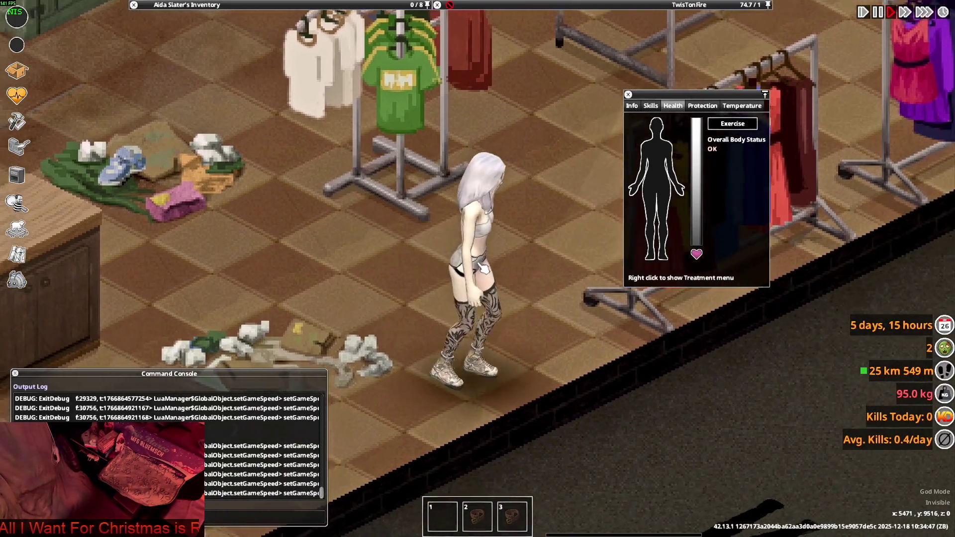
Walk the character right, up the aisle and back left to check the pants, then return to Blender
{"action": "key", "text": "d"}
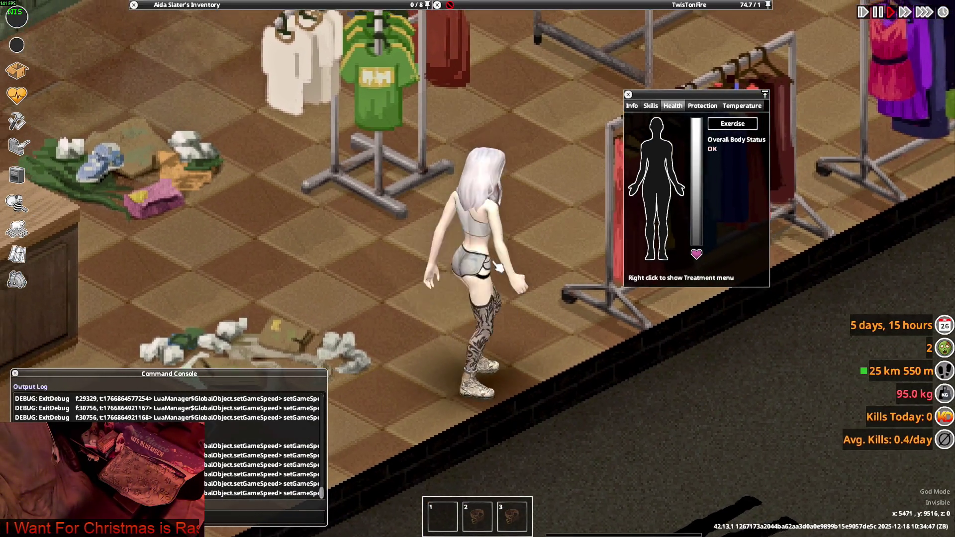
{"action": "key", "text": "w"}
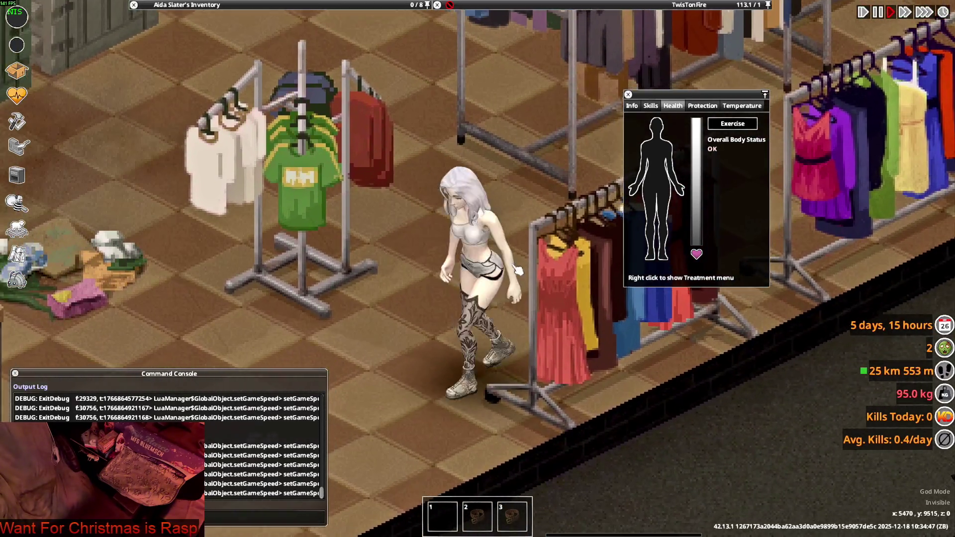
{"action": "key", "text": "a"}
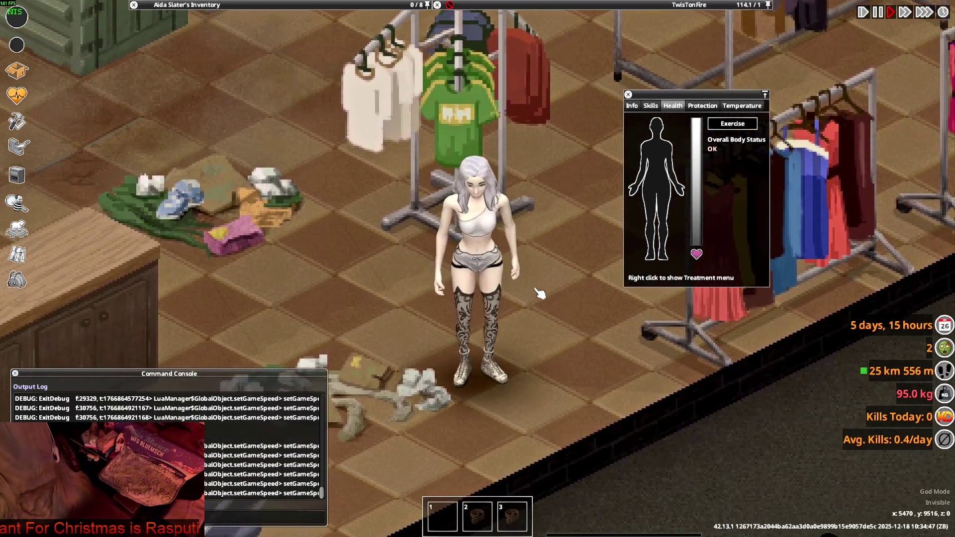
{"action": "key", "text": "alt+Tab"}
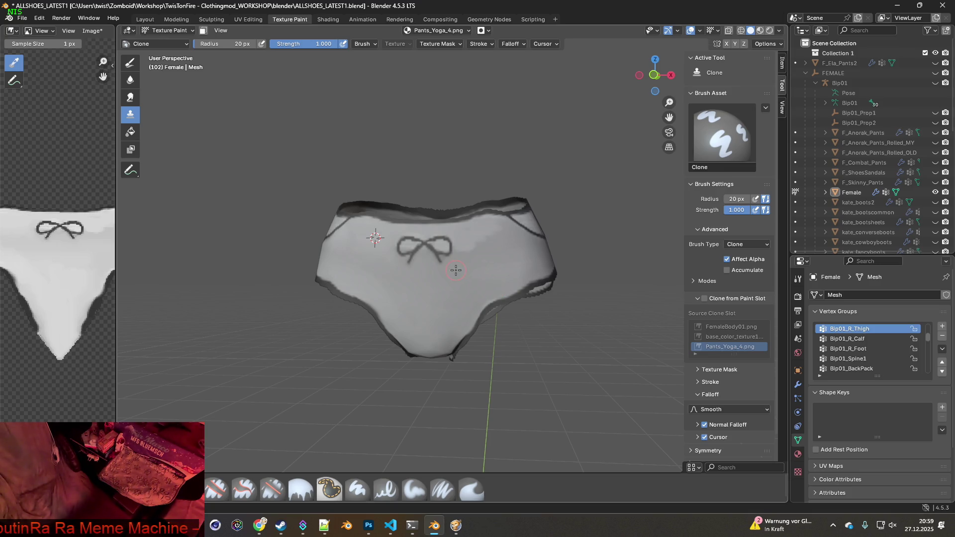
Orbit to a frontal view of the pants and pick the Paint Soft Pressure brush
{"action": "mouse_move", "coordinate": [464, 269]}
{"action": "middle_mouse_down"}
{"action": "mouse_move", "coordinate": [477, 271]}
{"action": "mouse_move", "coordinate": [483, 251]}
{"action": "mouse_move", "coordinate": [489, 179]}
{"action": "mouse_move", "coordinate": [484, 255]}
{"action": "middle_mouse_up"}
{"action": "scroll", "coordinate": [488, 273], "scroll_direction": "up", "scroll_amount": 4}
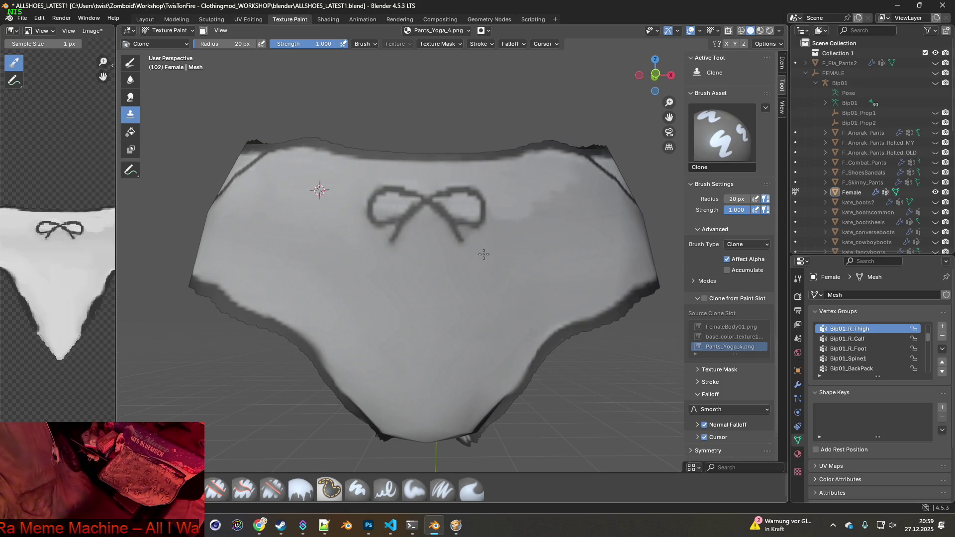
{"action": "mouse_move", "coordinate": [483, 254]}
{"action": "middle_mouse_down"}
{"action": "mouse_move", "coordinate": [503, 259]}
{"action": "mouse_move", "coordinate": [461, 263]}
{"action": "middle_mouse_up"}
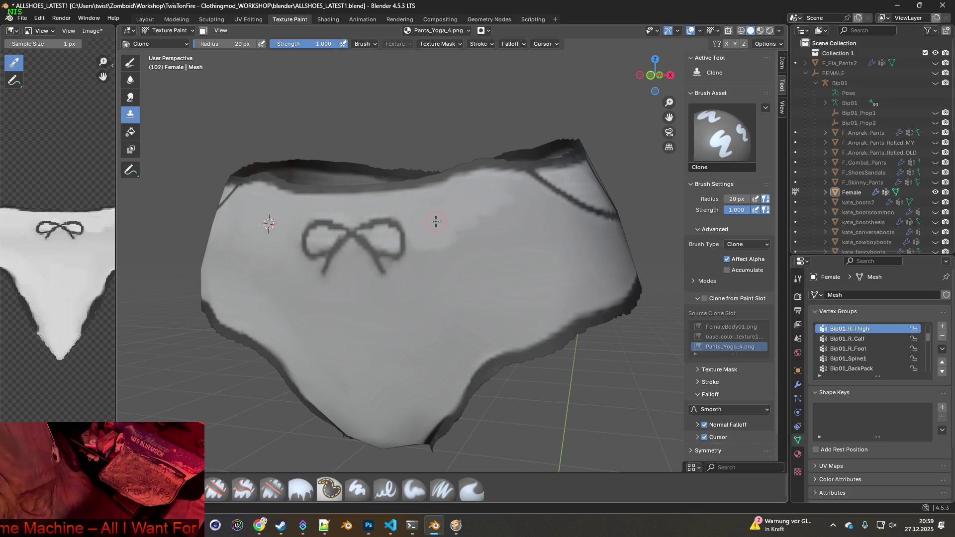
{"action": "left_click", "coordinate": [442, 490]}
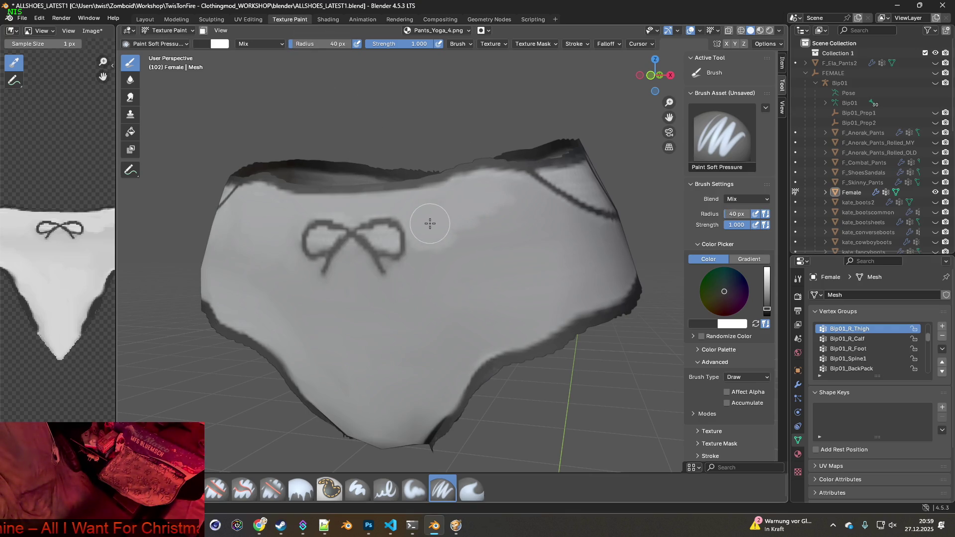
Sample the light grey from the pants, paint a lighter patch right of the bow, and inspect the model
{"action": "key", "text": "s"}
{"action": "mouse_move", "coordinate": [436, 227]}
{"action": "left_mouse_down"}
{"action": "mouse_move", "coordinate": [458, 238]}
{"action": "mouse_move", "coordinate": [450, 260]}
{"action": "mouse_move", "coordinate": [423, 258]}
{"action": "mouse_move", "coordinate": [458, 252]}
{"action": "mouse_move", "coordinate": [524, 194]}
{"action": "mouse_move", "coordinate": [588, 234]}
{"action": "mouse_move", "coordinate": [426, 318]}
{"action": "mouse_move", "coordinate": [406, 294]}
{"action": "left_mouse_up"}
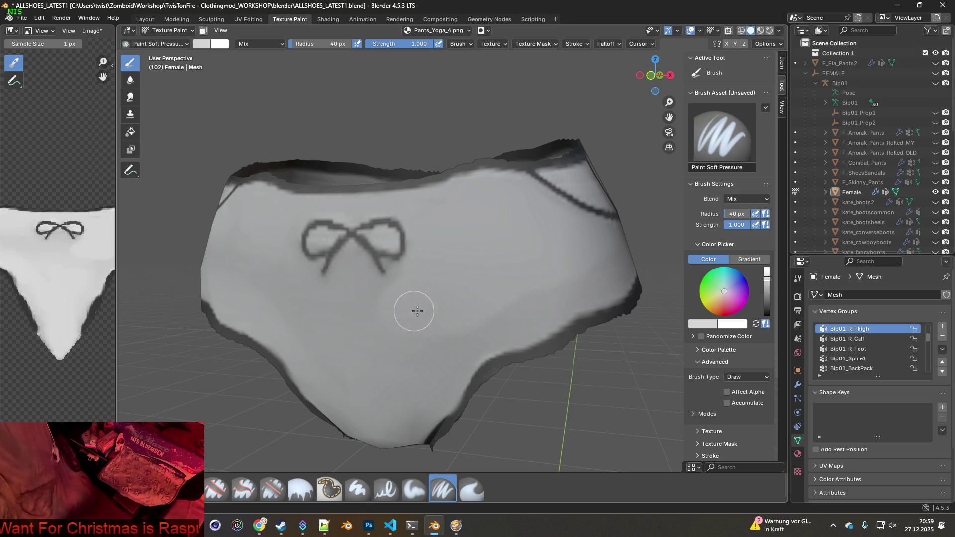
{"action": "middle_click_drag", "start_coordinate": [411, 309], "coordinate": [503, 283]}
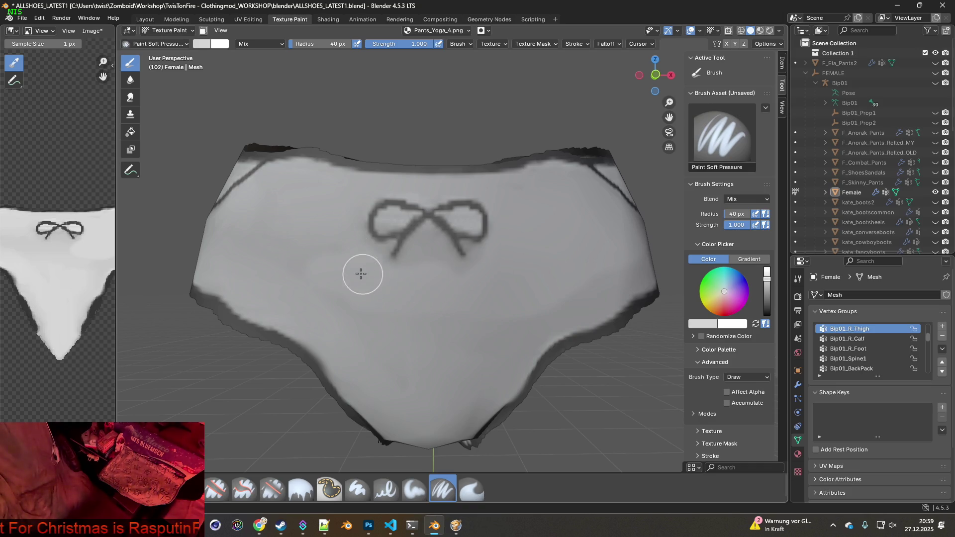
{"action": "mouse_move", "coordinate": [300, 301]}
{"action": "middle_mouse_down"}
{"action": "mouse_move", "coordinate": [400, 324]}
{"action": "mouse_move", "coordinate": [354, 241]}
{"action": "middle_mouse_up"}
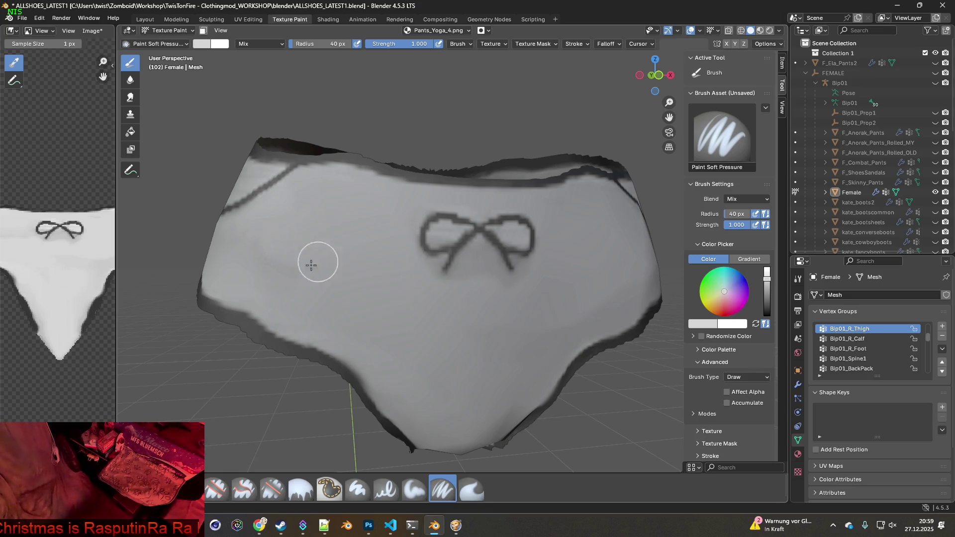
{"action": "middle_click_drag", "start_coordinate": [296, 273], "coordinate": [411, 279]}
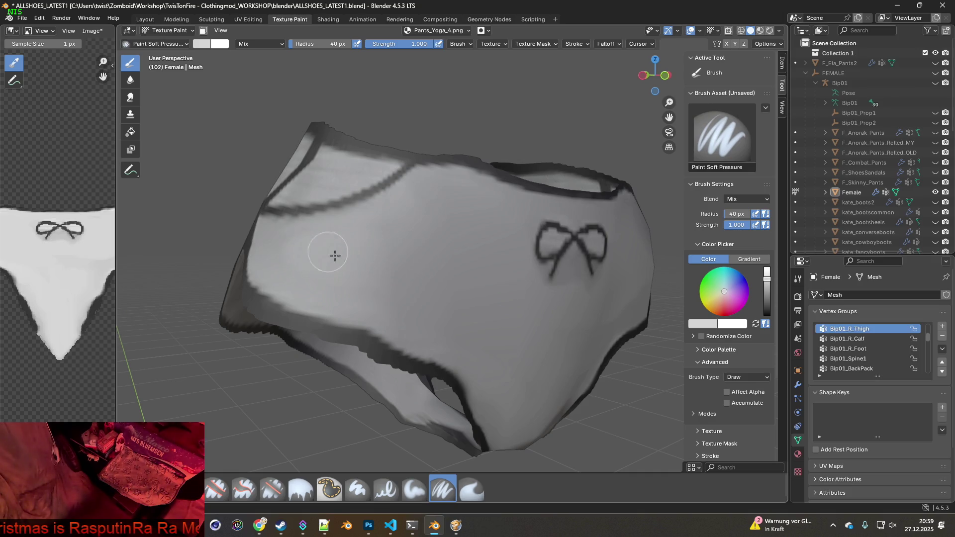
{"action": "middle_click_drag", "start_coordinate": [330, 250], "coordinate": [441, 277]}
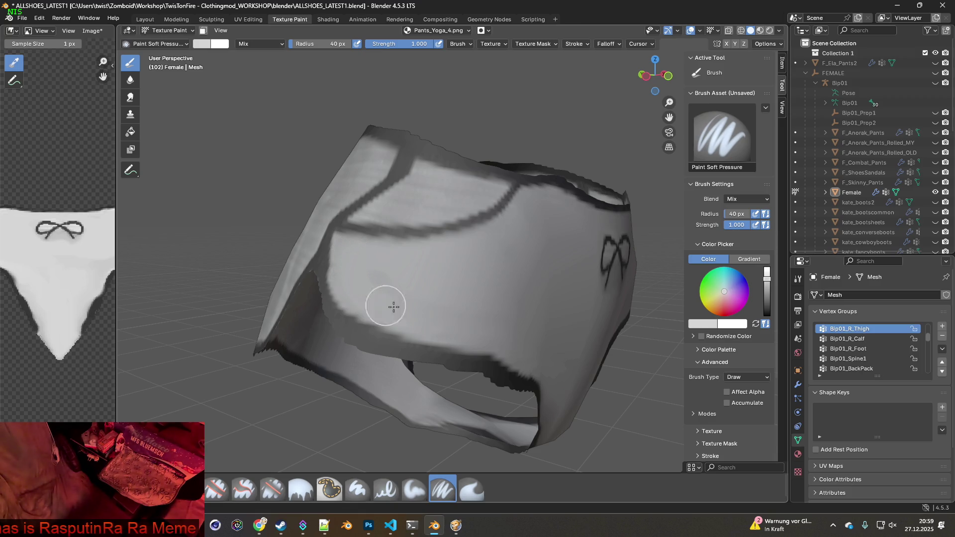
{"action": "middle_click_drag", "start_coordinate": [539, 337], "coordinate": [306, 236]}
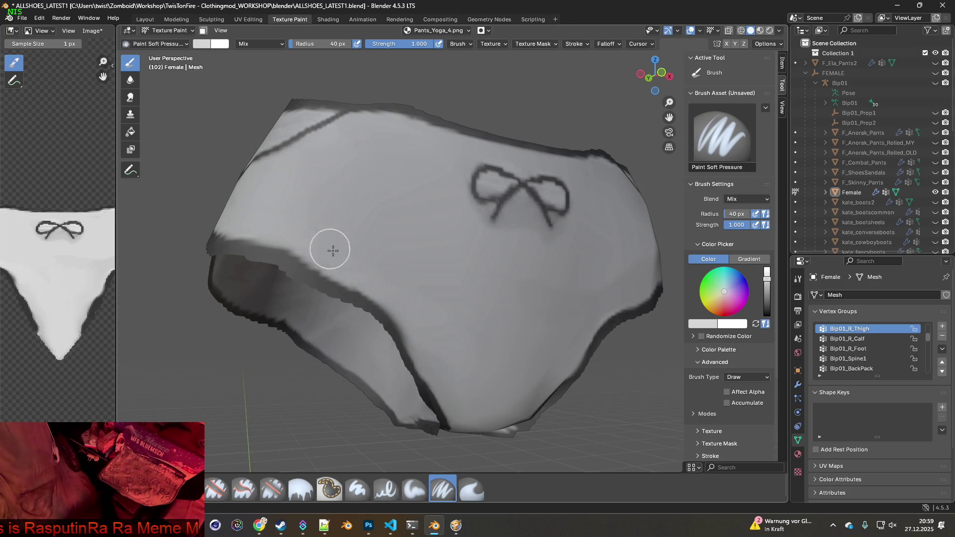
{"action": "middle_click_drag", "start_coordinate": [480, 329], "coordinate": [442, 316]}
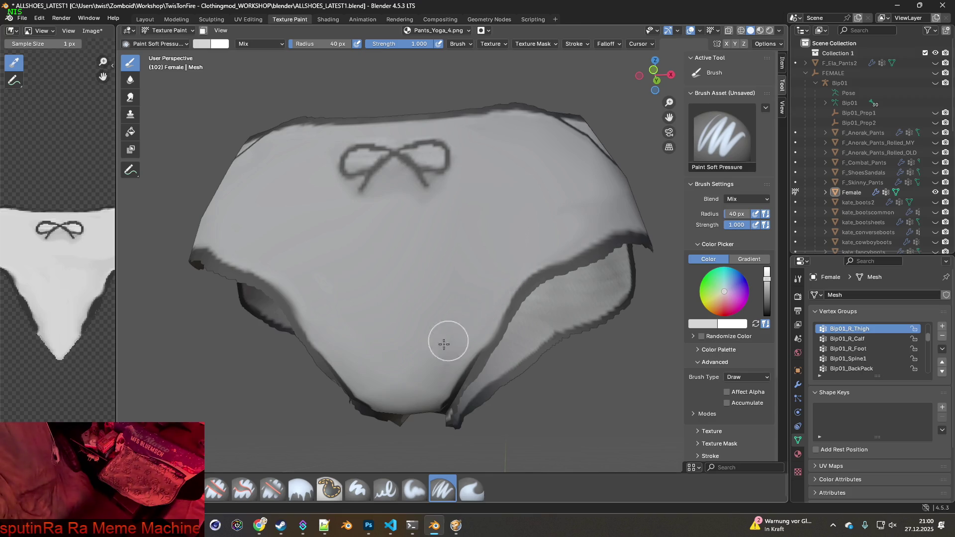
{"action": "middle_click_drag", "start_coordinate": [418, 277], "coordinate": [450, 264]}
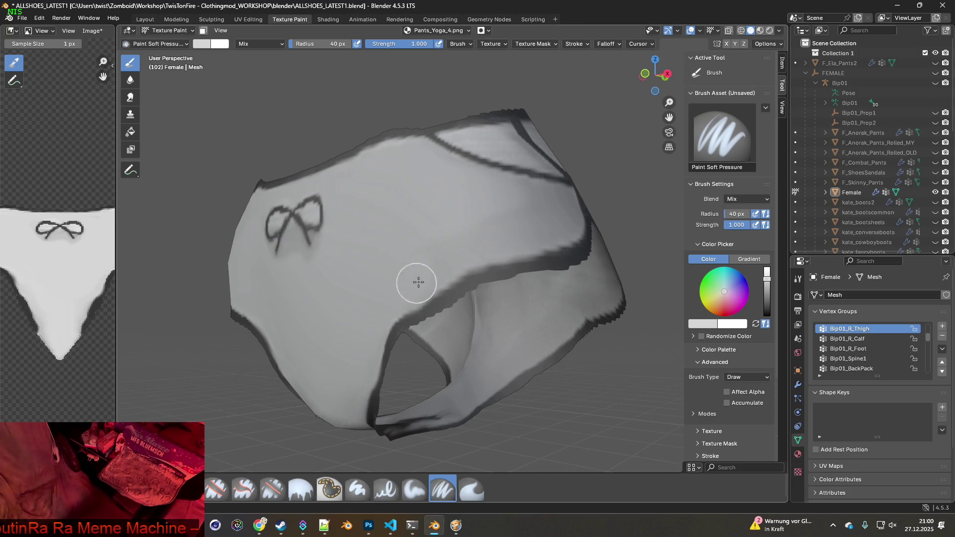
{"action": "mouse_move", "coordinate": [405, 254]}
{"action": "middle_mouse_down"}
{"action": "mouse_move", "coordinate": [461, 234]}
{"action": "mouse_move", "coordinate": [418, 250]}
{"action": "middle_mouse_up"}
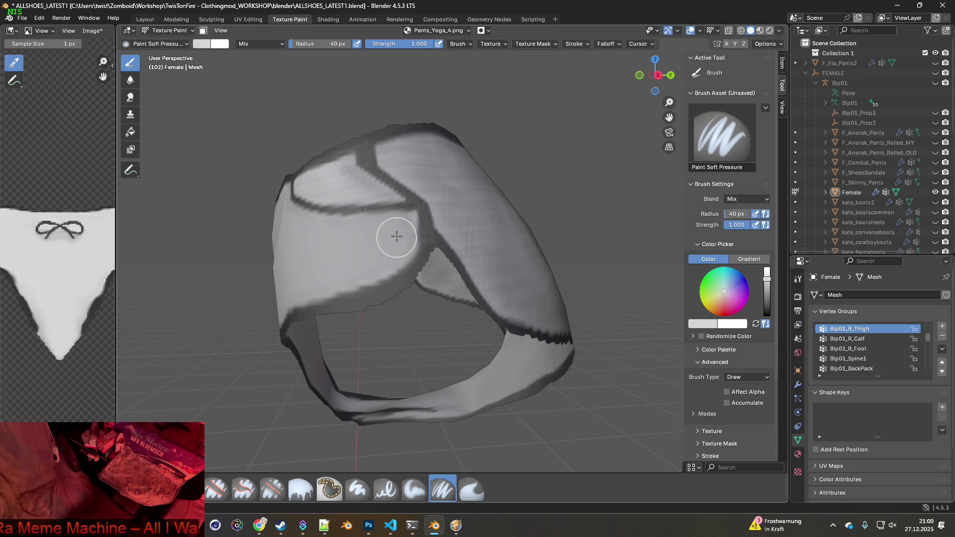
{"action": "middle_click_drag", "start_coordinate": [345, 252], "coordinate": [499, 249]}
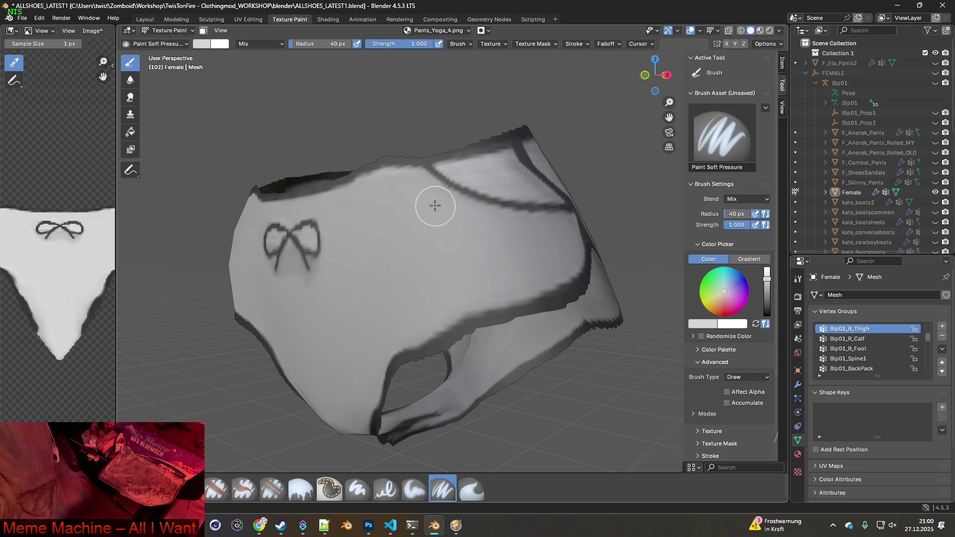
Close in on the bow and set the brush radius to 13 px
{"action": "mouse_move", "coordinate": [344, 213]}
{"action": "middle_mouse_down"}
{"action": "mouse_move", "coordinate": [416, 249]}
{"action": "mouse_move", "coordinate": [502, 267]}
{"action": "middle_mouse_up"}
{"action": "scroll", "coordinate": [336, 158], "scroll_direction": "up", "scroll_amount": 3}
{"action": "left_click", "coordinate": [312, 46]}
{"action": "type", "text": "13"}
{"action": "key", "text": "Return"}
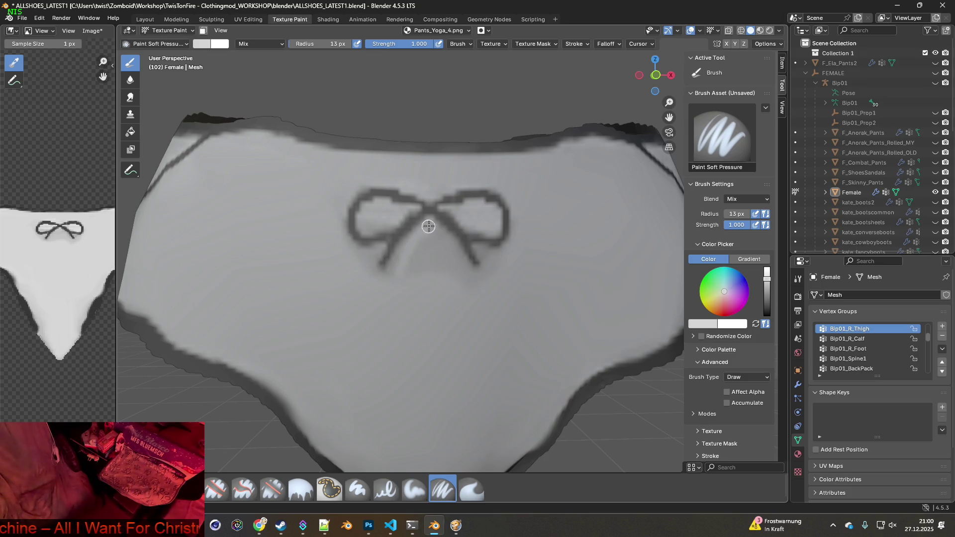
{"action": "mouse_move", "coordinate": [446, 240]}
{"action": "left_mouse_down"}
{"action": "mouse_move", "coordinate": [481, 277]}
{"action": "mouse_move", "coordinate": [457, 264]}
{"action": "left_mouse_up"}
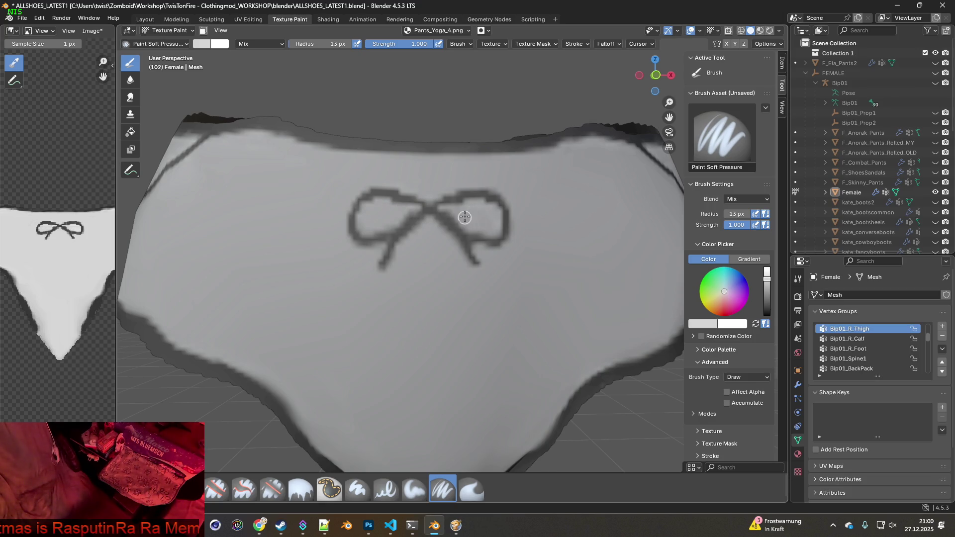
{"action": "scroll", "coordinate": [472, 220], "scroll_direction": "down", "scroll_amount": 5}
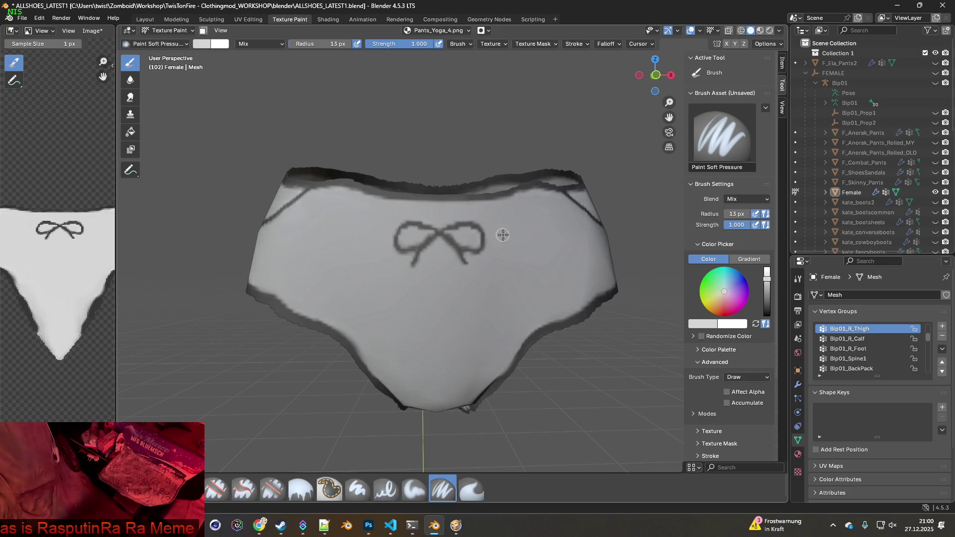
{"action": "mouse_move", "coordinate": [506, 228]}
{"action": "middle_mouse_down"}
{"action": "mouse_move", "coordinate": [437, 252]}
{"action": "mouse_move", "coordinate": [441, 213]}
{"action": "mouse_move", "coordinate": [369, 260]}
{"action": "mouse_move", "coordinate": [473, 264]}
{"action": "mouse_move", "coordinate": [481, 250]}
{"action": "mouse_move", "coordinate": [446, 262]}
{"action": "mouse_move", "coordinate": [492, 284]}
{"action": "mouse_move", "coordinate": [401, 273]}
{"action": "mouse_move", "coordinate": [462, 274]}
{"action": "mouse_move", "coordinate": [473, 211]}
{"action": "mouse_move", "coordinate": [446, 226]}
{"action": "mouse_move", "coordinate": [445, 276]}
{"action": "mouse_move", "coordinate": [454, 271]}
{"action": "middle_mouse_up"}
{"action": "scroll", "coordinate": [455, 271], "scroll_direction": "up", "scroll_amount": 4}
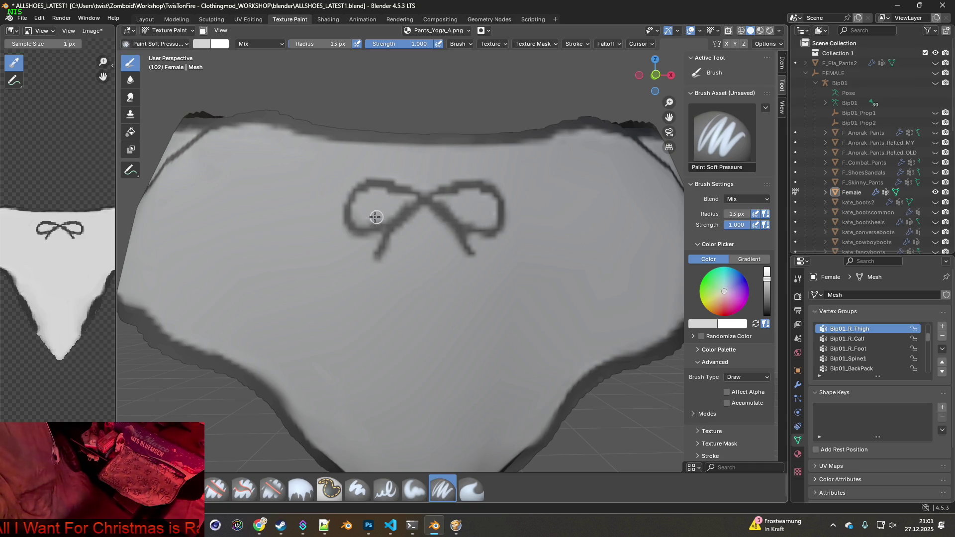
{"action": "scroll", "coordinate": [394, 209], "scroll_direction": "down", "scroll_amount": 2}
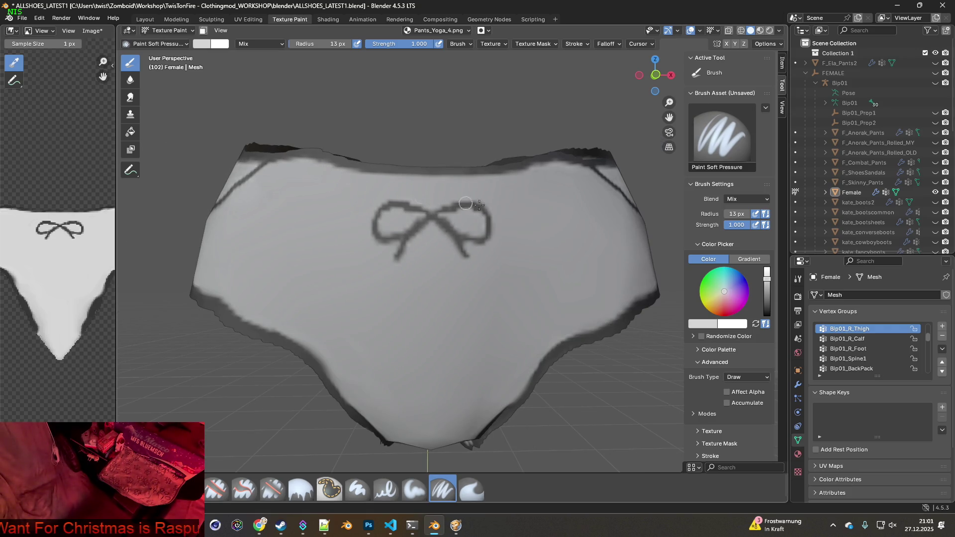
{"action": "middle_click_drag", "start_coordinate": [467, 204], "coordinate": [496, 205]}
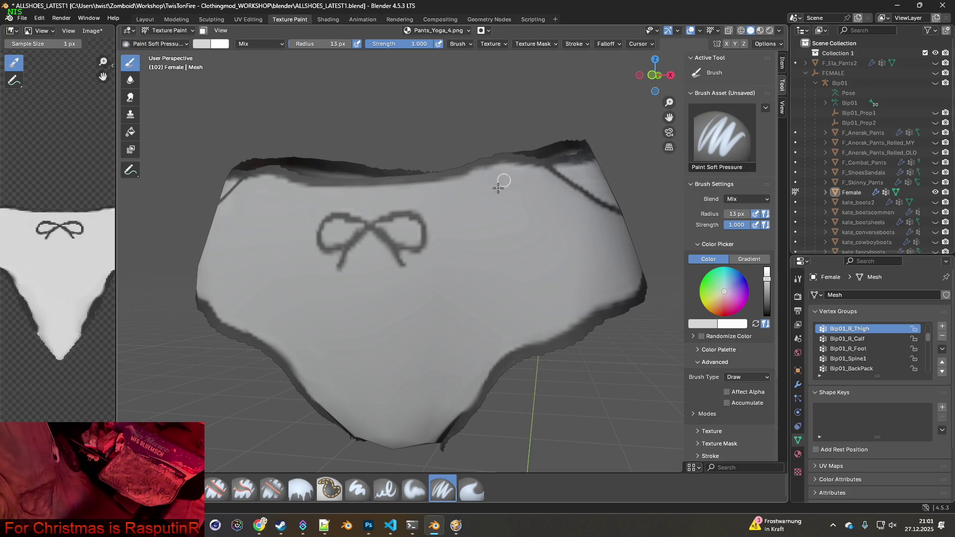
{"action": "middle_click_drag", "start_coordinate": [504, 231], "coordinate": [369, 206]}
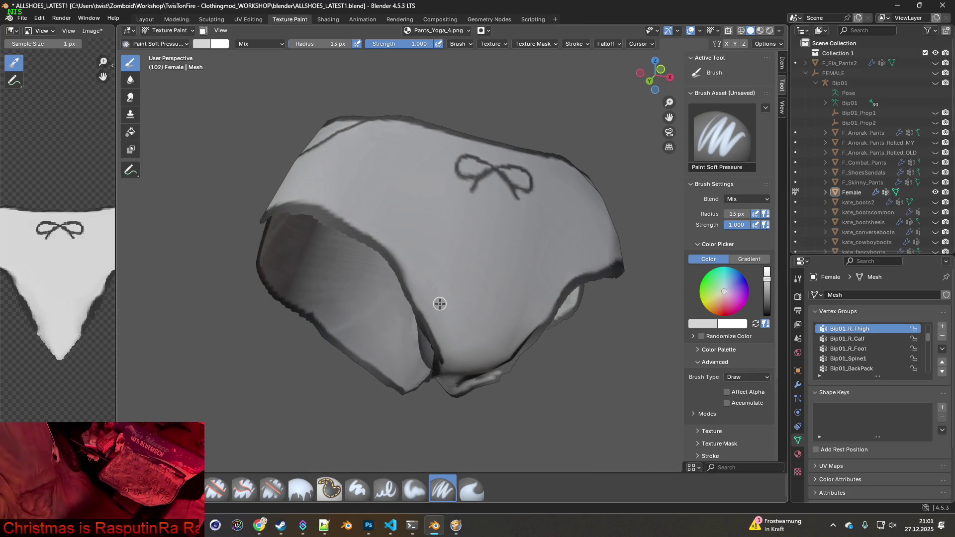
{"action": "mouse_move", "coordinate": [435, 305]}
{"action": "middle_mouse_down"}
{"action": "mouse_move", "coordinate": [458, 294]}
{"action": "mouse_move", "coordinate": [370, 232]}
{"action": "middle_mouse_up"}
{"action": "mouse_move", "coordinate": [336, 187]}
{"action": "middle_mouse_down"}
{"action": "mouse_move", "coordinate": [427, 226]}
{"action": "mouse_move", "coordinate": [427, 209]}
{"action": "mouse_move", "coordinate": [431, 259]}
{"action": "mouse_move", "coordinate": [476, 257]}
{"action": "mouse_move", "coordinate": [400, 254]}
{"action": "mouse_move", "coordinate": [557, 247]}
{"action": "mouse_move", "coordinate": [593, 282]}
{"action": "mouse_move", "coordinate": [427, 250]}
{"action": "mouse_move", "coordinate": [417, 266]}
{"action": "middle_mouse_up"}
{"action": "scroll", "coordinate": [416, 267], "scroll_direction": "up", "scroll_amount": 4}
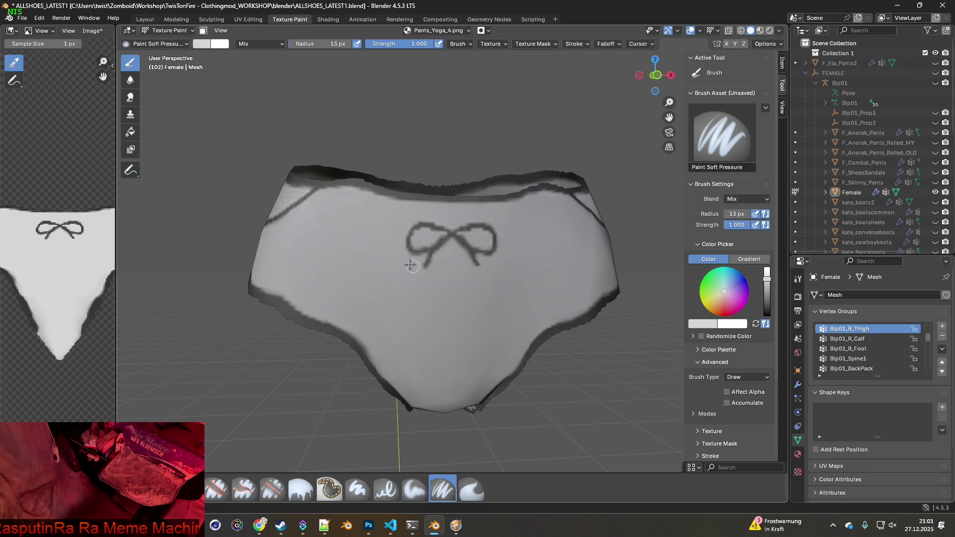
{"action": "mouse_move", "coordinate": [407, 258]}
{"action": "middle_mouse_down"}
{"action": "mouse_move", "coordinate": [383, 251]}
{"action": "mouse_move", "coordinate": [345, 264]}
{"action": "mouse_move", "coordinate": [508, 300]}
{"action": "mouse_move", "coordinate": [565, 279]}
{"action": "mouse_move", "coordinate": [422, 267]}
{"action": "mouse_move", "coordinate": [467, 264]}
{"action": "mouse_move", "coordinate": [481, 224]}
{"action": "mouse_move", "coordinate": [482, 258]}
{"action": "middle_mouse_up"}
{"action": "scroll", "coordinate": [480, 267], "scroll_direction": "up", "scroll_amount": 3}
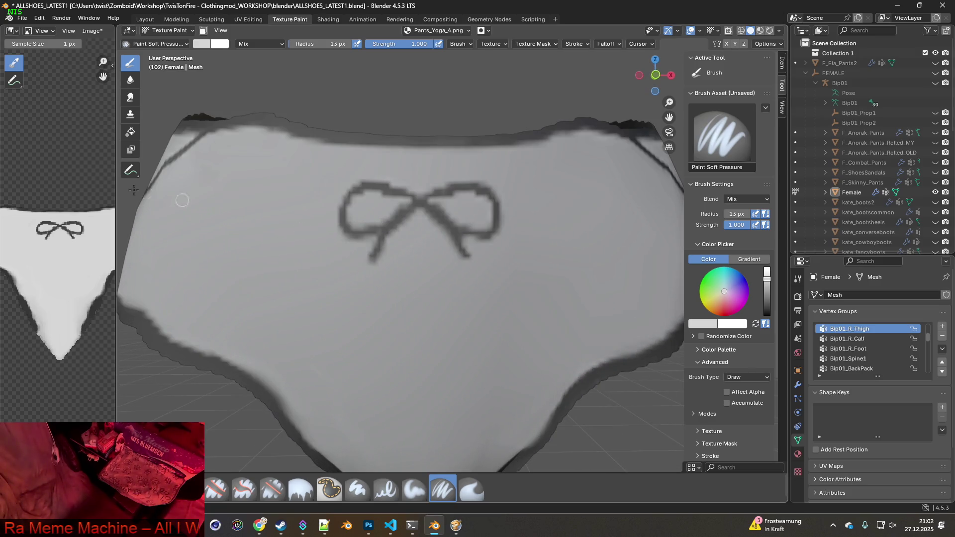
{"action": "left_click", "coordinate": [21, 18]}
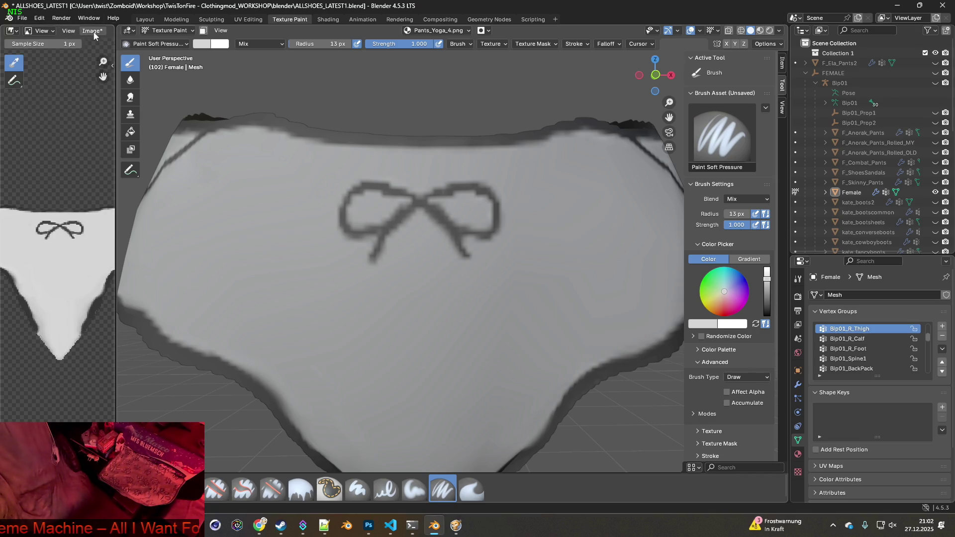
Save the painted texture through Image > Save As as Pants_Yoga_4_white_MEGAtest.png
{"action": "left_click", "coordinate": [93, 31]}
{"action": "left_click", "coordinate": [121, 152]}
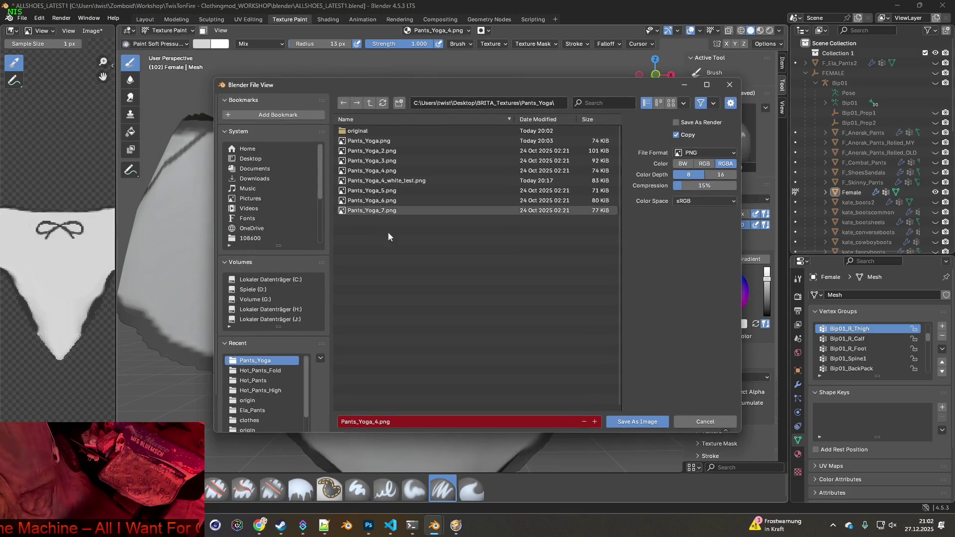
{"action": "left_click", "coordinate": [418, 181]}
{"action": "left_click", "coordinate": [406, 423]}
{"action": "left_click", "coordinate": [397, 422]}
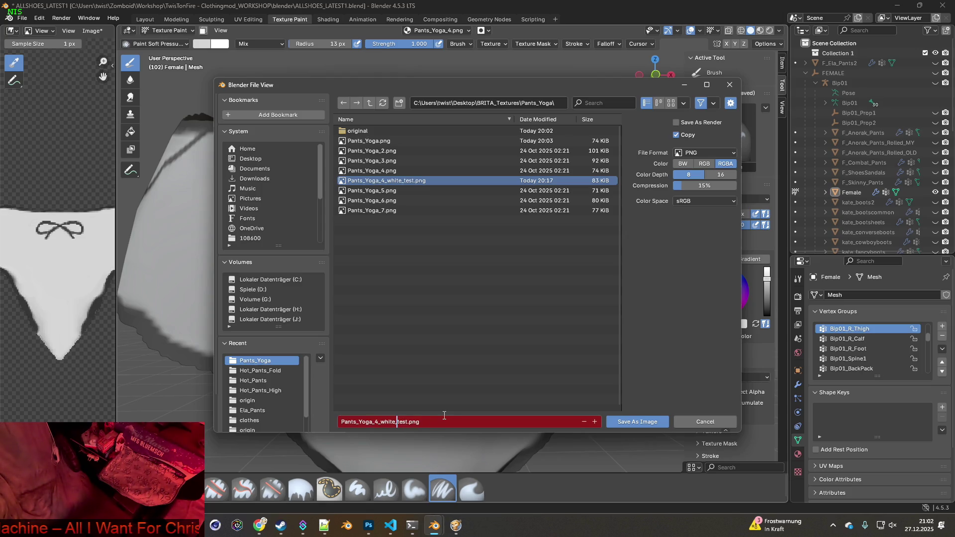
{"action": "type", "text": "MEGA"}
{"action": "key", "text": "Return"}
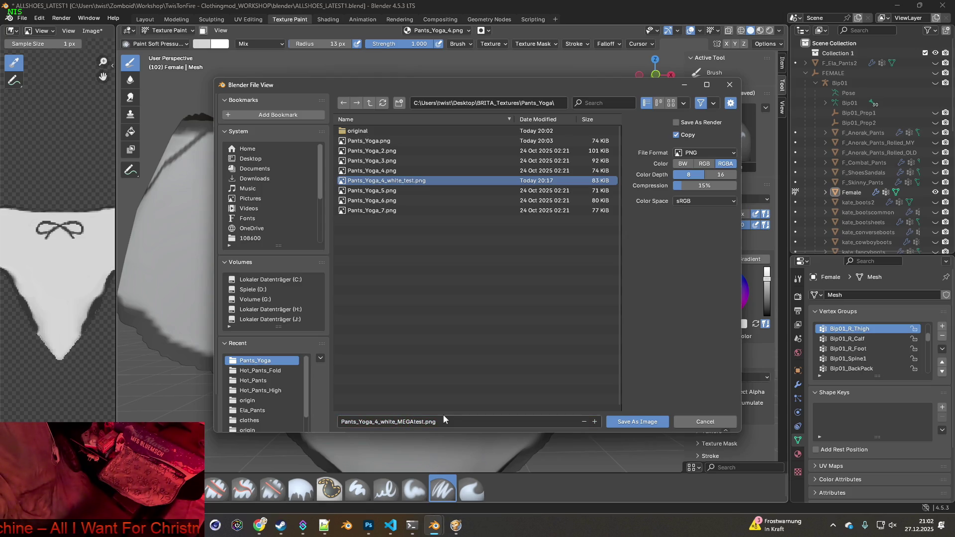
{"action": "left_click", "coordinate": [638, 422]}
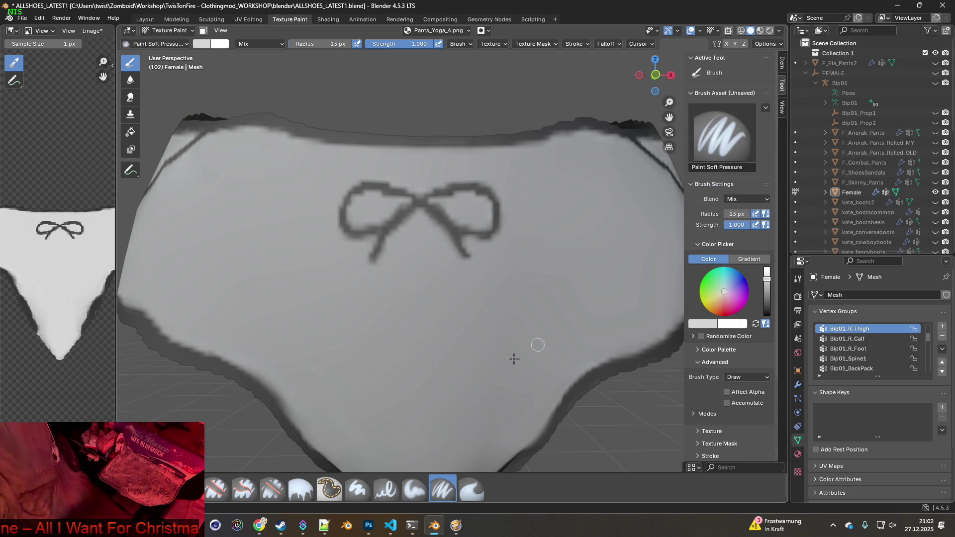
In Photoshop, open Pants_Yoga_4_white_MEGAtest.png from BRITA_Textures/Pants_Yoga via Datei > Öffnen
{"action": "left_click", "coordinate": [370, 527]}
{"action": "left_click", "coordinate": [24, 6]}
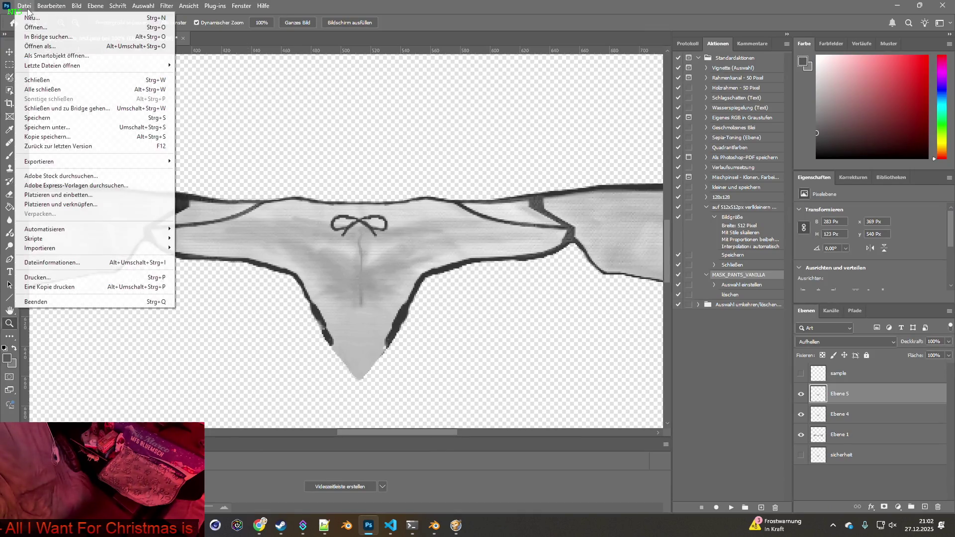
{"action": "left_click", "coordinate": [30, 26]}
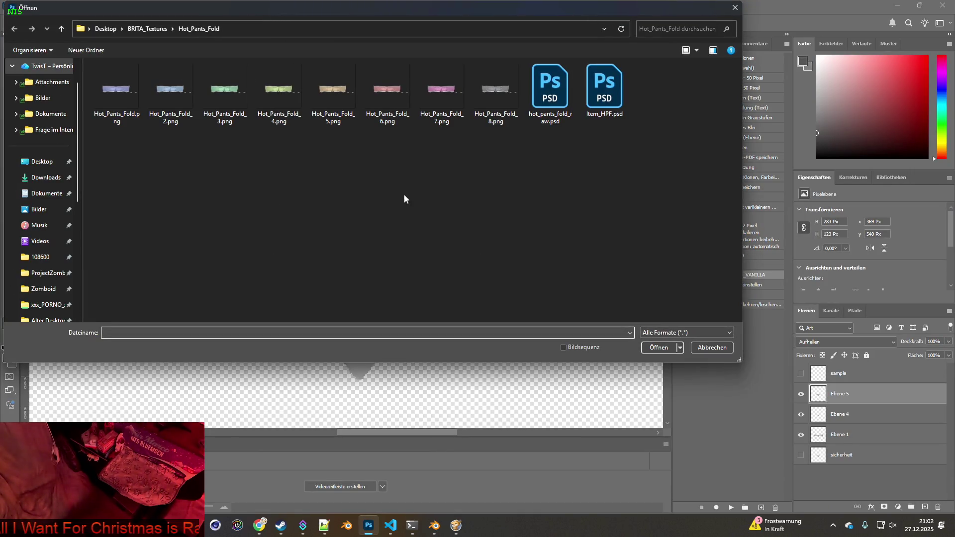
{"action": "left_click", "coordinate": [144, 29]}
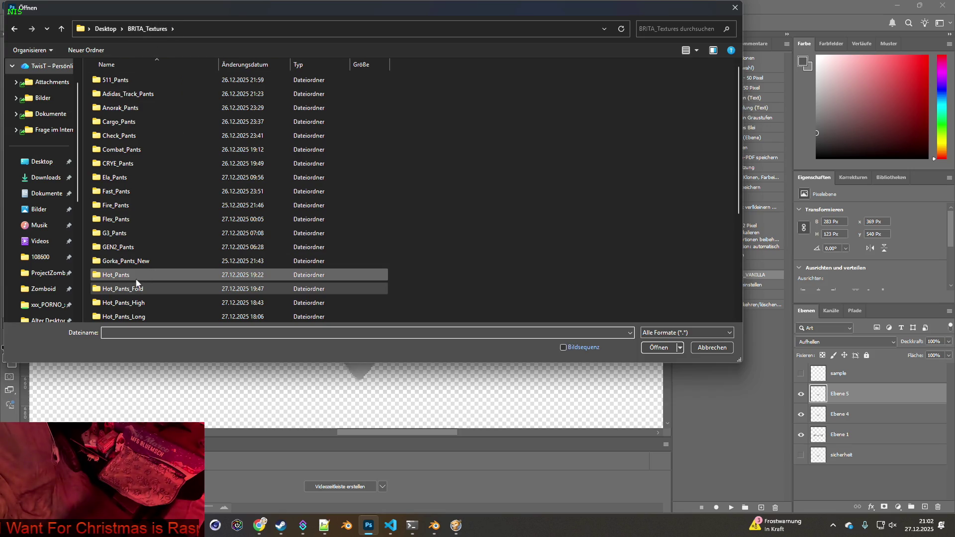
{"action": "scroll", "coordinate": [137, 283], "scroll_direction": "down", "scroll_amount": 2}
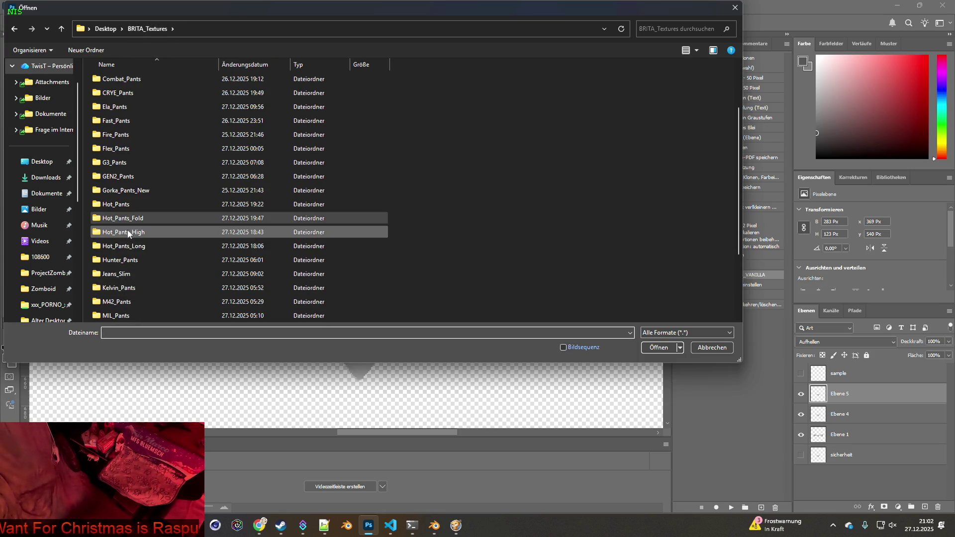
{"action": "scroll", "coordinate": [127, 233], "scroll_direction": "down", "scroll_amount": 2}
{"action": "double_click", "coordinate": [124, 274]}
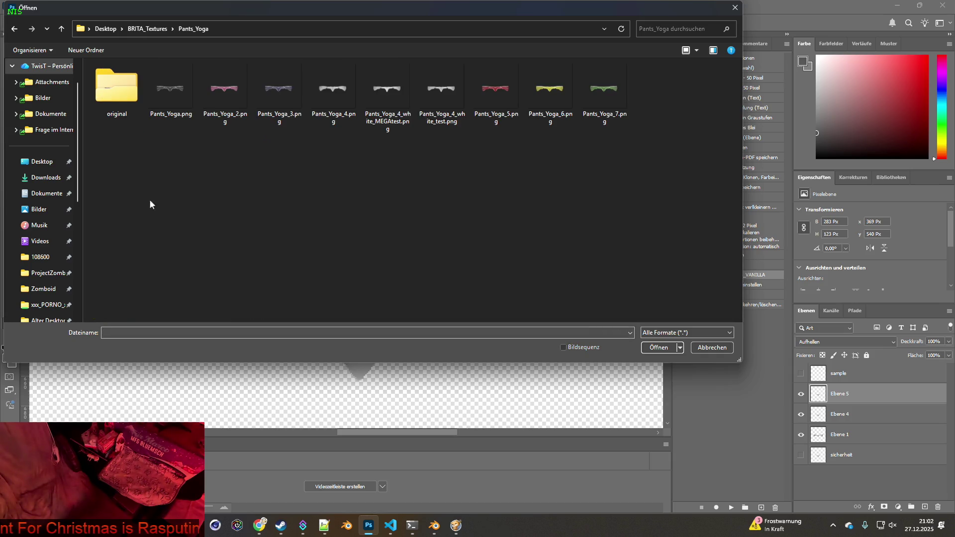
{"action": "left_click", "coordinate": [411, 111]}
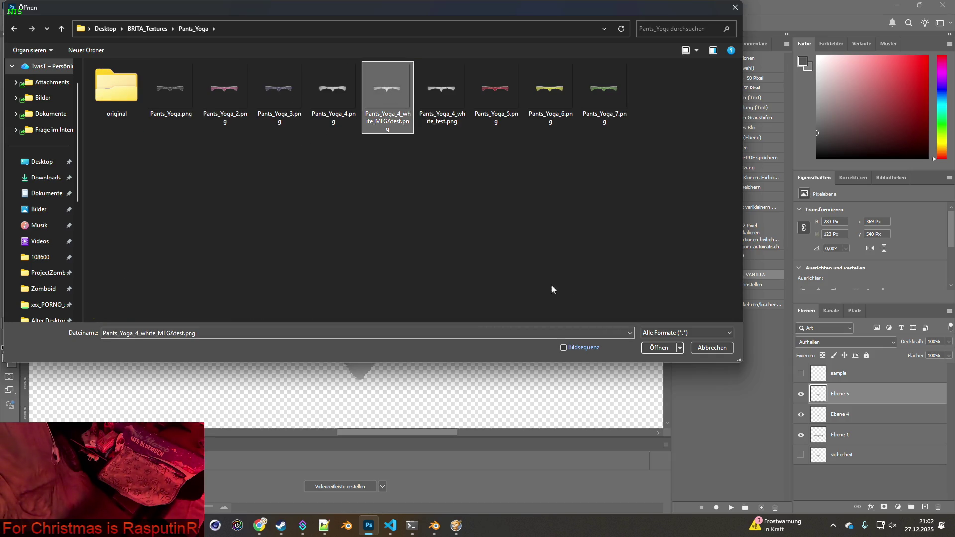
{"action": "left_click", "coordinate": [659, 348]}
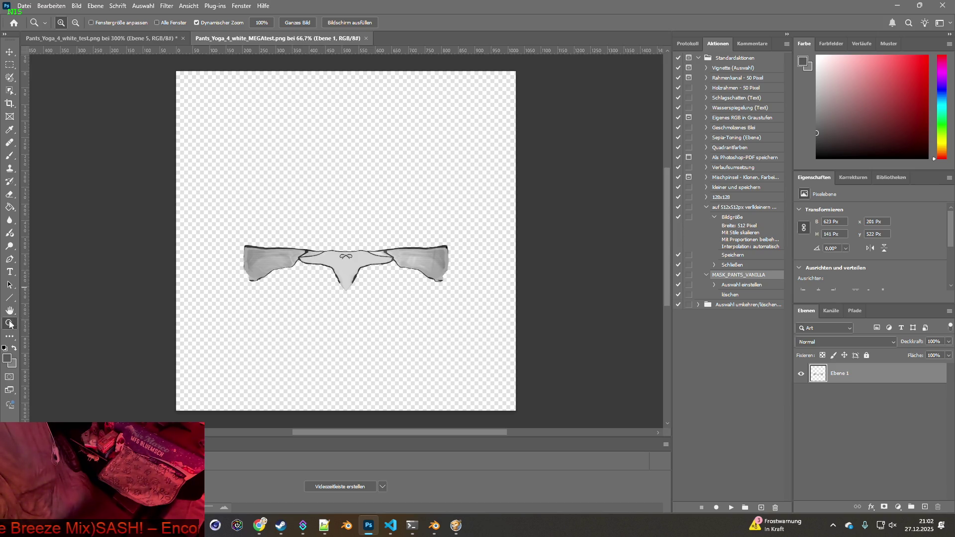
Select Ebene 5's outline in the white test file and save it as selection channel 'sdads'
{"action": "left_click_drag", "start_coordinate": [317, 257], "coordinate": [371, 280]}
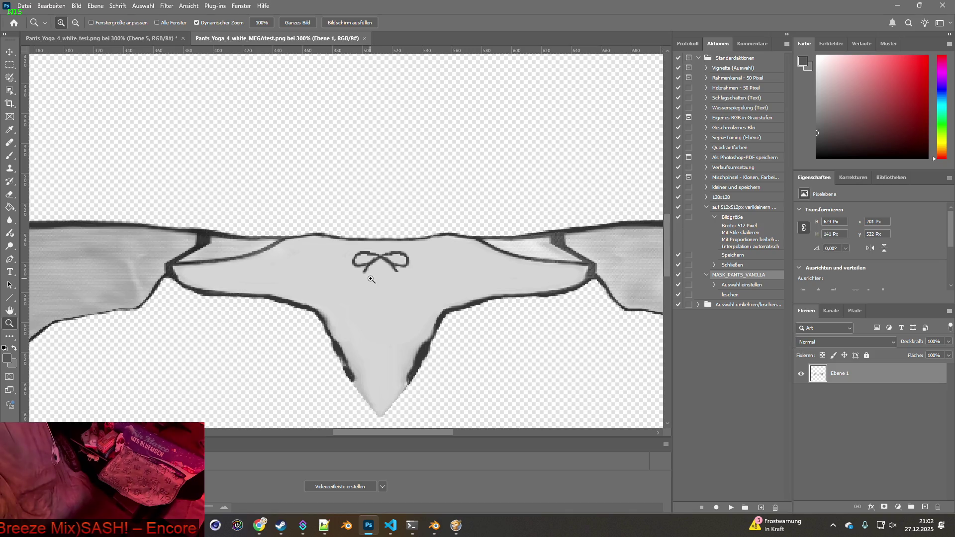
{"action": "scroll", "coordinate": [399, 287], "scroll_direction": "down", "scroll_amount": 3}
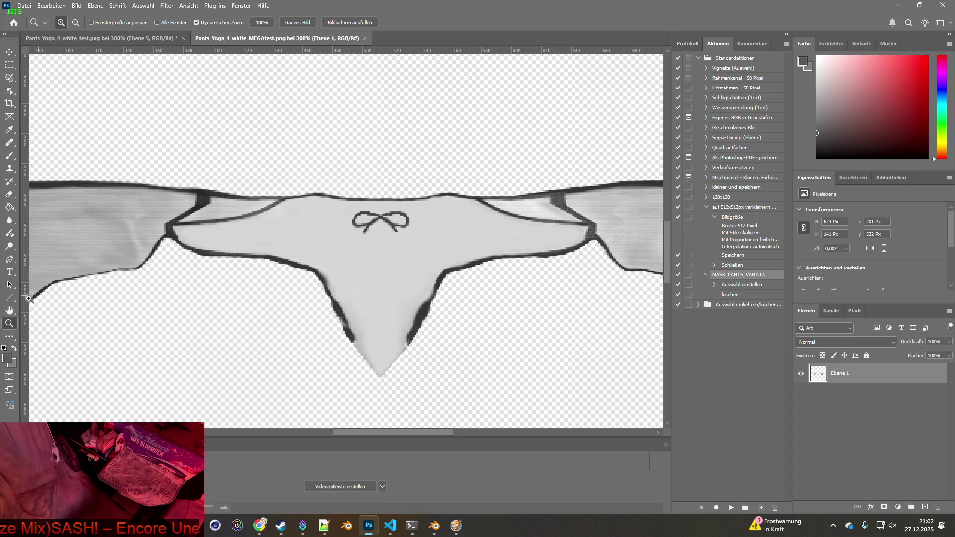
{"action": "double_click", "coordinate": [10, 310]}
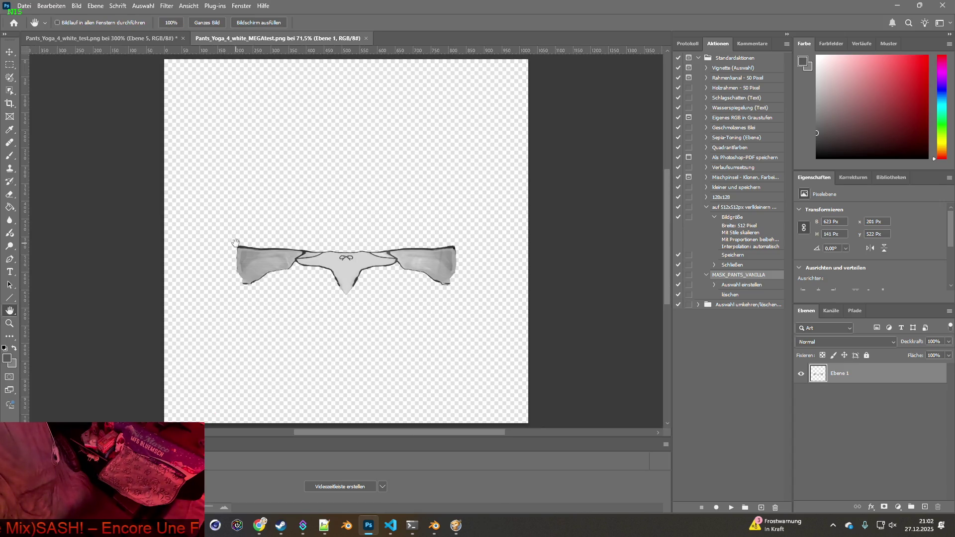
{"action": "left_click", "coordinate": [142, 39]}
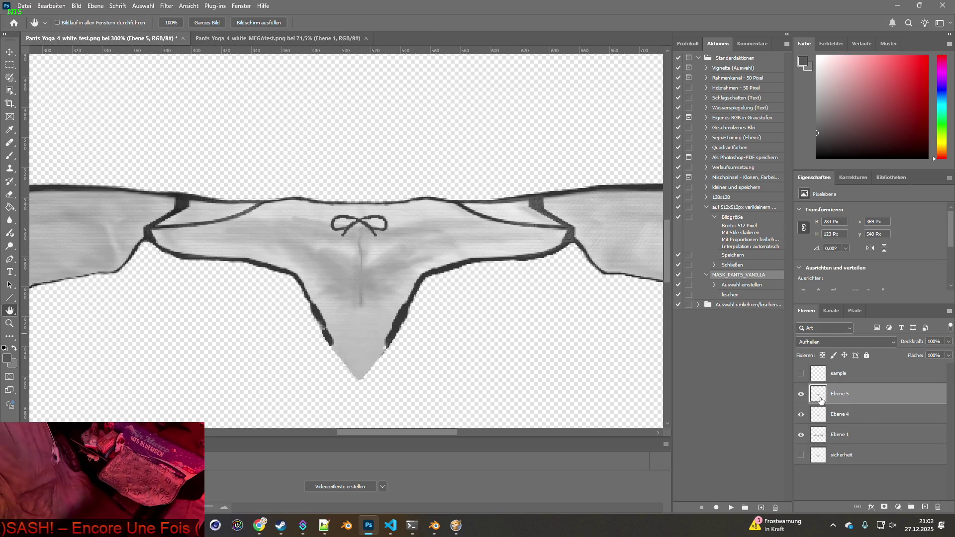
{"action": "left_click", "coordinate": [821, 396], "text": "ctrl"}
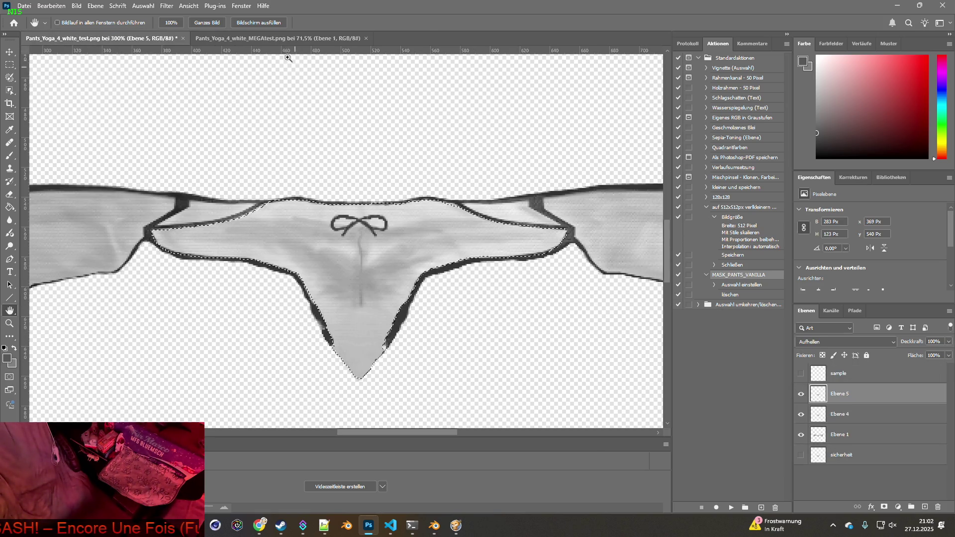
{"action": "left_click", "coordinate": [253, 40]}
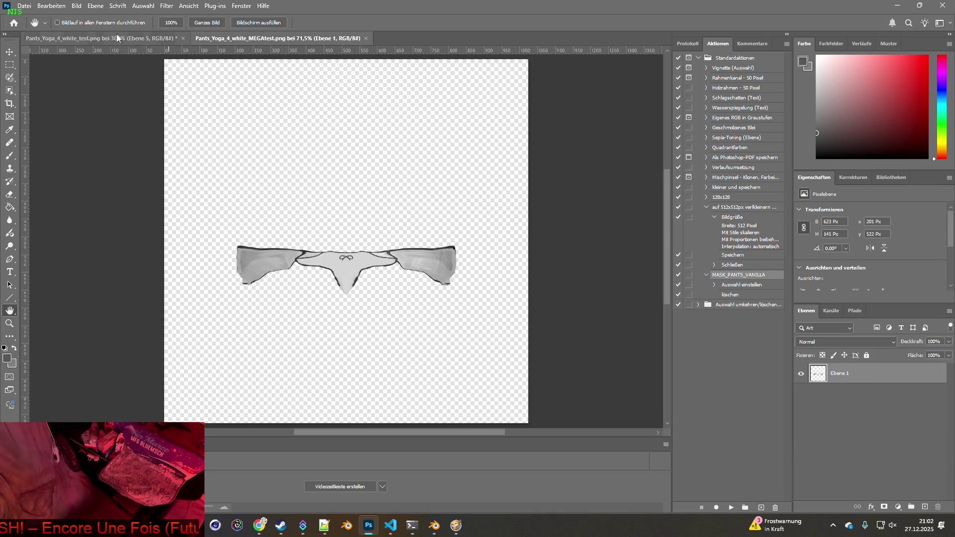
{"action": "left_click", "coordinate": [169, 39]}
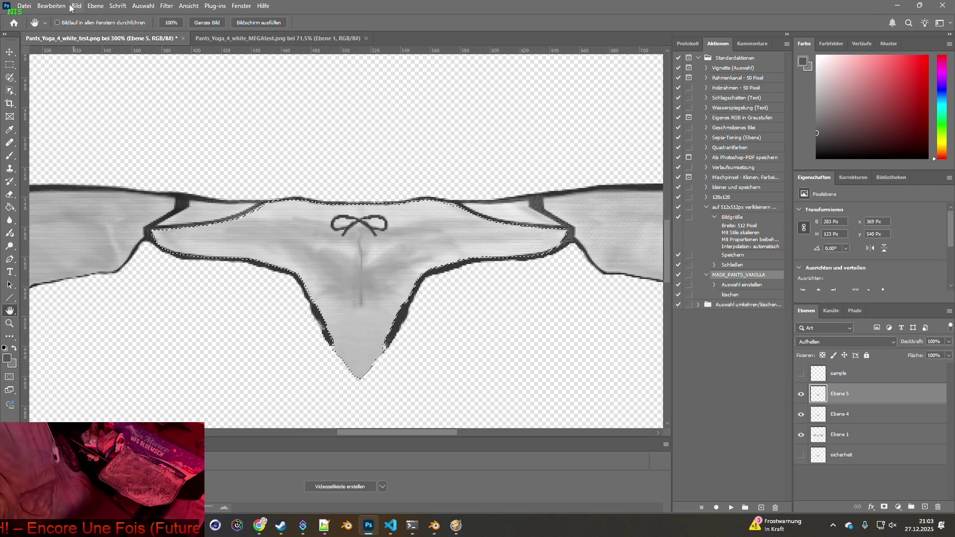
{"action": "left_click", "coordinate": [143, 5]}
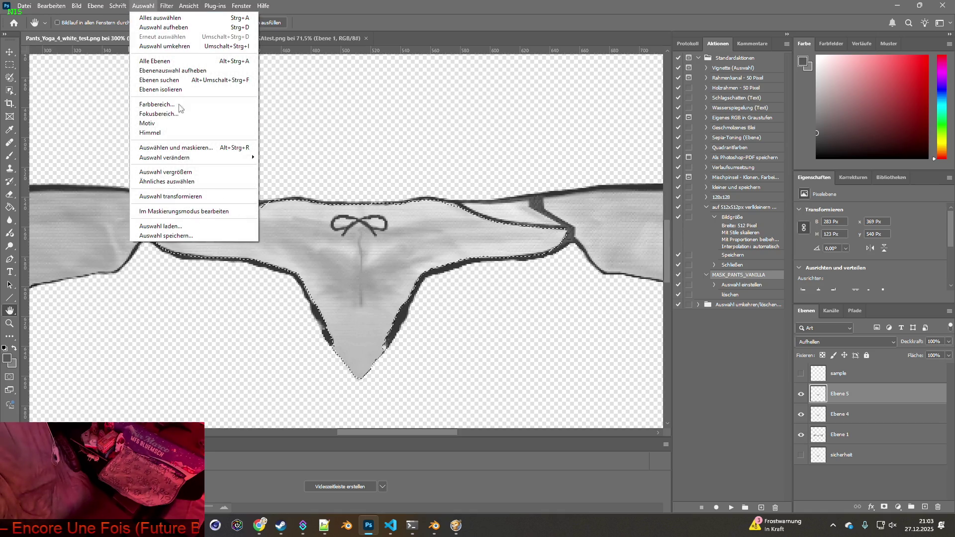
{"action": "left_click", "coordinate": [180, 236]}
{"action": "type", "text": "sdads"}
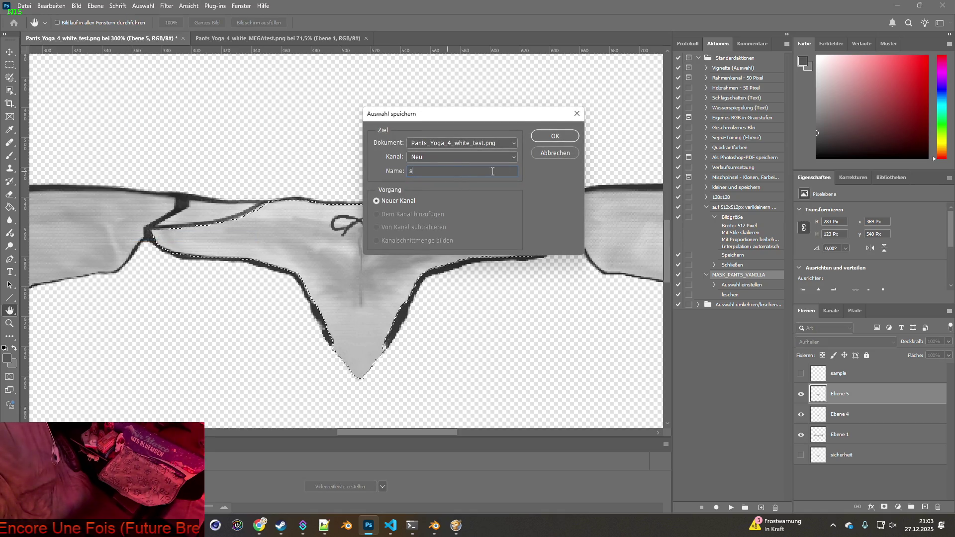
{"action": "left_click", "coordinate": [547, 144]}
Load the sdads selection from the white test file onto the MEGAtest texture and zoom in
{"action": "left_click", "coordinate": [308, 39]}
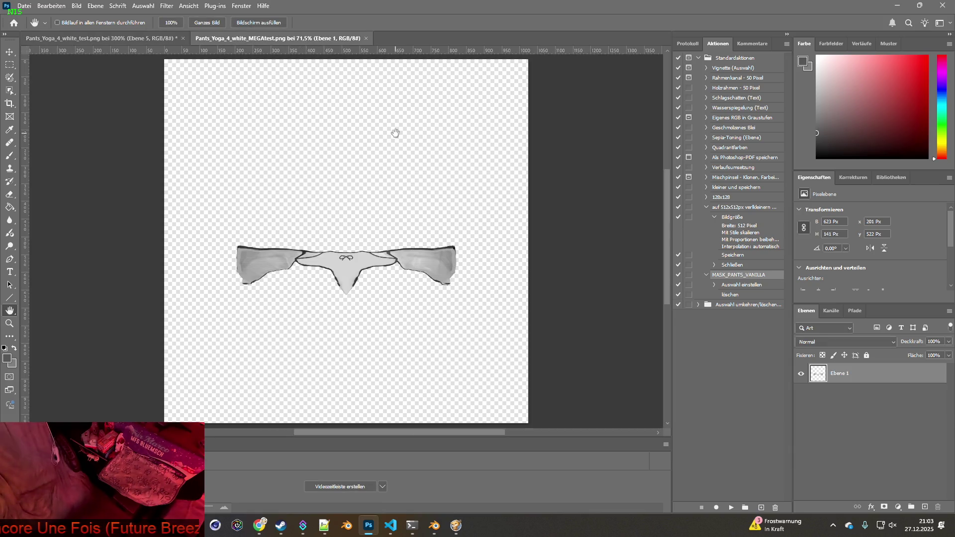
{"action": "left_click", "coordinate": [143, 5]}
{"action": "left_click", "coordinate": [156, 225]}
{"action": "left_click", "coordinate": [441, 144]}
{"action": "left_click", "coordinate": [454, 156]}
{"action": "left_click", "coordinate": [454, 157]}
{"action": "left_click", "coordinate": [433, 187]}
{"action": "left_click", "coordinate": [554, 137]}
{"action": "scroll", "coordinate": [331, 277], "scroll_direction": "up", "scroll_amount": 2}
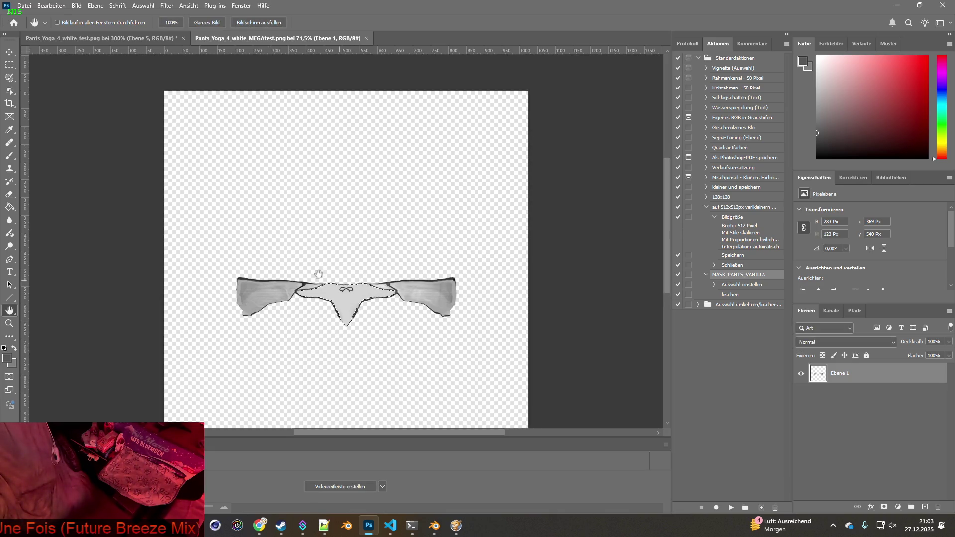
{"action": "left_click", "coordinate": [10, 324]}
{"action": "left_click_drag", "start_coordinate": [339, 304], "coordinate": [370, 293]}
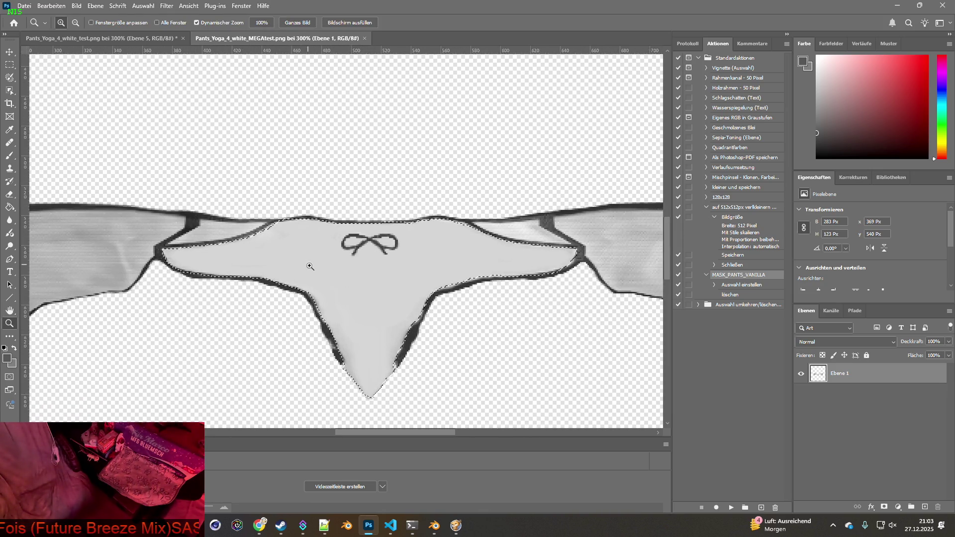
In Quick Mask at 700%, extend the mask to the waistband's upper-left edge and the panel's right tip
{"action": "left_click", "coordinate": [9, 77]}
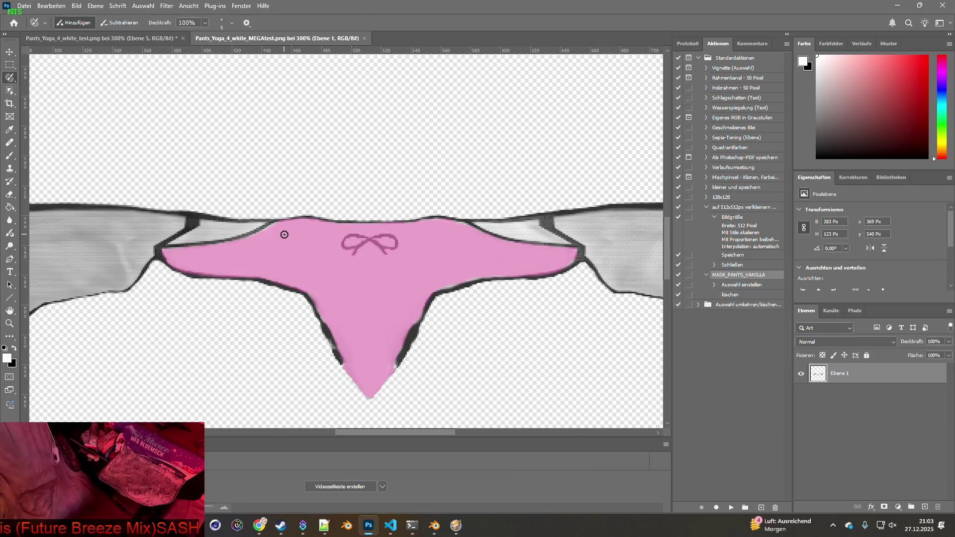
{"action": "scroll", "coordinate": [264, 196], "scroll_direction": "up", "scroll_amount": 1}
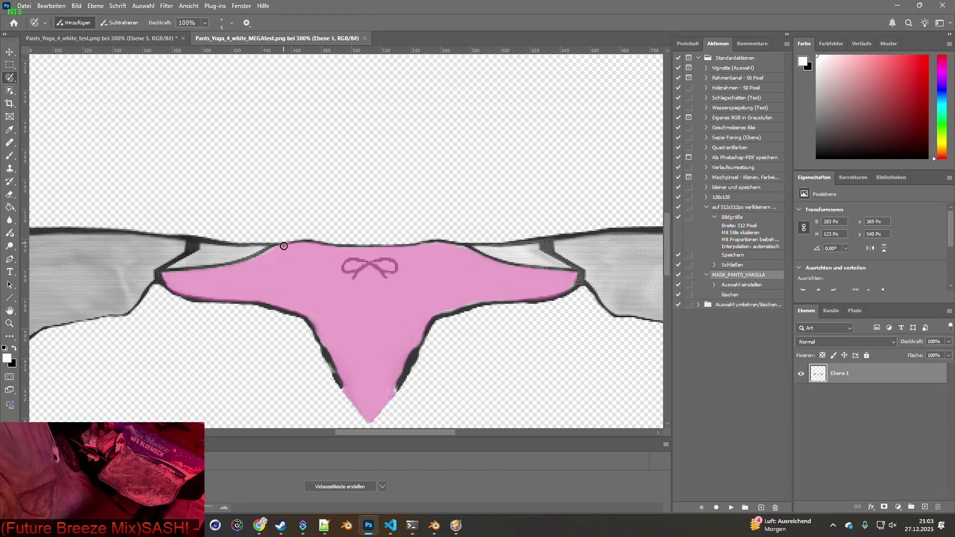
{"action": "left_click", "coordinate": [9, 323]}
{"action": "left_click_drag", "start_coordinate": [278, 252], "coordinate": [172, 203]}
{"action": "key", "text": "w"}
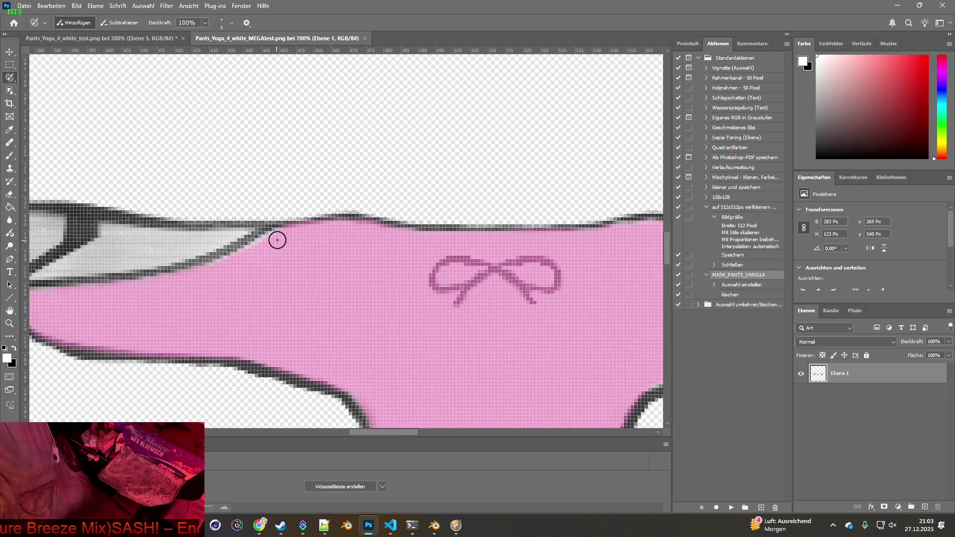
{"action": "mouse_move", "coordinate": [276, 238]}
{"action": "left_mouse_down"}
{"action": "mouse_move", "coordinate": [213, 264]}
{"action": "mouse_move", "coordinate": [249, 301]}
{"action": "mouse_move", "coordinate": [385, 260]}
{"action": "left_mouse_up"}
{"action": "left_click_drag", "start_coordinate": [558, 311], "coordinate": [355, 182]}
{"action": "mouse_move", "coordinate": [464, 286]}
{"action": "left_mouse_down"}
{"action": "mouse_move", "coordinate": [399, 243]}
{"action": "mouse_move", "coordinate": [290, 292]}
{"action": "mouse_move", "coordinate": [122, 423]}
{"action": "left_mouse_up"}
{"action": "left_click_drag", "start_coordinate": [437, 213], "coordinate": [380, 226]}
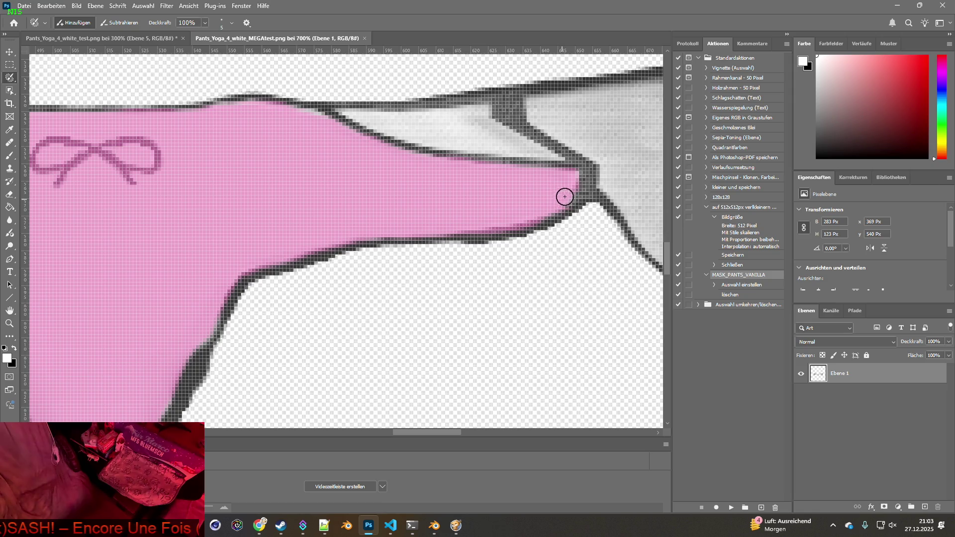
{"action": "left_click", "coordinate": [572, 184]}
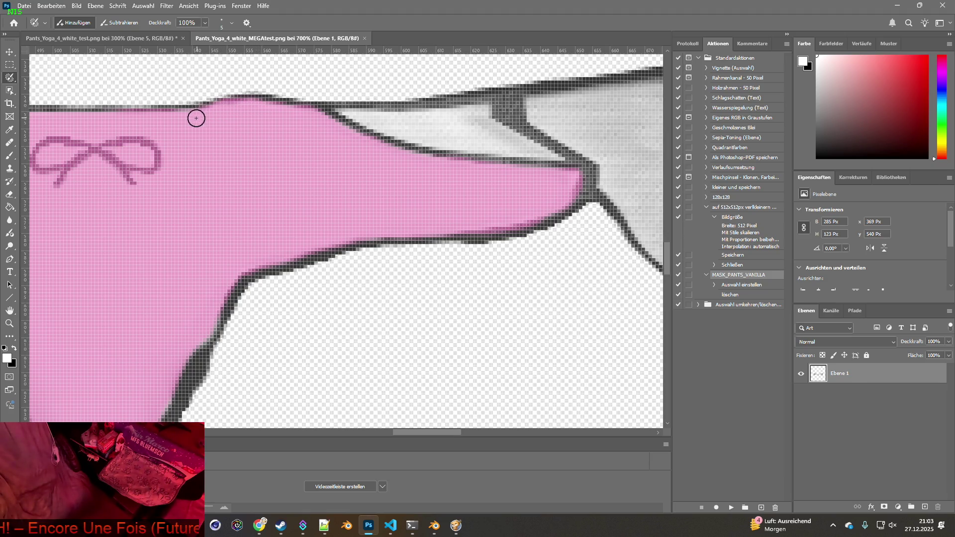
{"action": "mouse_move", "coordinate": [155, 160]}
{"action": "left_mouse_down"}
{"action": "mouse_move", "coordinate": [448, 196]}
{"action": "mouse_move", "coordinate": [396, 204]}
{"action": "mouse_move", "coordinate": [408, 190]}
{"action": "mouse_move", "coordinate": [464, 187]}
{"action": "mouse_move", "coordinate": [425, 258]}
{"action": "mouse_move", "coordinate": [420, 241]}
{"action": "left_mouse_up"}
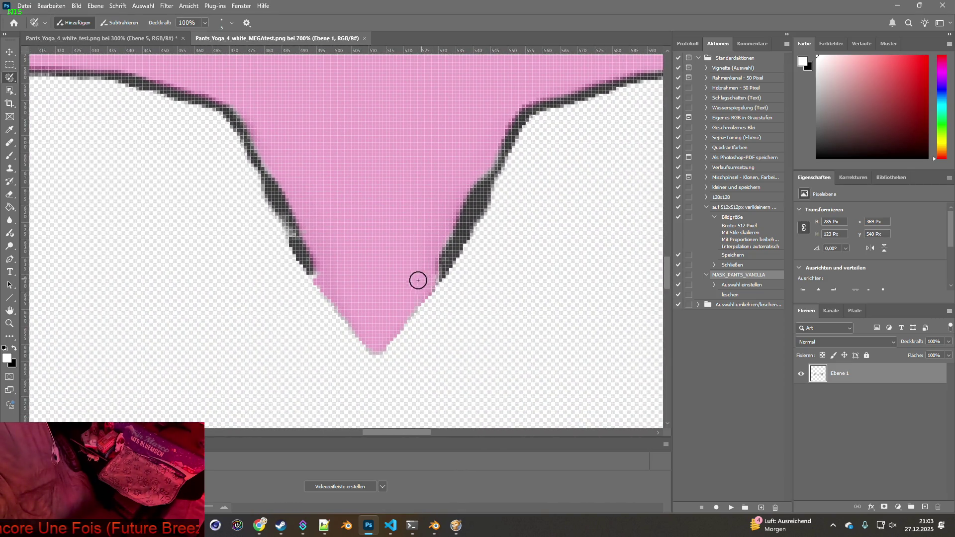
{"action": "scroll", "coordinate": [369, 262], "scroll_direction": "up", "scroll_amount": 5}
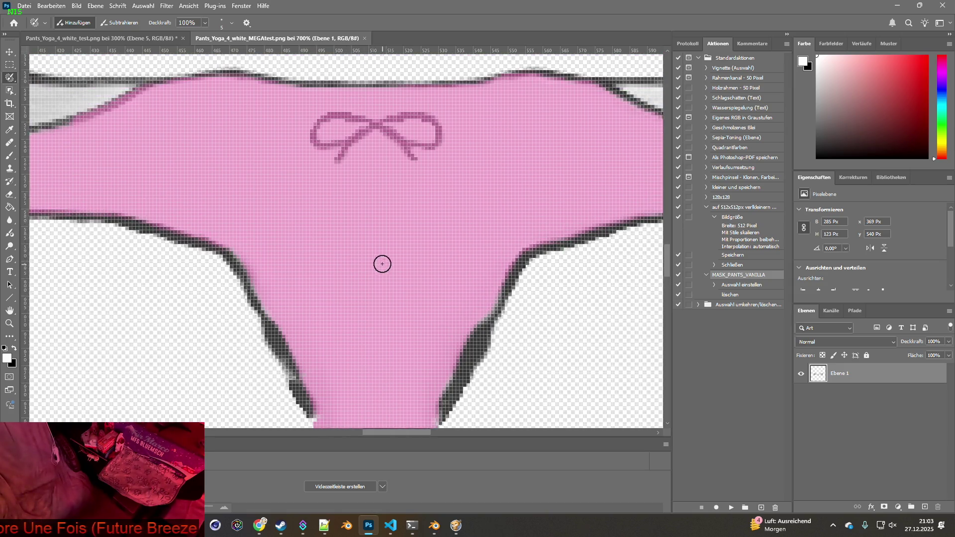
Exit Quick Mask and copy the front-panel selection onto a new layer, Ebene 2
{"action": "key", "text": "q"}
{"action": "key", "text": "v"}
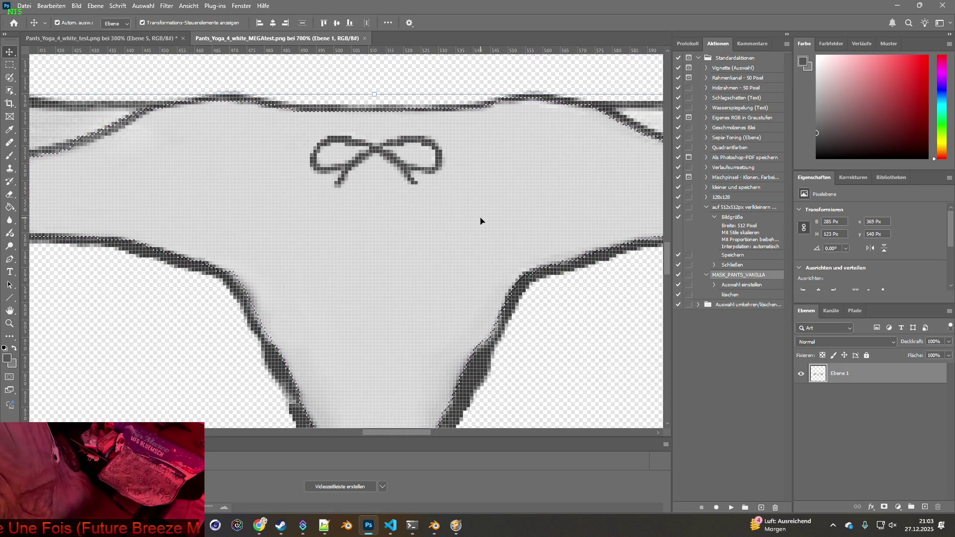
{"action": "scroll", "coordinate": [480, 224], "scroll_direction": "down", "scroll_amount": 1}
{"action": "scroll", "coordinate": [480, 224], "scroll_direction": "down", "scroll_amount": 1}
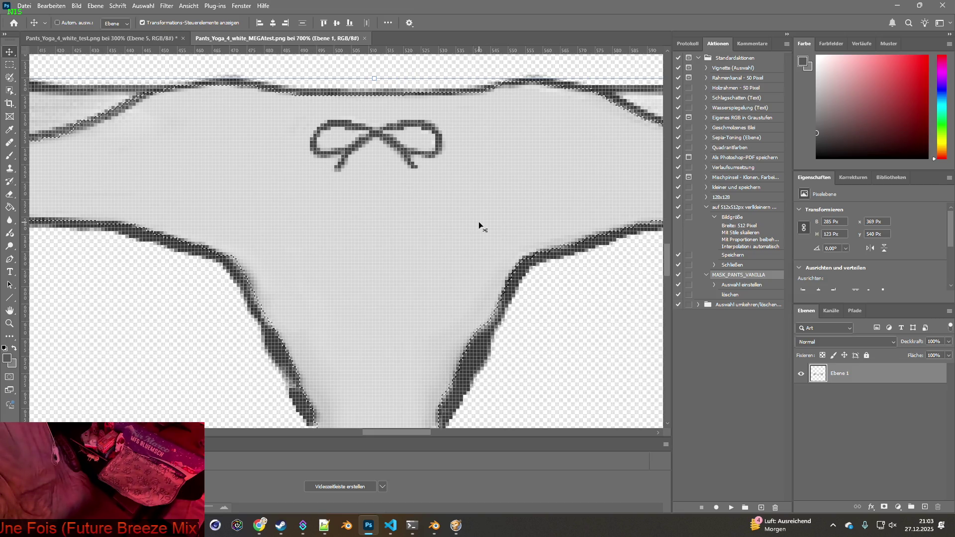
{"action": "key", "text": "ctrl+j"}
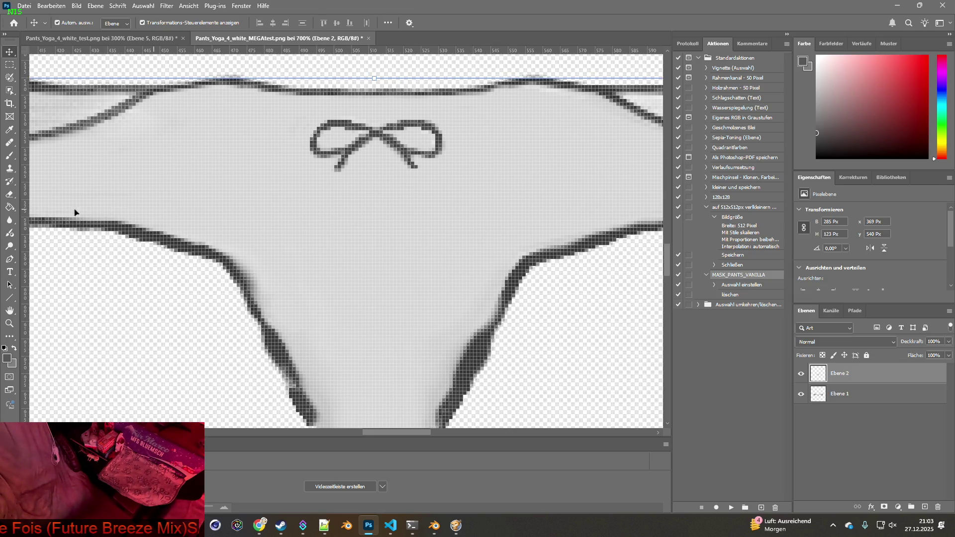
{"action": "double_click", "coordinate": [15, 309]}
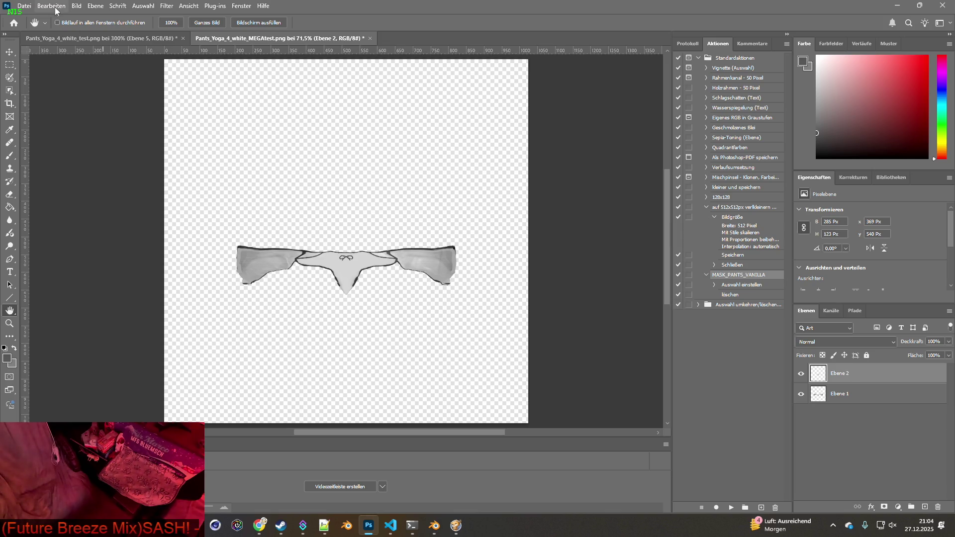
{"action": "left_click", "coordinate": [77, 7]}
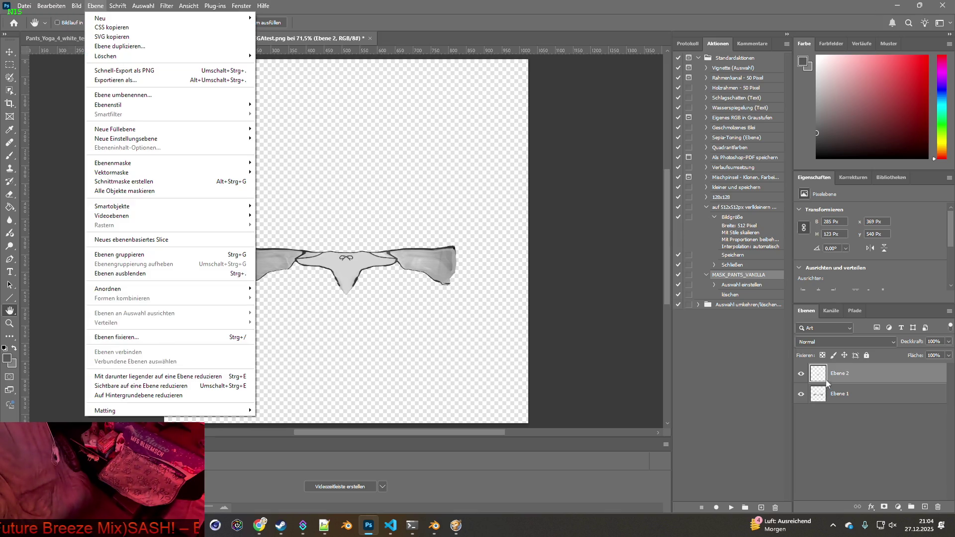
Hide Ebene 2, select Ebene 1, and preview the Kanalmixer adjustment without applying it
{"action": "left_click", "coordinate": [841, 394]}
{"action": "left_click", "coordinate": [801, 373]}
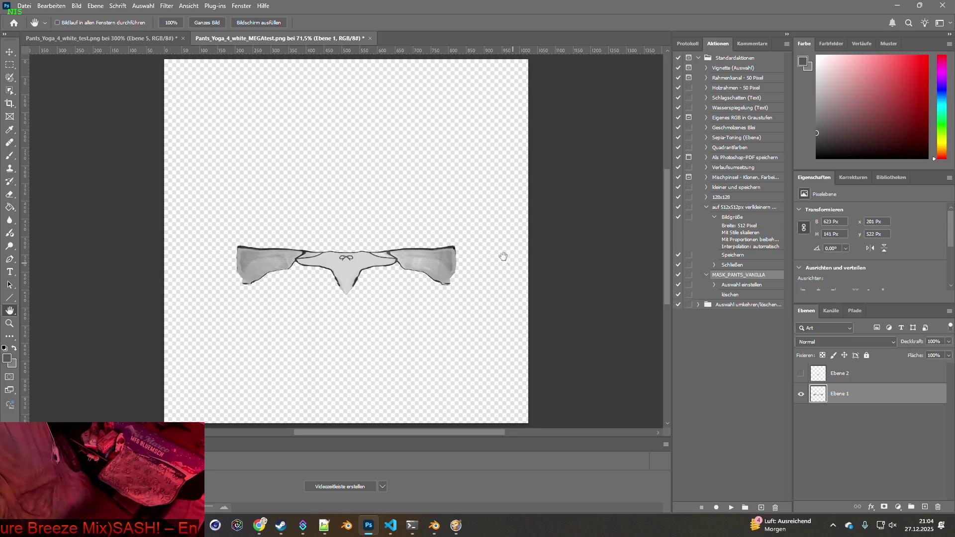
{"action": "left_click", "coordinate": [77, 6]}
{"action": "mouse_move", "coordinate": [97, 35]}
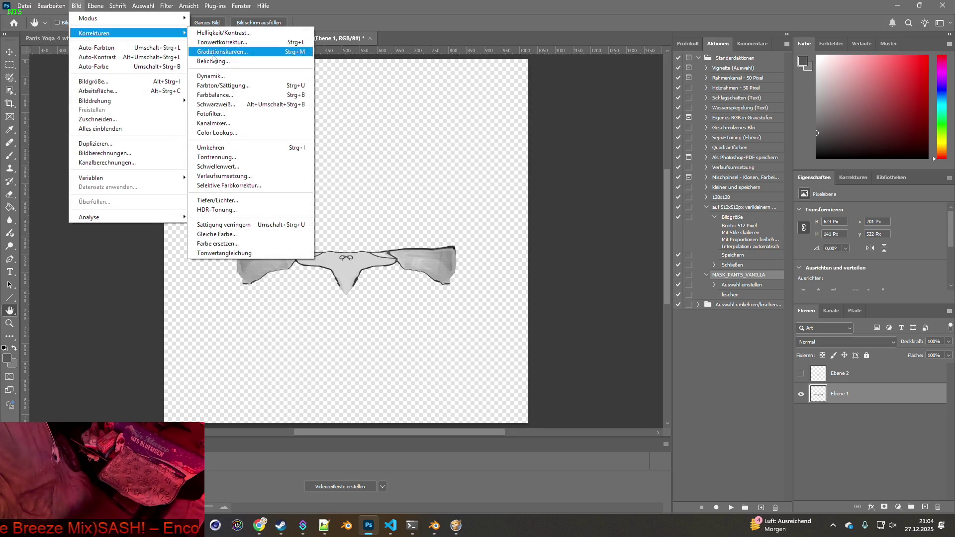
{"action": "left_click", "coordinate": [217, 125]}
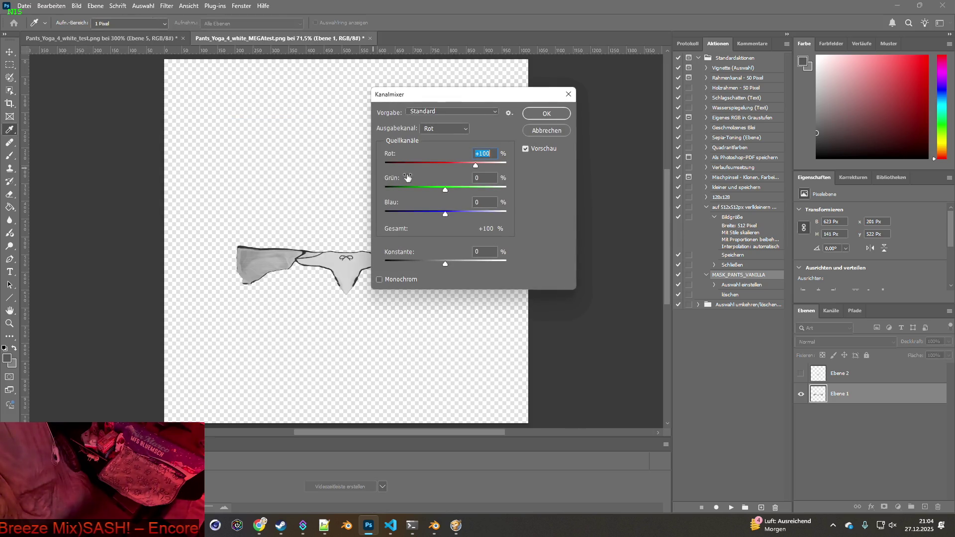
{"action": "left_click_drag", "start_coordinate": [477, 101], "coordinate": [592, 115]}
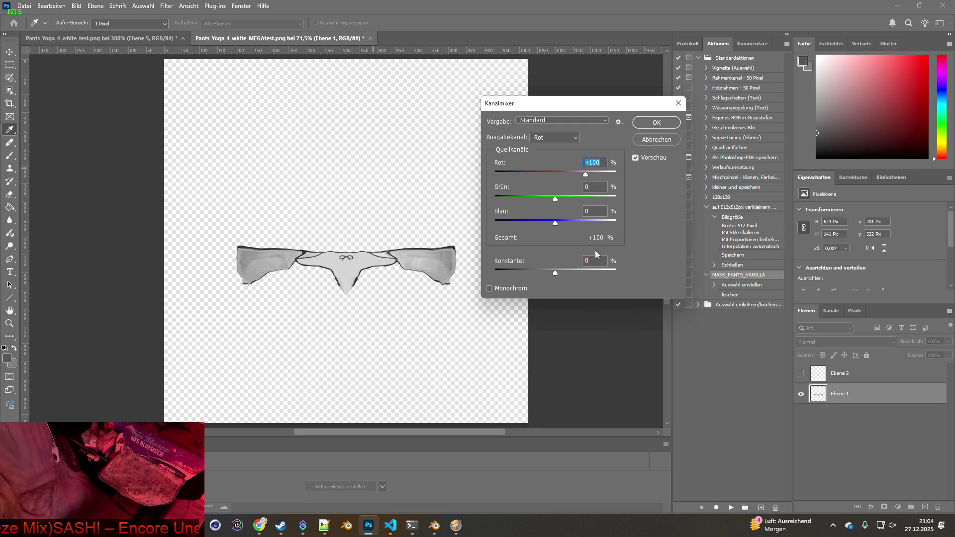
{"action": "left_click", "coordinate": [642, 139]}
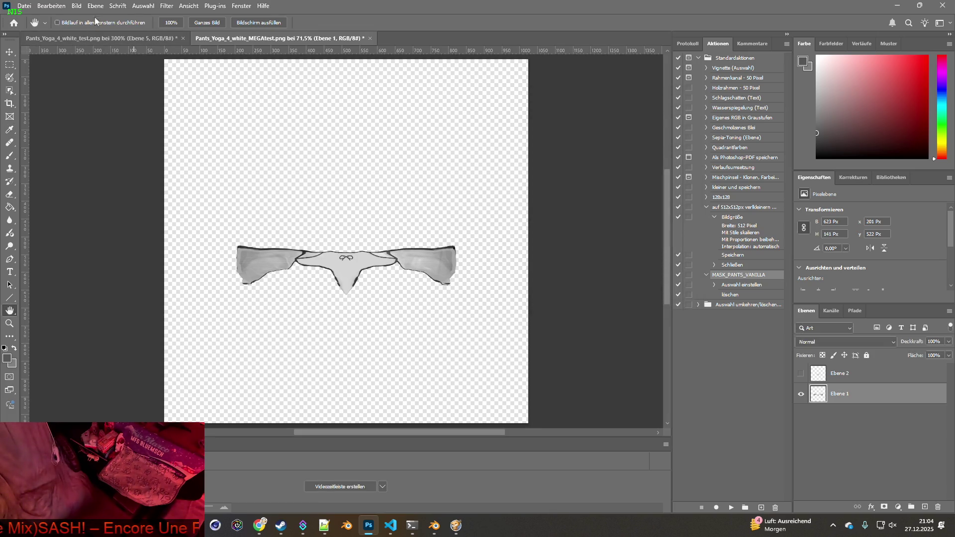
Try Farbbalance with midtones shifted toward red to +70, then discard it
{"action": "left_click", "coordinate": [76, 6]}
{"action": "mouse_move", "coordinate": [111, 37]}
{"action": "left_click", "coordinate": [232, 94]}
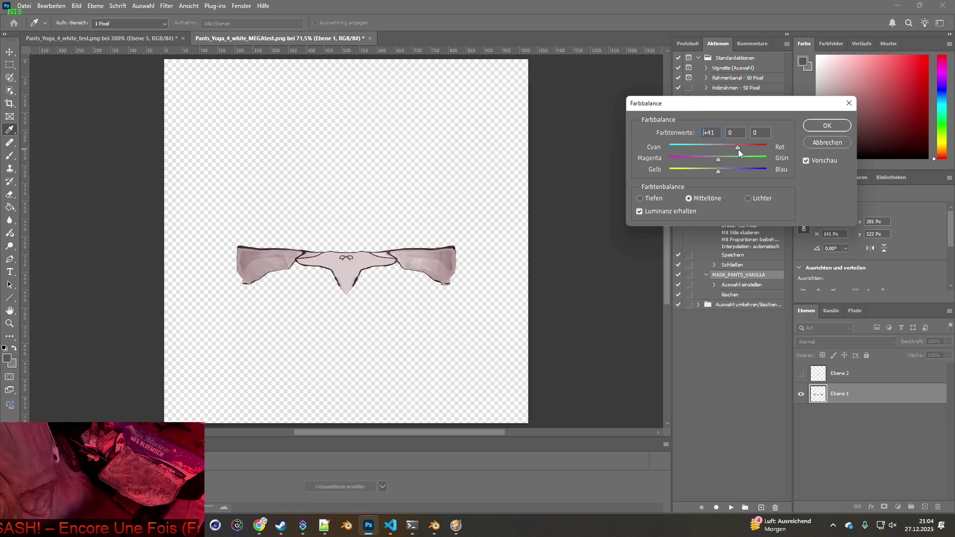
{"action": "left_click_drag", "start_coordinate": [745, 149], "coordinate": [753, 148]}
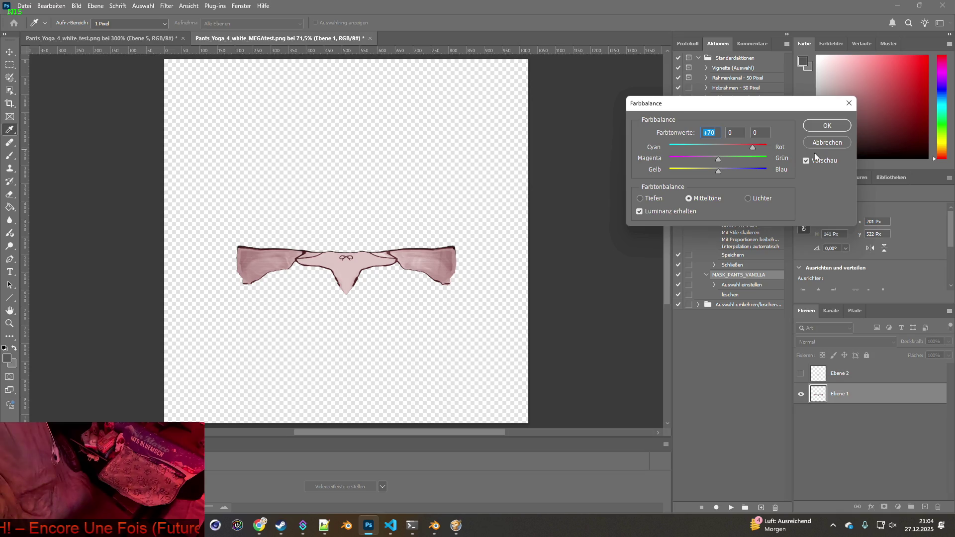
{"action": "left_click", "coordinate": [825, 142]}
Rename layer Ebene 1 to weiss
{"action": "left_click", "coordinate": [76, 6]}
{"action": "mouse_move", "coordinate": [99, 33]}
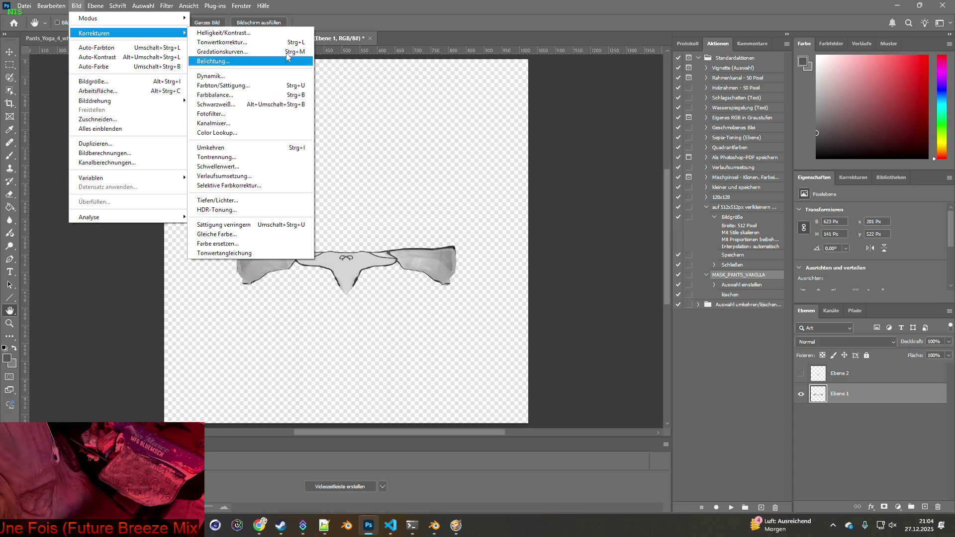
{"action": "left_click", "coordinate": [345, 7]}
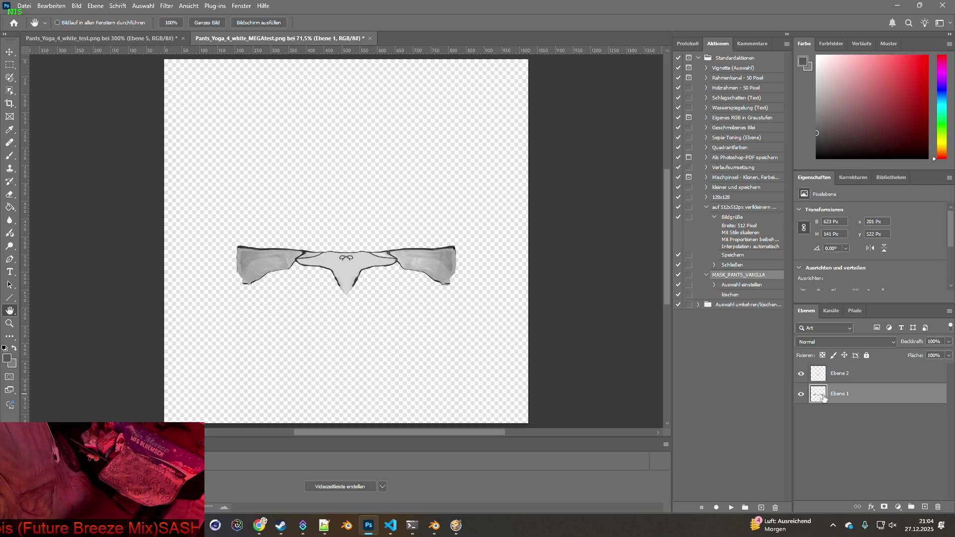
{"action": "double_click", "coordinate": [848, 396]}
{"action": "type", "text": "mask"}
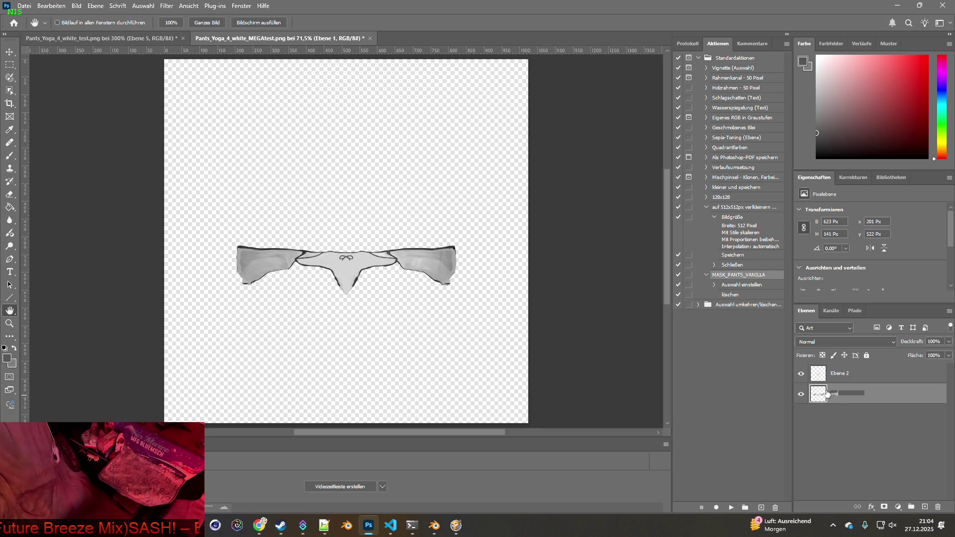
{"action": "left_click", "coordinate": [851, 429]}
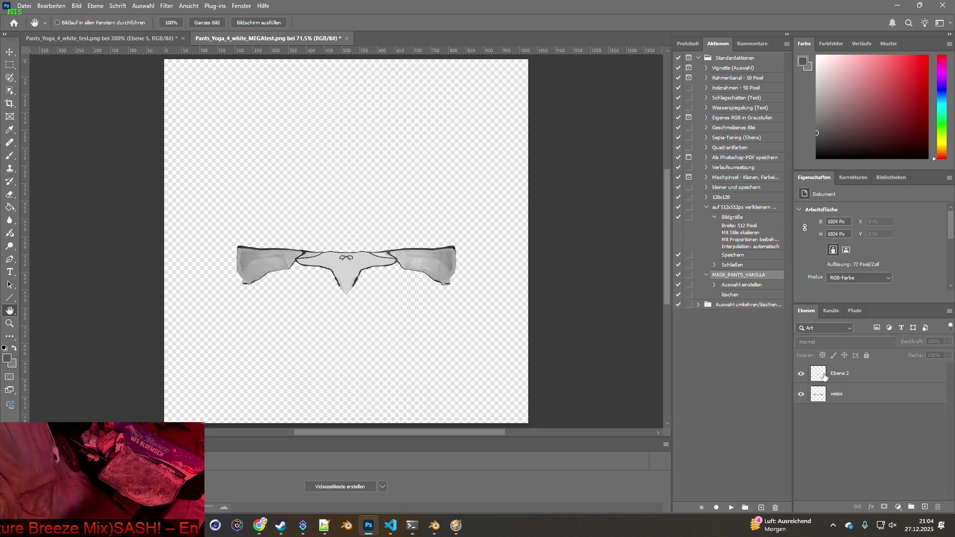
Rename Ebene 2 to weissVorn and paste an in-place copy of the weiss layer
{"action": "double_click", "coordinate": [837, 374]}
{"action": "type", "text": "weissVorn"}
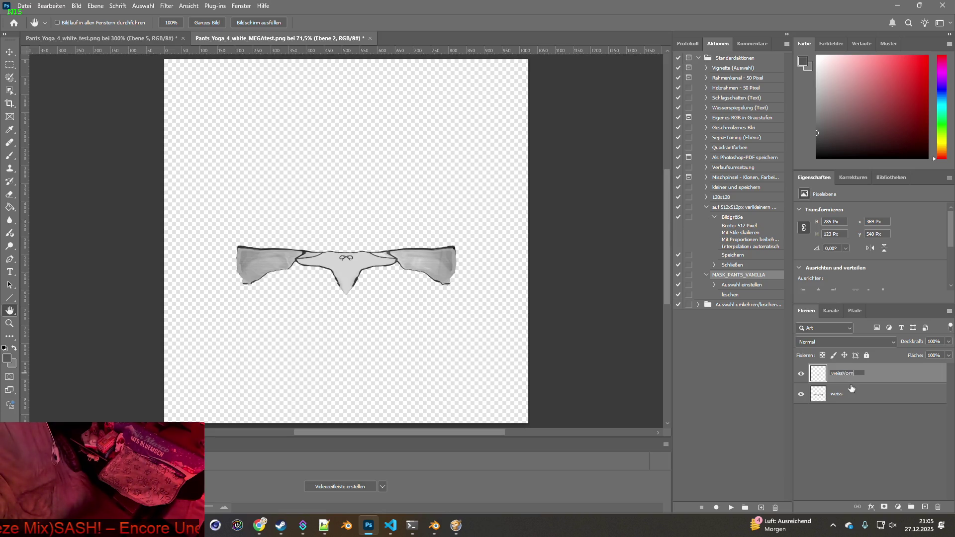
{"action": "left_click", "coordinate": [855, 429]}
{"action": "left_click", "coordinate": [820, 394]}
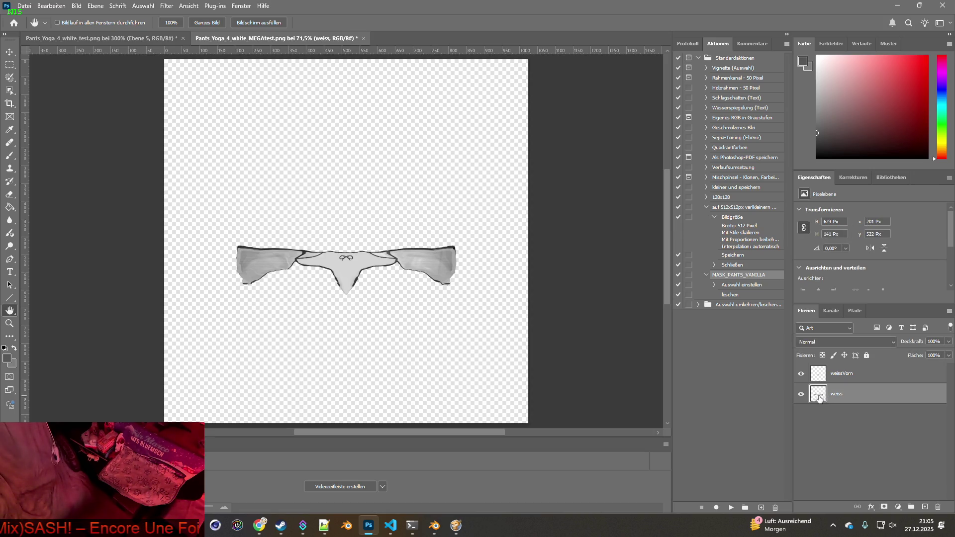
{"action": "left_click_drag", "start_coordinate": [820, 396], "coordinate": [820, 400], "text": "alt"}
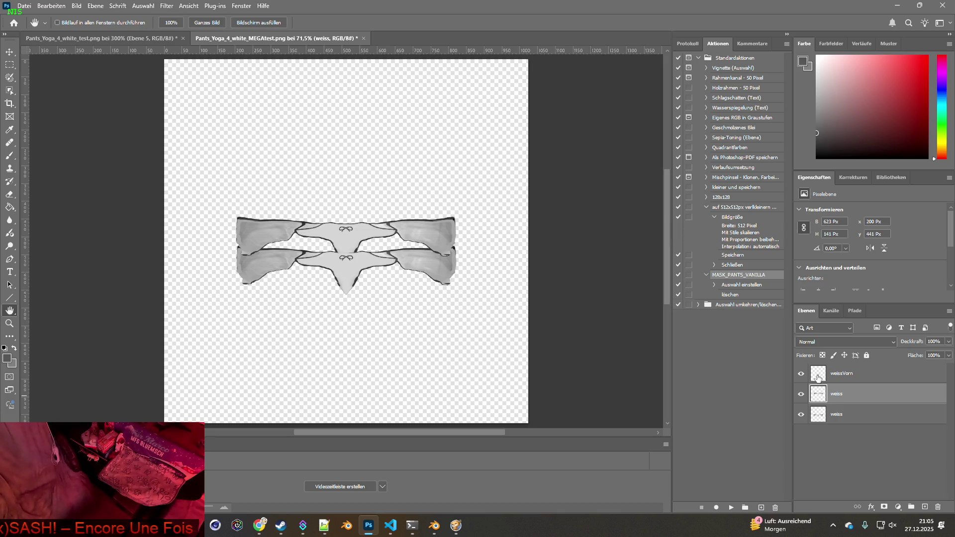
{"action": "left_click", "coordinate": [51, 6]}
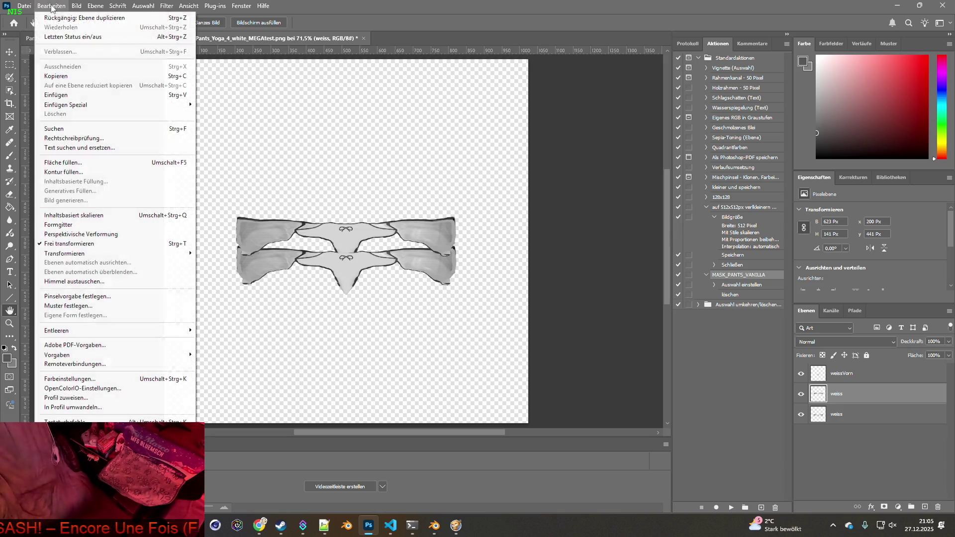
{"action": "left_click", "coordinate": [60, 16]}
{"action": "left_click", "coordinate": [51, 6]}
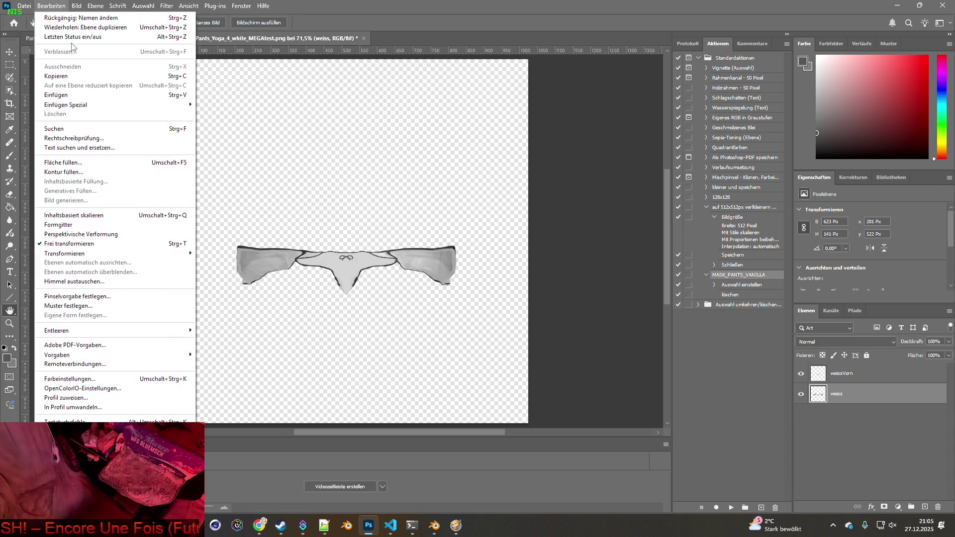
{"action": "mouse_move", "coordinate": [80, 106]}
{"action": "left_click", "coordinate": [241, 113]}
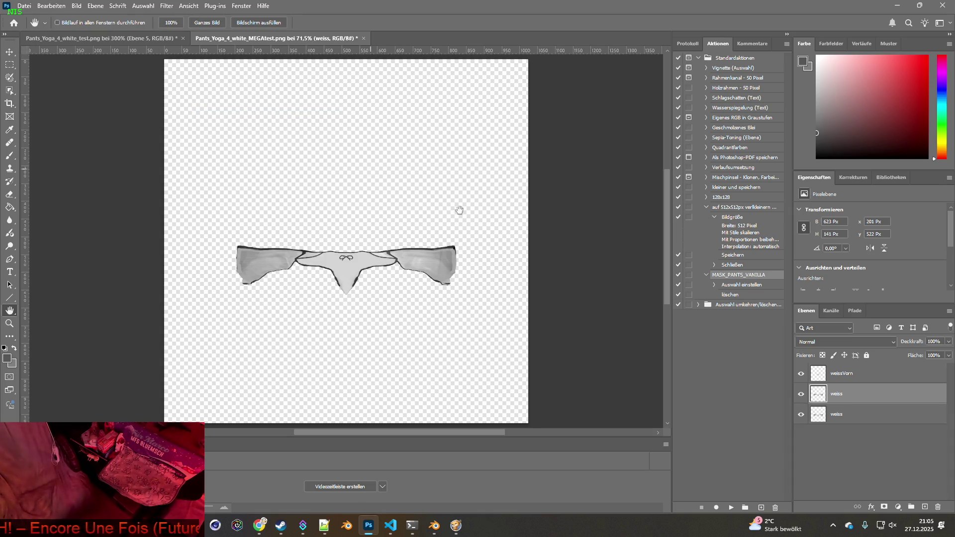
Copy weissVorn in place, move it below weiss, hide the lower copy, and view weiss at 100%
{"action": "left_click", "coordinate": [824, 379]}
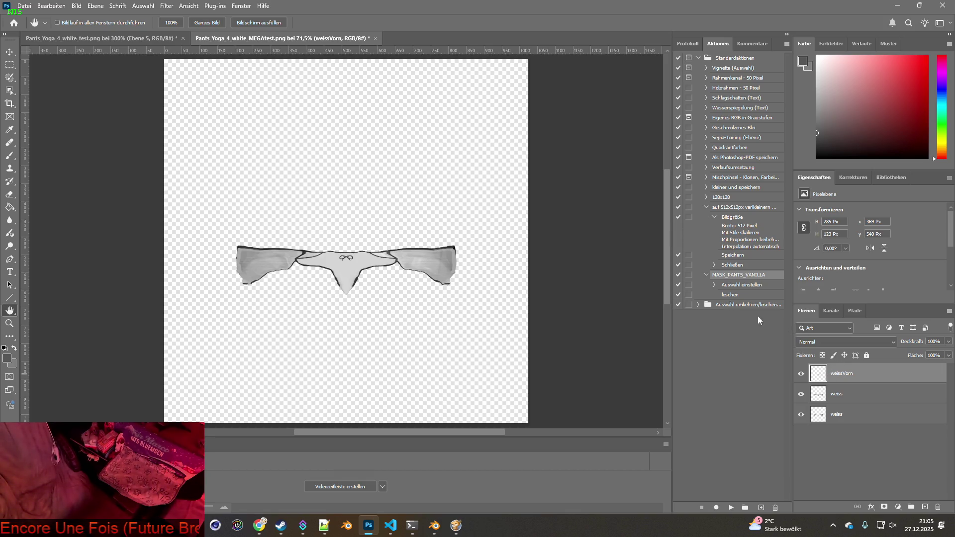
{"action": "left_click", "coordinate": [51, 6]}
{"action": "mouse_move", "coordinate": [87, 105]}
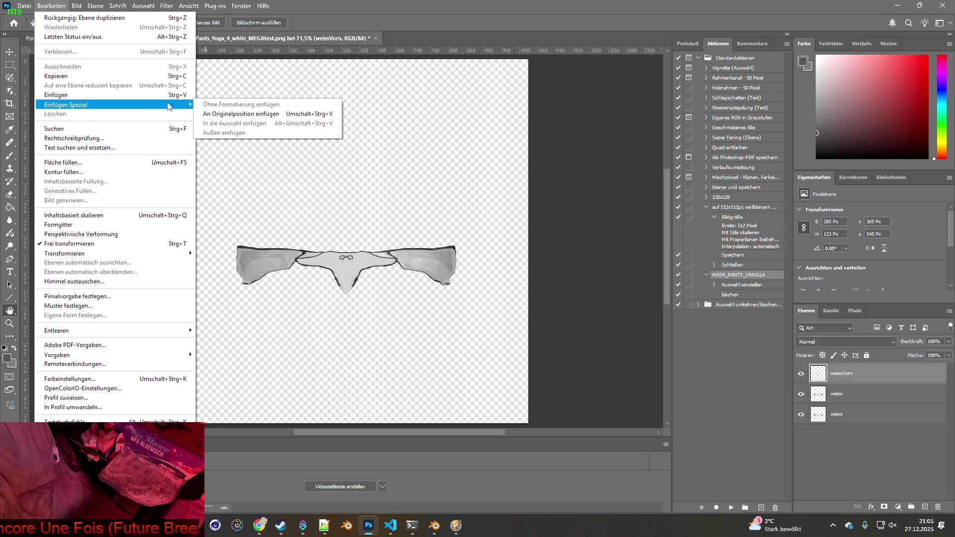
{"action": "left_click", "coordinate": [255, 118]}
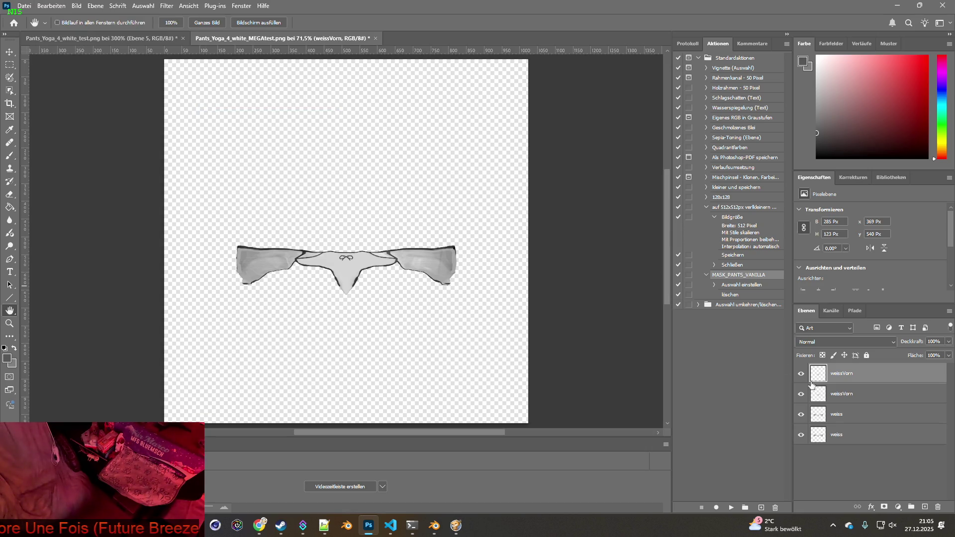
{"action": "left_click_drag", "start_coordinate": [820, 395], "coordinate": [824, 424]}
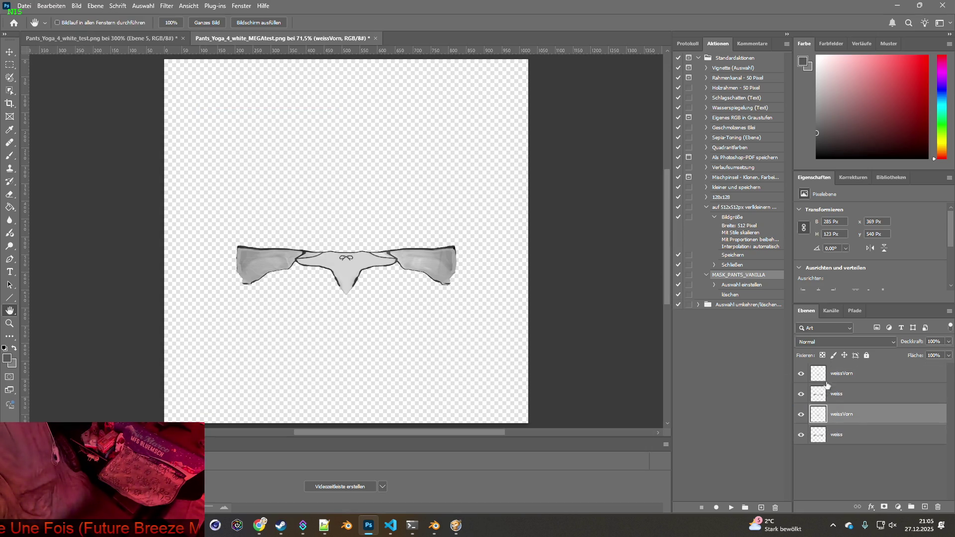
{"action": "left_click", "coordinate": [801, 415]}
{"action": "left_click", "coordinate": [820, 395]}
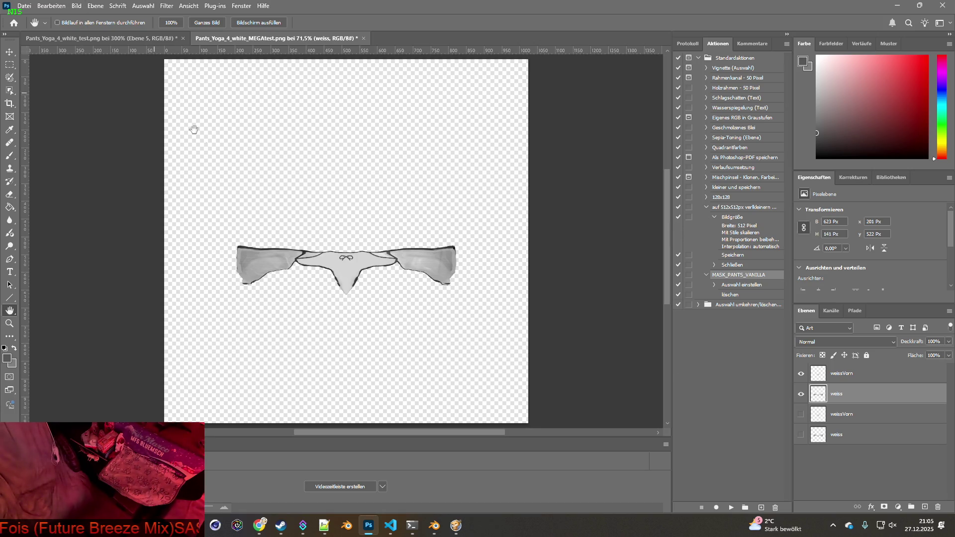
{"action": "double_click", "coordinate": [9, 323]}
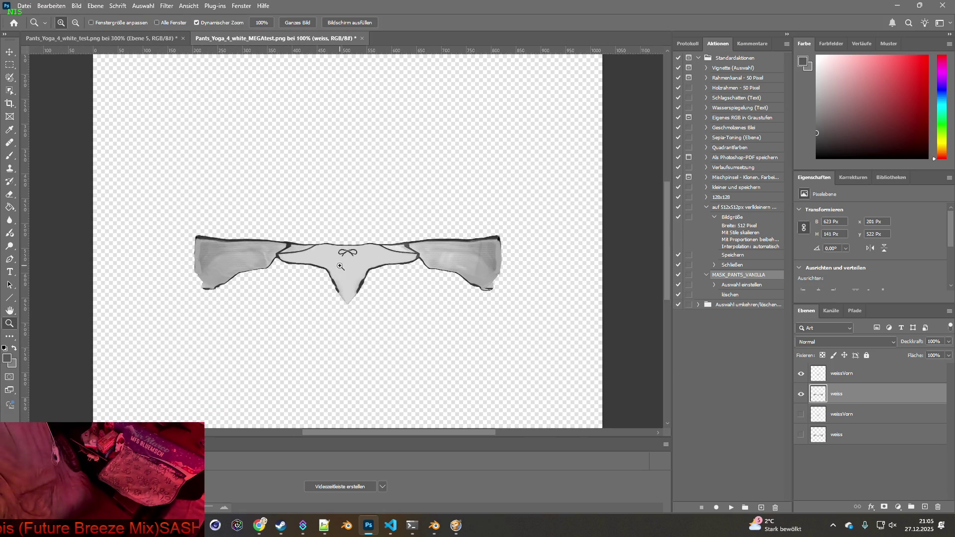
{"action": "left_click", "coordinate": [77, 6]}
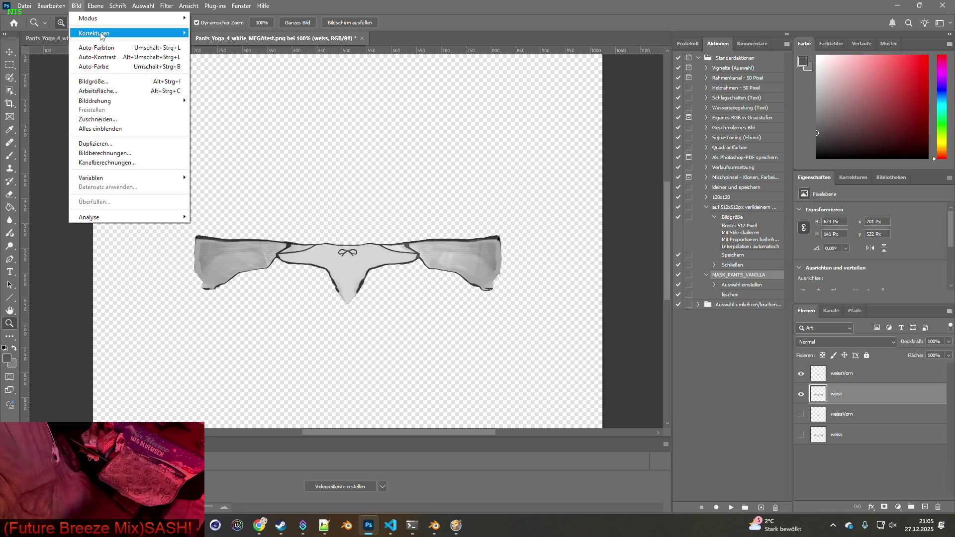
Drop Replace Color and colorize the weiss layer's legs teal at hue 191, saturation 25
{"action": "mouse_move", "coordinate": [102, 33]}
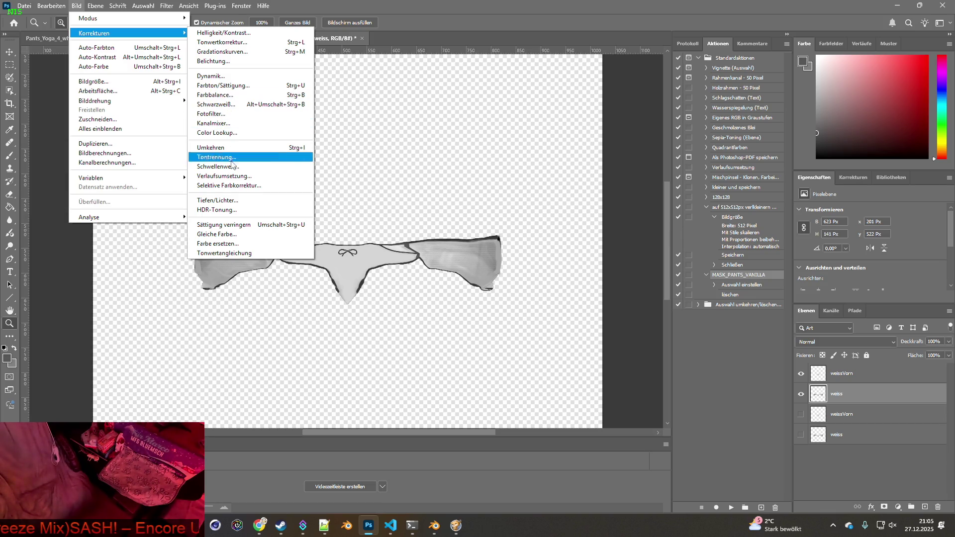
{"action": "left_click", "coordinate": [225, 244]}
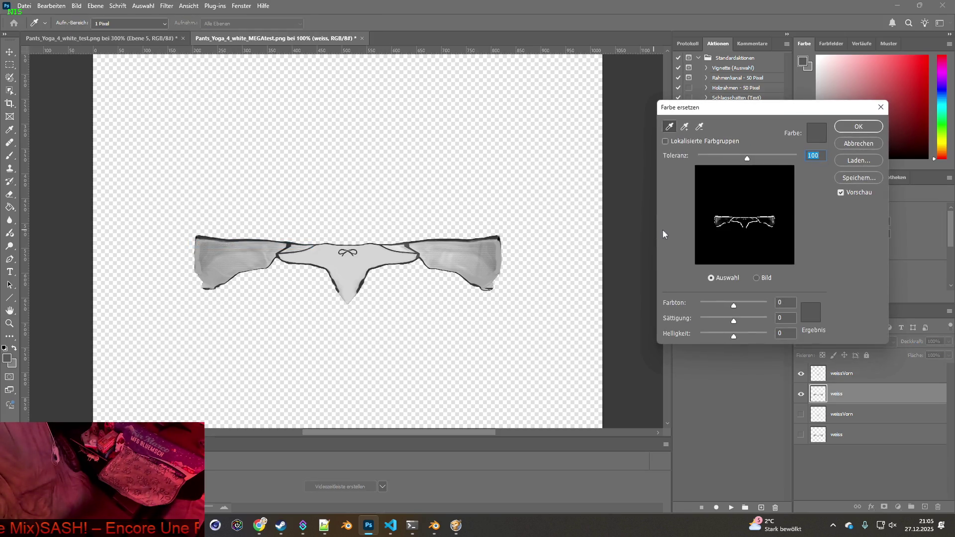
{"action": "left_click", "coordinate": [855, 143]}
{"action": "left_click", "coordinate": [76, 6]}
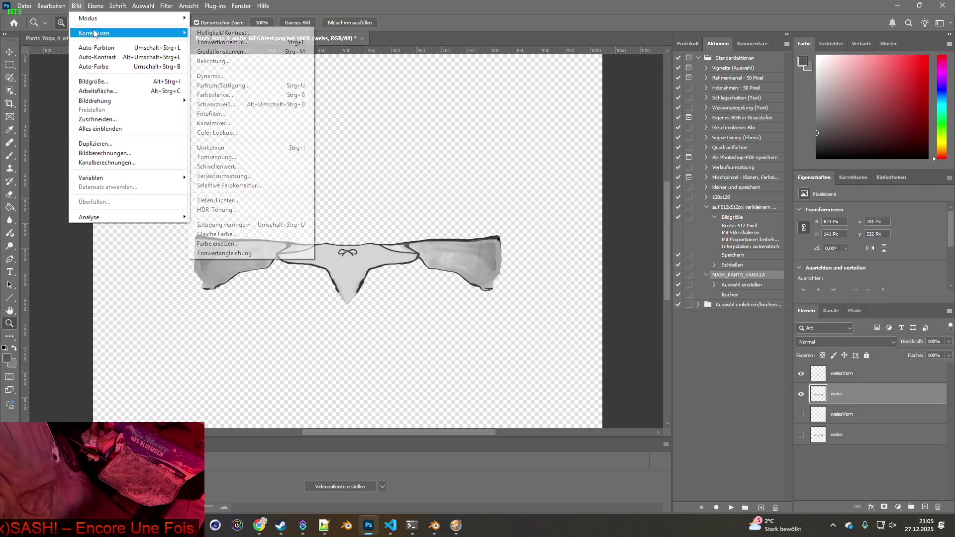
{"action": "left_click", "coordinate": [226, 86]}
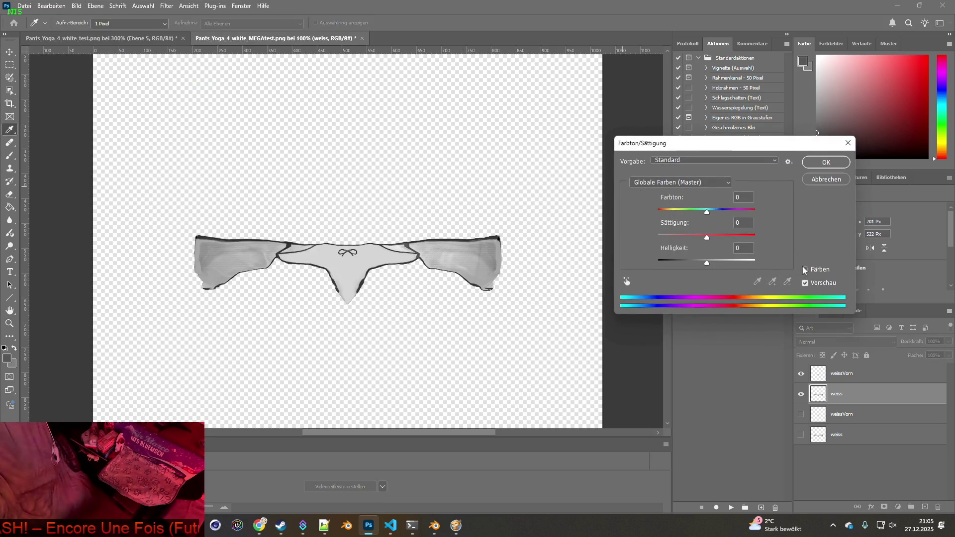
{"action": "left_click", "coordinate": [805, 270]}
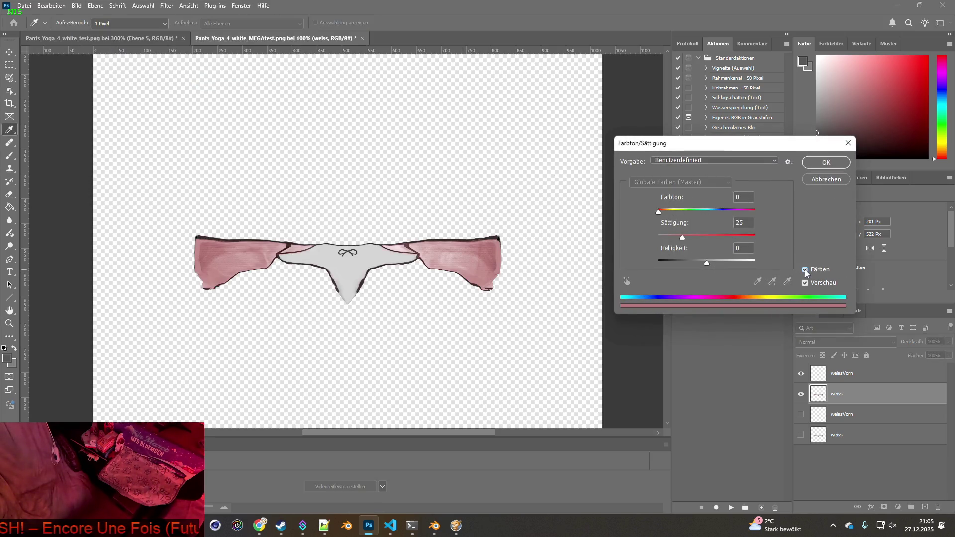
{"action": "mouse_move", "coordinate": [659, 212]}
{"action": "left_mouse_down"}
{"action": "mouse_move", "coordinate": [753, 213]}
{"action": "mouse_move", "coordinate": [711, 215]}
{"action": "left_mouse_up"}
{"action": "left_click", "coordinate": [710, 215]}
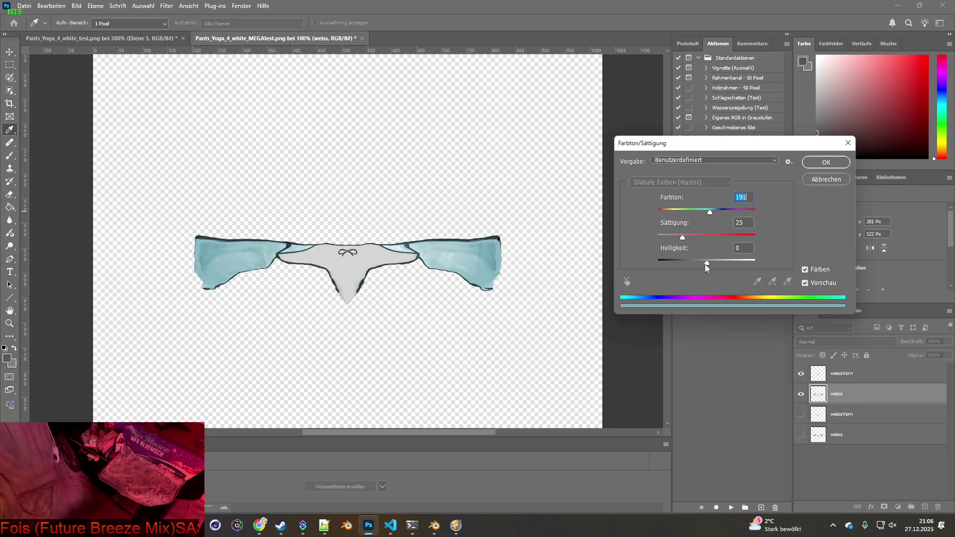
{"action": "left_click", "coordinate": [823, 166]}
{"action": "key", "text": "z"}
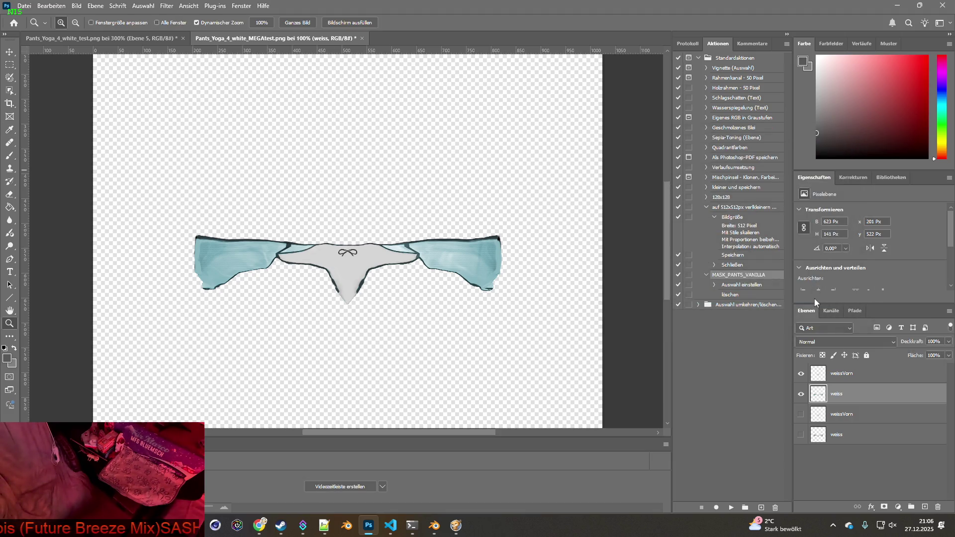
Select the weissVorn layer and bring up the image adjustments list
{"action": "left_click", "coordinate": [818, 374]}
{"action": "left_click", "coordinate": [76, 5]}
{"action": "mouse_move", "coordinate": [92, 34]}
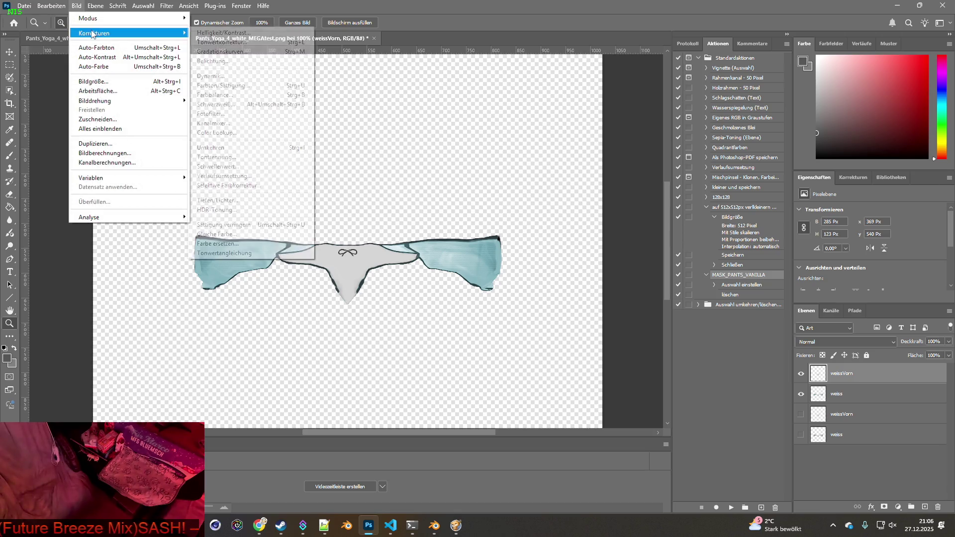
Skip Color Balance and preview a lavender-blue colorize on weissVorn at hue 230, saturation 54
{"action": "left_click", "coordinate": [222, 96]}
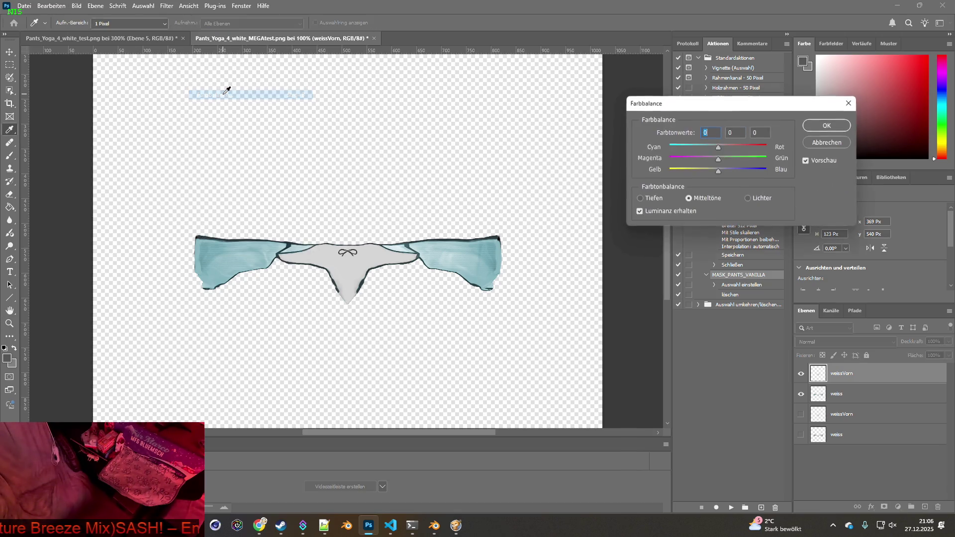
{"action": "key", "text": "Escape"}
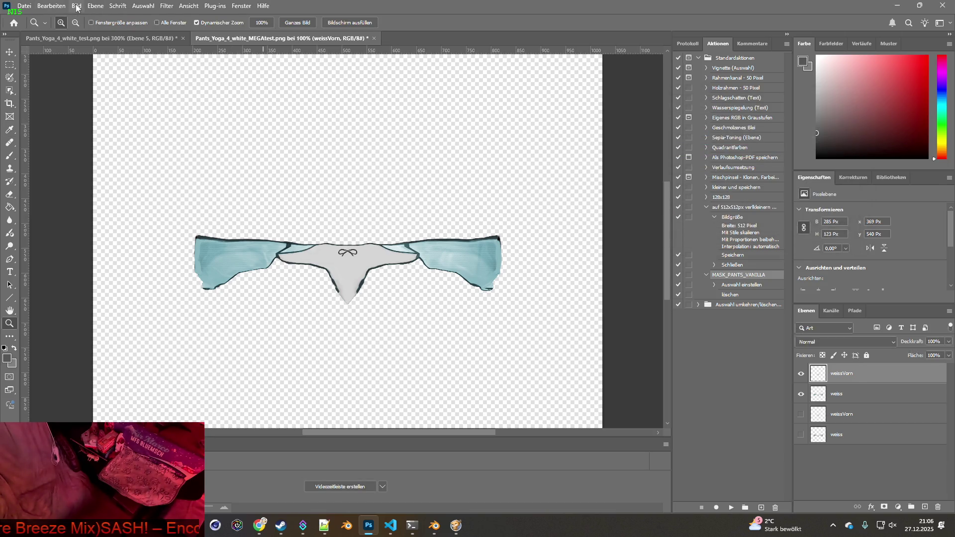
{"action": "left_click", "coordinate": [76, 6]}
{"action": "mouse_move", "coordinate": [101, 36]}
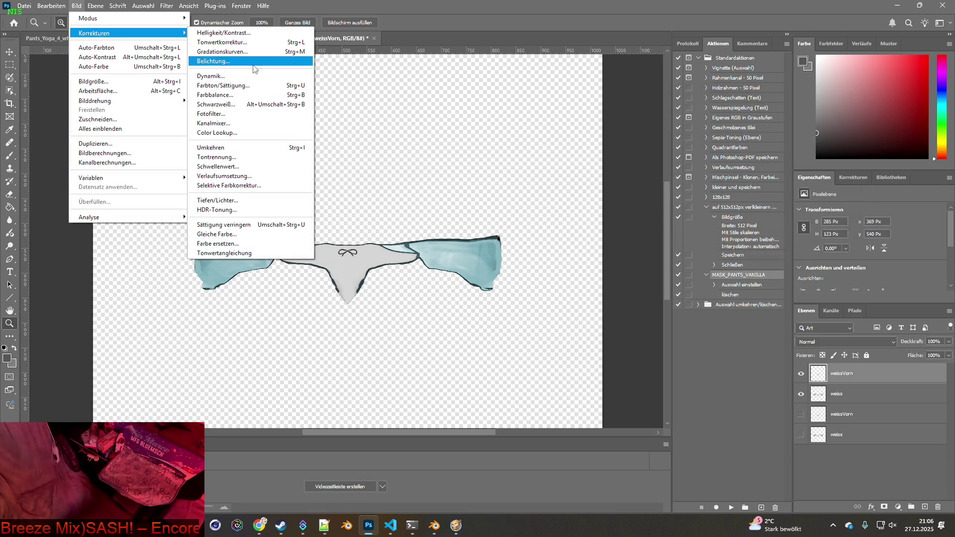
{"action": "left_click", "coordinate": [230, 90]}
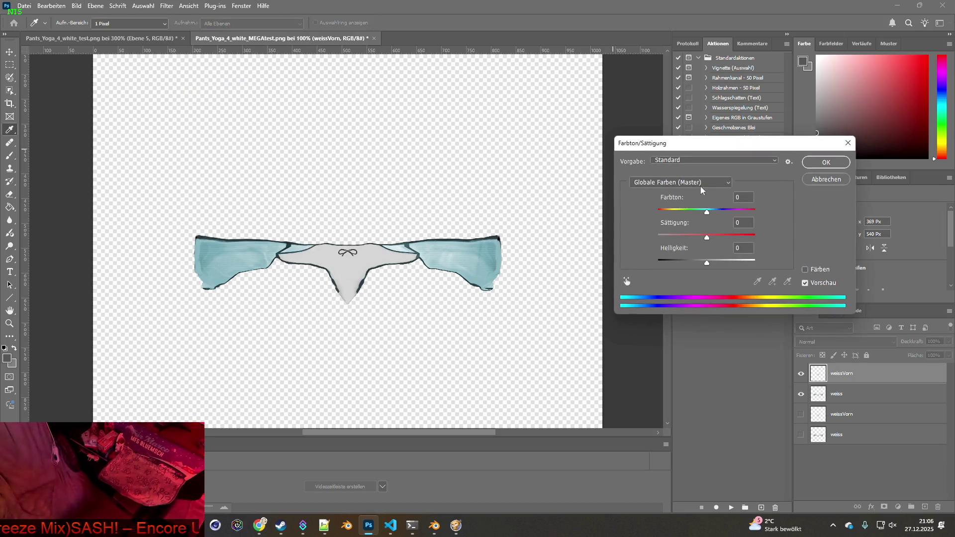
{"action": "left_click", "coordinate": [805, 269]}
{"action": "left_click_drag", "start_coordinate": [658, 211], "coordinate": [724, 213]}
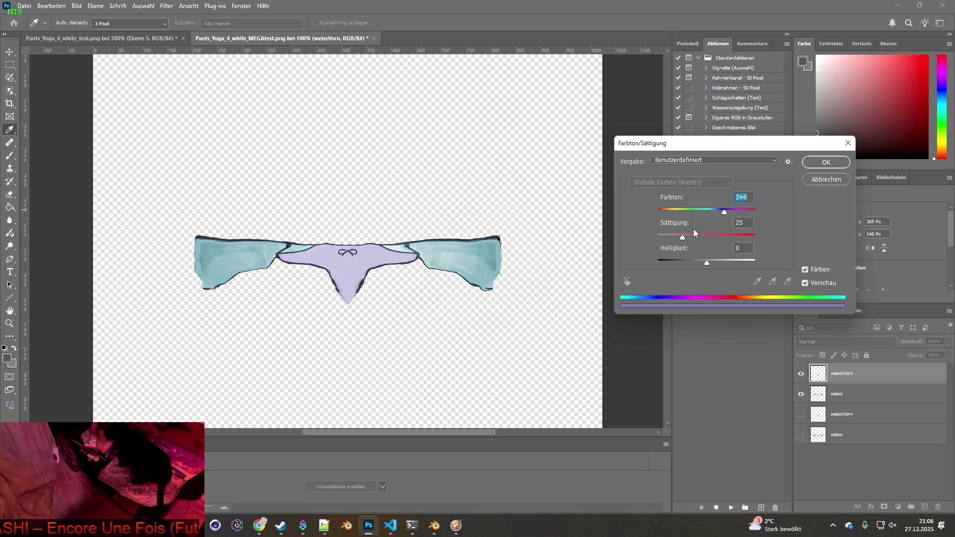
{"action": "mouse_move", "coordinate": [683, 238]}
{"action": "left_mouse_down"}
{"action": "mouse_move", "coordinate": [707, 241]}
{"action": "mouse_move", "coordinate": [716, 213]}
{"action": "mouse_move", "coordinate": [722, 240]}
{"action": "mouse_move", "coordinate": [644, 241]}
{"action": "mouse_move", "coordinate": [724, 239]}
{"action": "mouse_move", "coordinate": [703, 234]}
{"action": "left_mouse_up"}
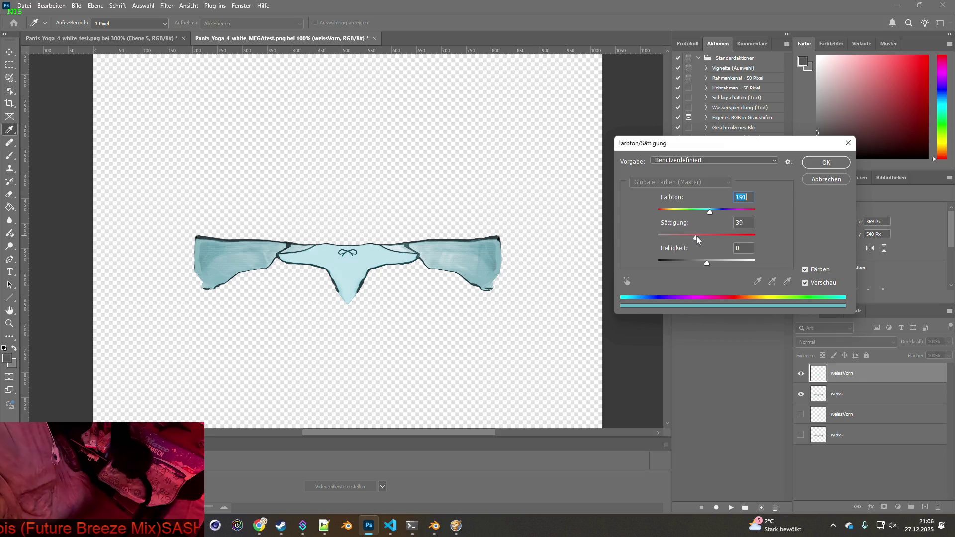
{"action": "mouse_move", "coordinate": [704, 240]}
{"action": "left_mouse_down"}
{"action": "mouse_move", "coordinate": [709, 214]}
{"action": "mouse_move", "coordinate": [721, 213]}
{"action": "mouse_move", "coordinate": [701, 240]}
{"action": "mouse_move", "coordinate": [713, 241]}
{"action": "left_mouse_up"}
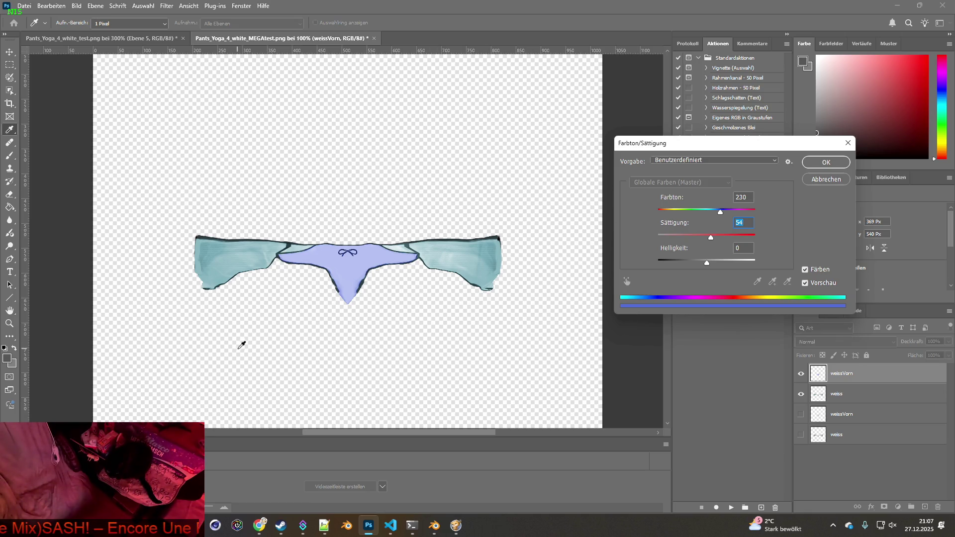
{"action": "left_click", "coordinate": [259, 526]}
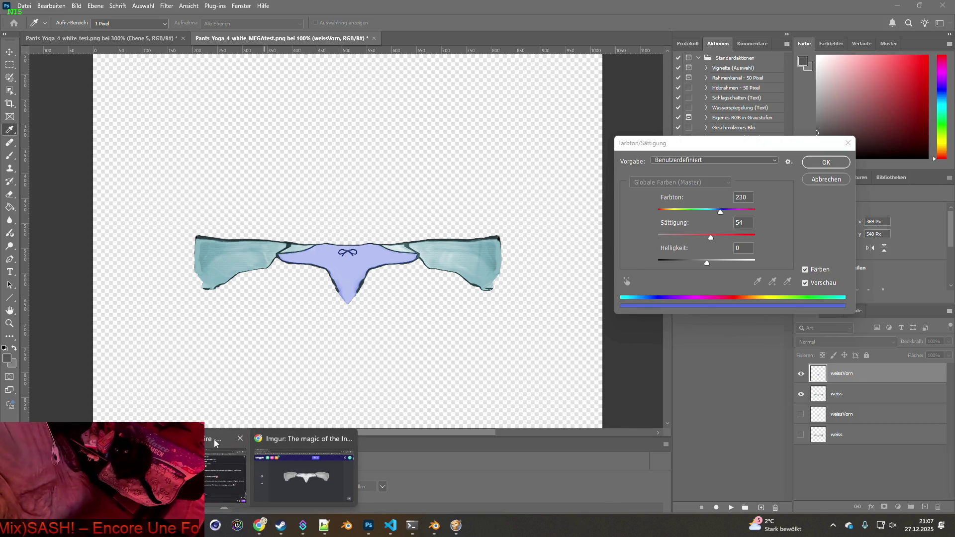
{"action": "left_click", "coordinate": [228, 468]}
{"action": "middle_click", "coordinate": [781, 412]}
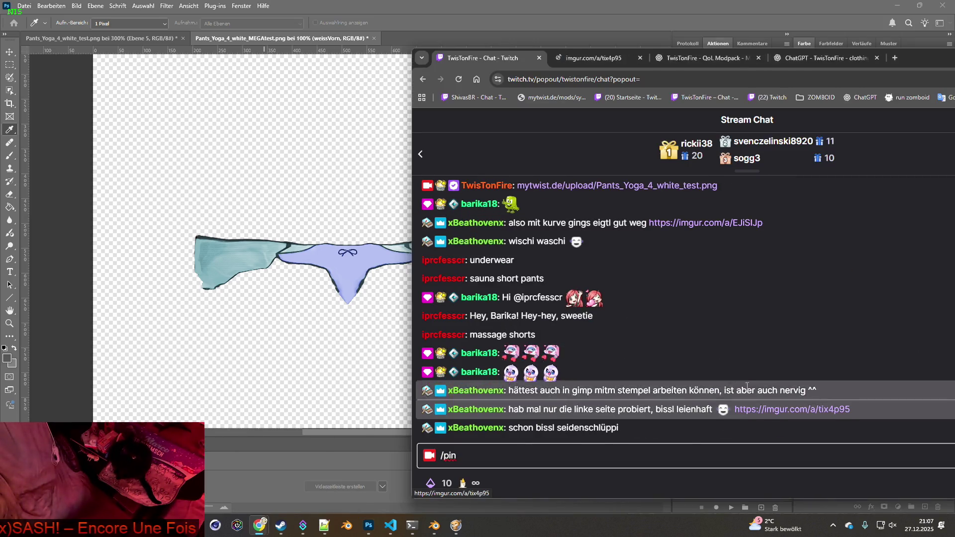
{"action": "left_click", "coordinate": [605, 58]}
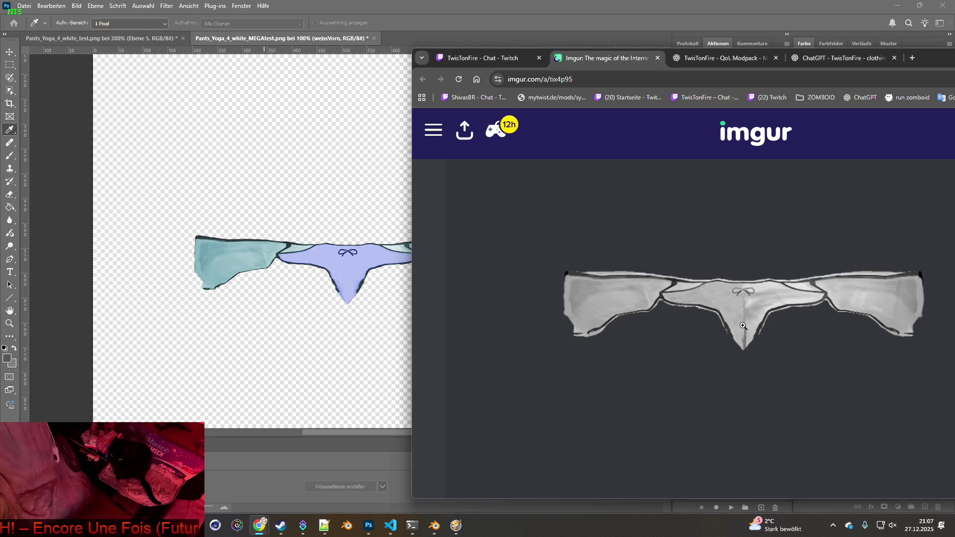
{"action": "left_click", "coordinate": [718, 301]}
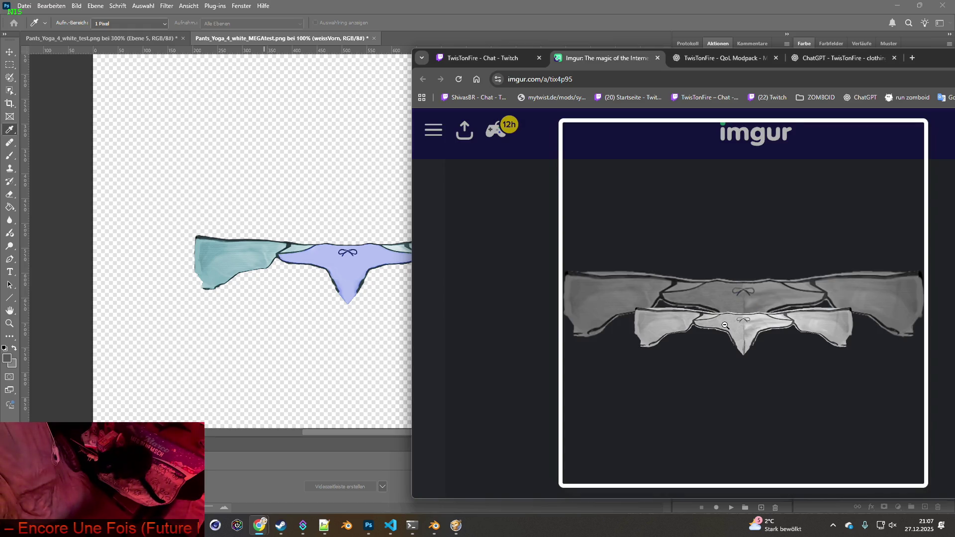
{"action": "left_click", "coordinate": [725, 326]}
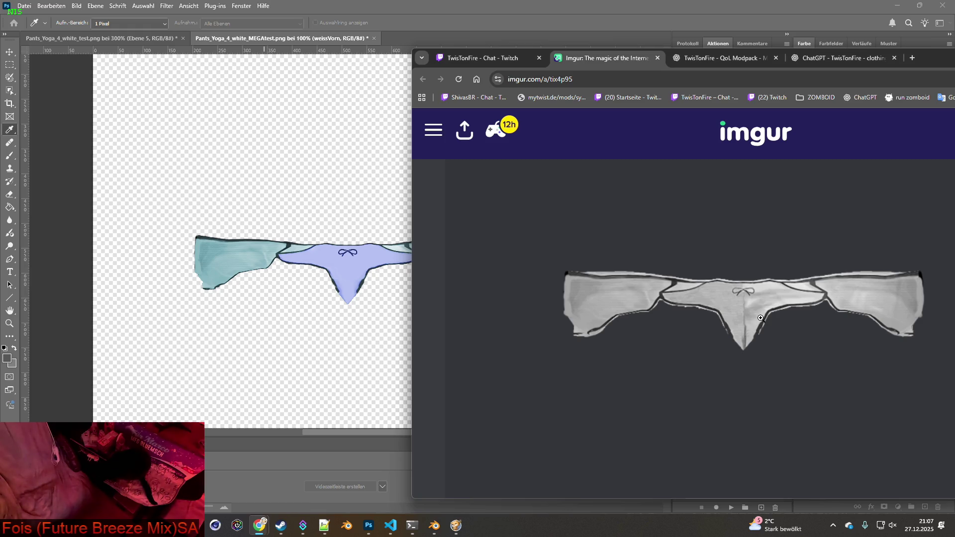
{"action": "left_click", "coordinate": [506, 8]}
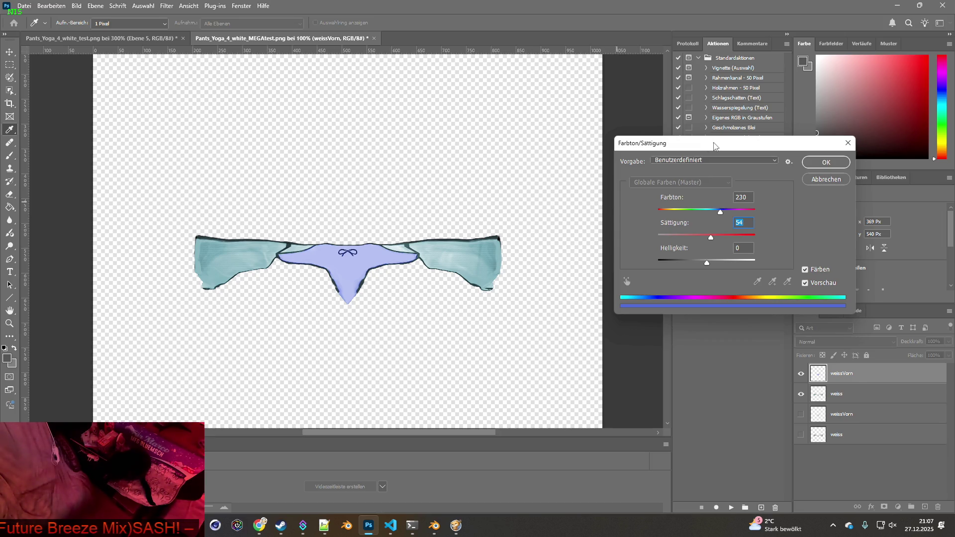
Sample the lavender centre colour as foreground and apply the Hue/Saturation colorize
{"action": "left_click", "coordinate": [54, 310]}
{"action": "left_click", "coordinate": [361, 281]}
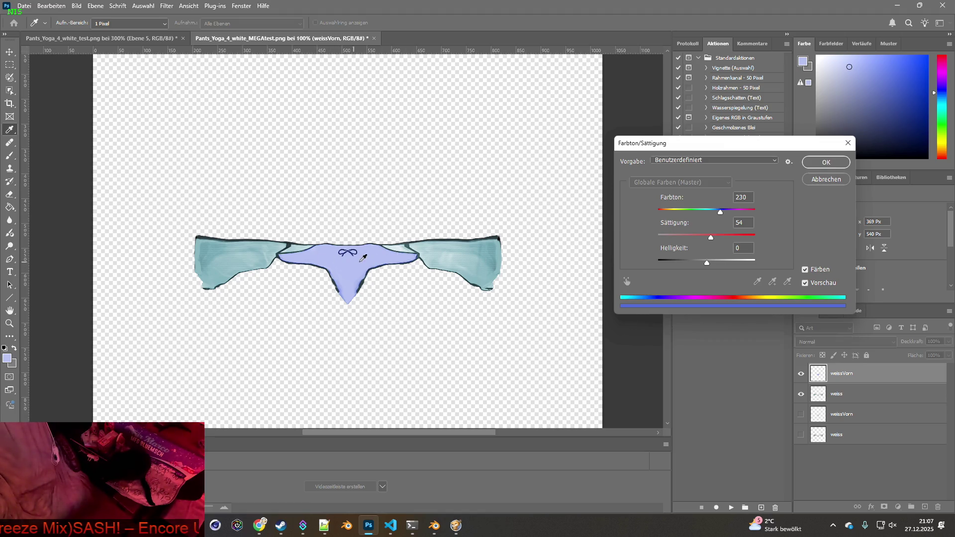
{"action": "left_click", "coordinate": [823, 167]}
{"action": "key", "text": "z"}
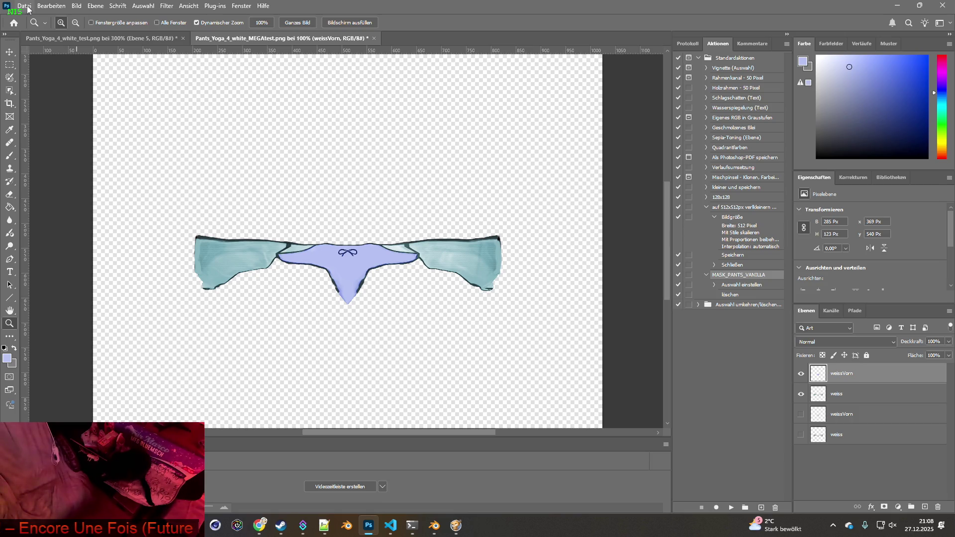
{"action": "left_click", "coordinate": [26, 7]}
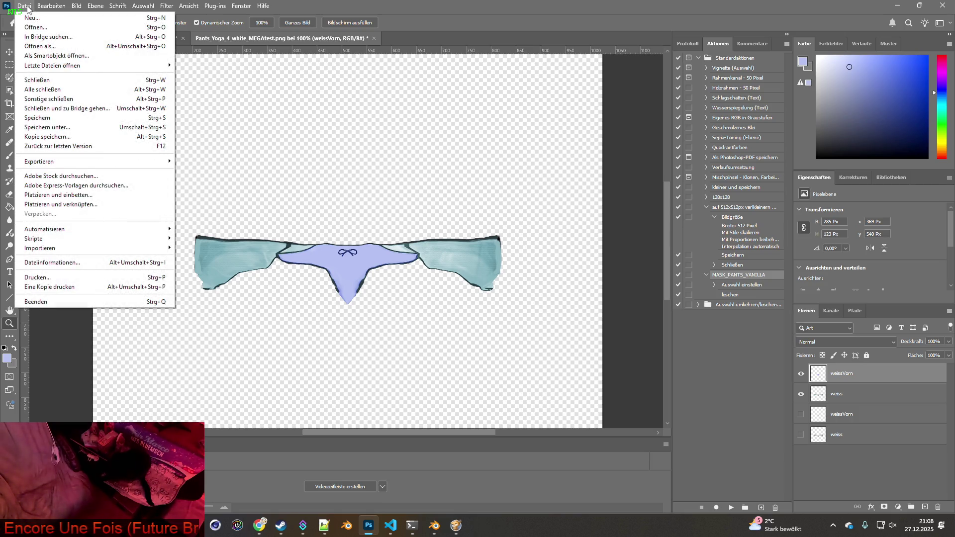
Save the texture as a Photoshop document, accepting the format options
{"action": "left_click", "coordinate": [51, 128]}
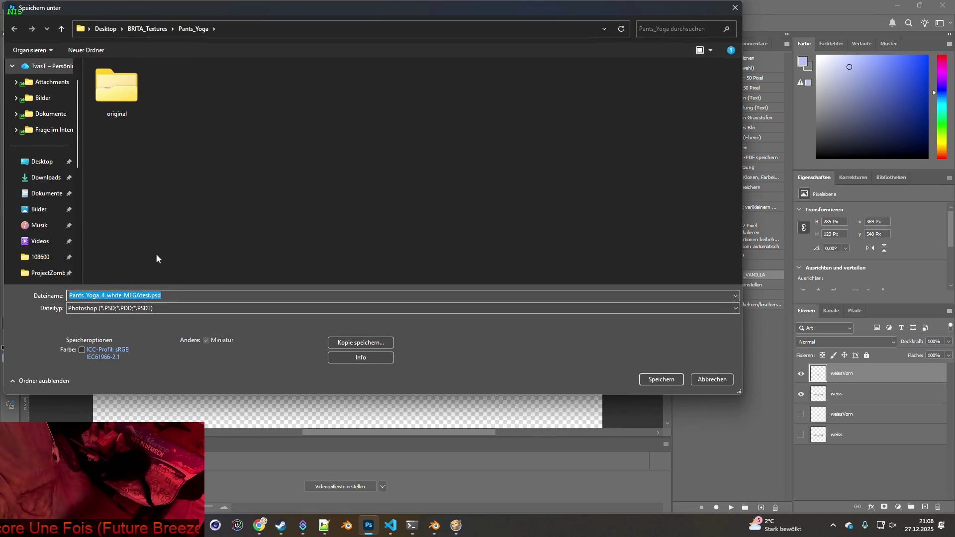
{"action": "left_click", "coordinate": [133, 294]}
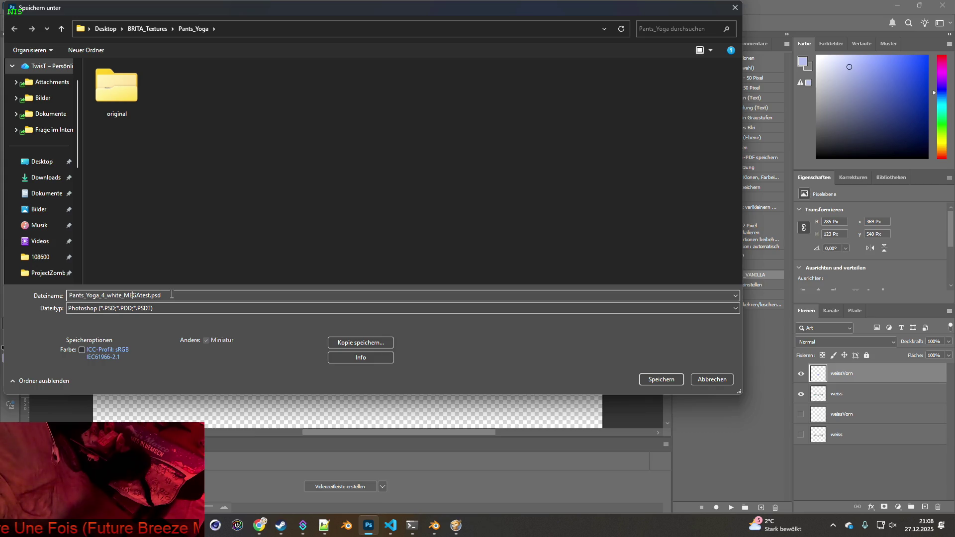
{"action": "left_click", "coordinate": [644, 380]}
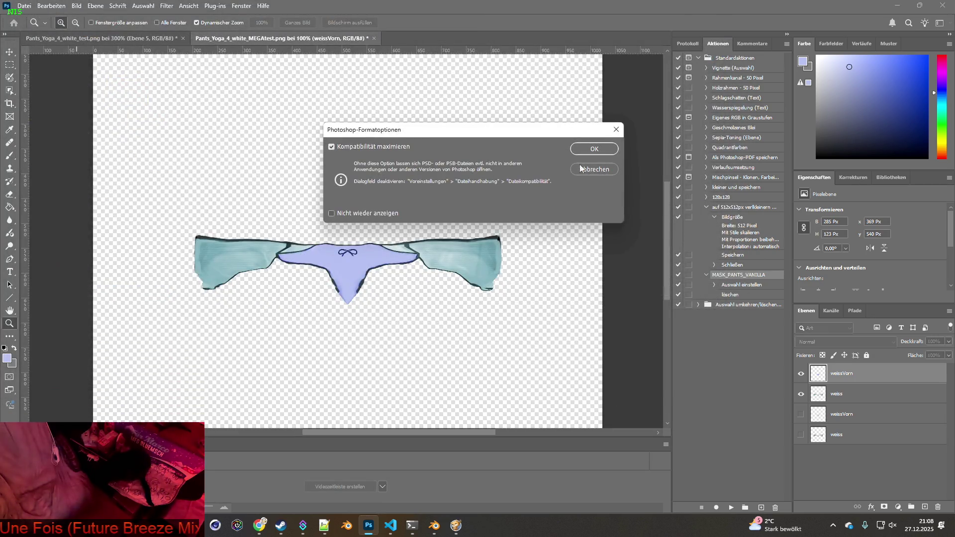
{"action": "left_click", "coordinate": [608, 154]}
Try a PNG copy and the Save As format list, cancelling both
{"action": "left_click", "coordinate": [24, 5]}
{"action": "mouse_move", "coordinate": [110, 164]}
{"action": "left_click", "coordinate": [200, 162]}
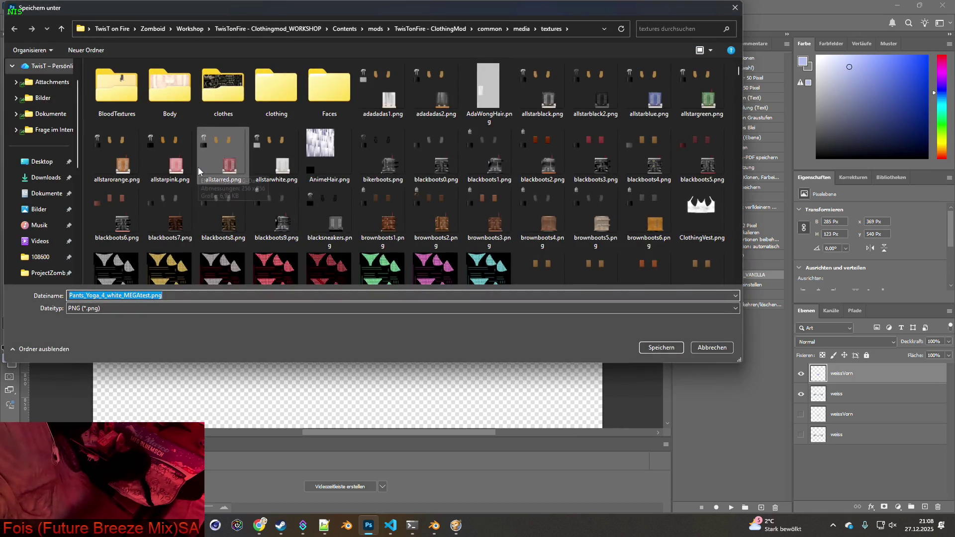
{"action": "left_click", "coordinate": [709, 348]}
{"action": "left_click", "coordinate": [24, 6]}
{"action": "mouse_move", "coordinate": [64, 166]}
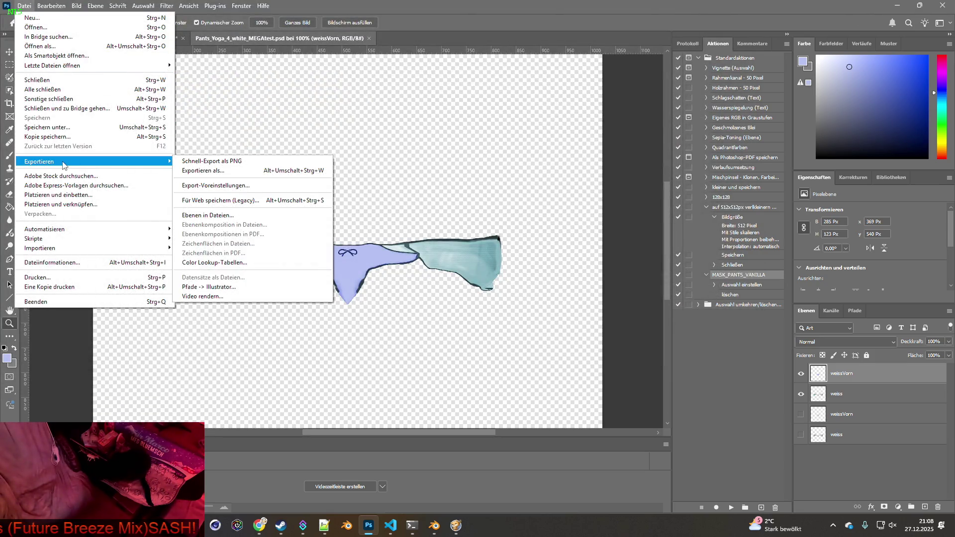
{"action": "left_click", "coordinate": [47, 126]}
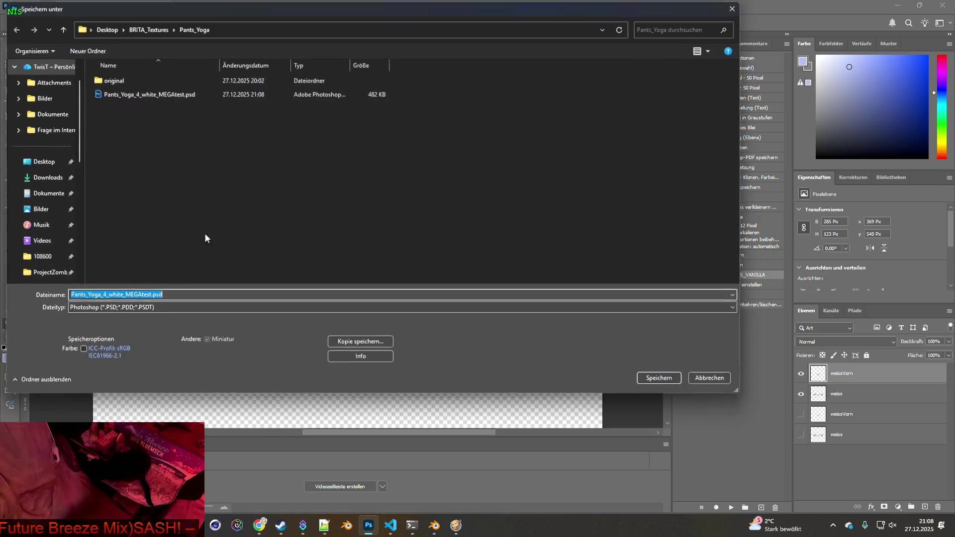
{"action": "left_click", "coordinate": [158, 308]}
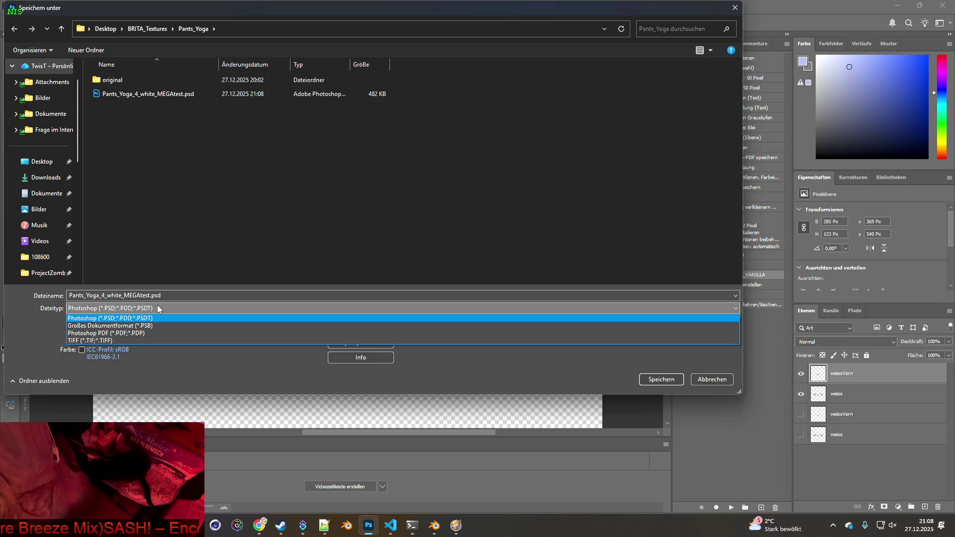
{"action": "left_click", "coordinate": [157, 308]}
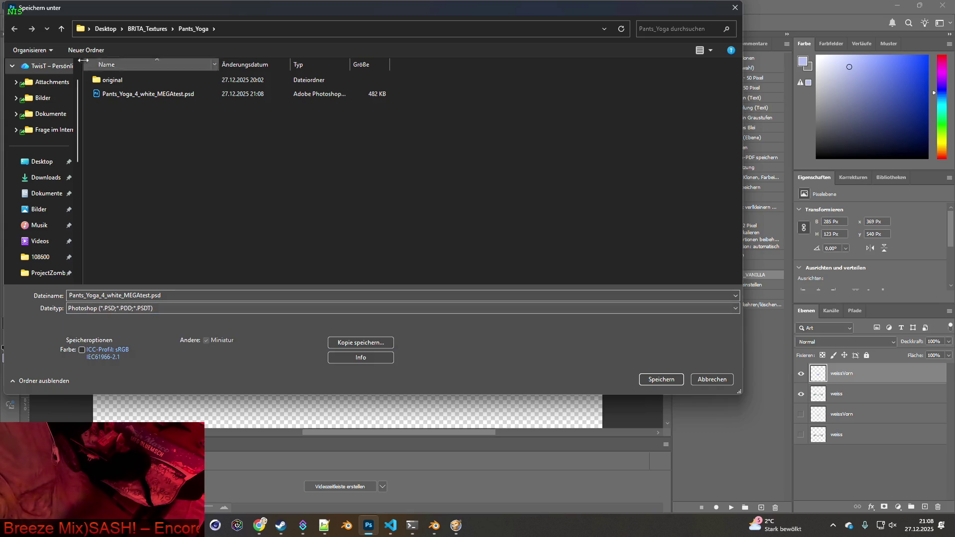
{"action": "left_click", "coordinate": [712, 379]}
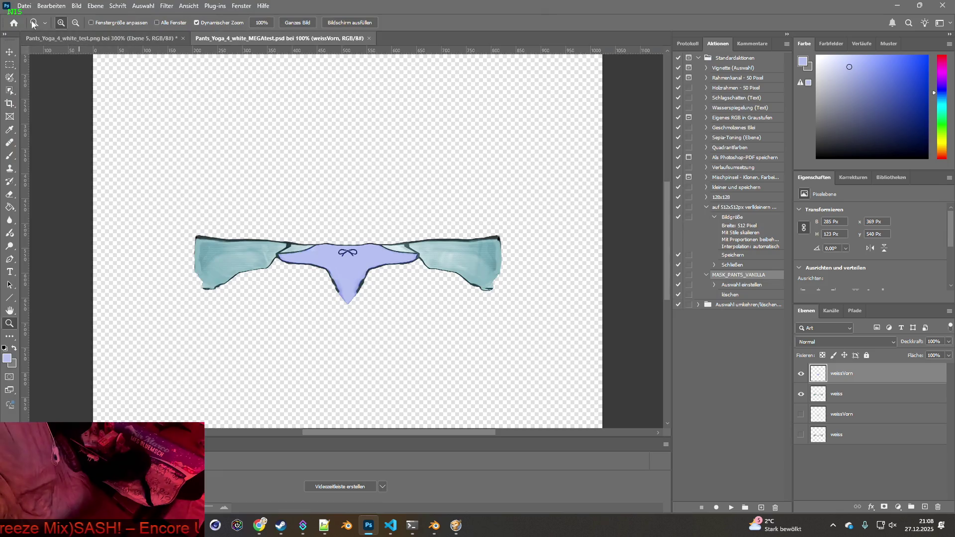
Quick-export as PNG and browse to the Desktop's BRITA_Textures folder
{"action": "left_click", "coordinate": [25, 5]}
{"action": "mouse_move", "coordinate": [60, 162]}
{"action": "left_click", "coordinate": [213, 161]}
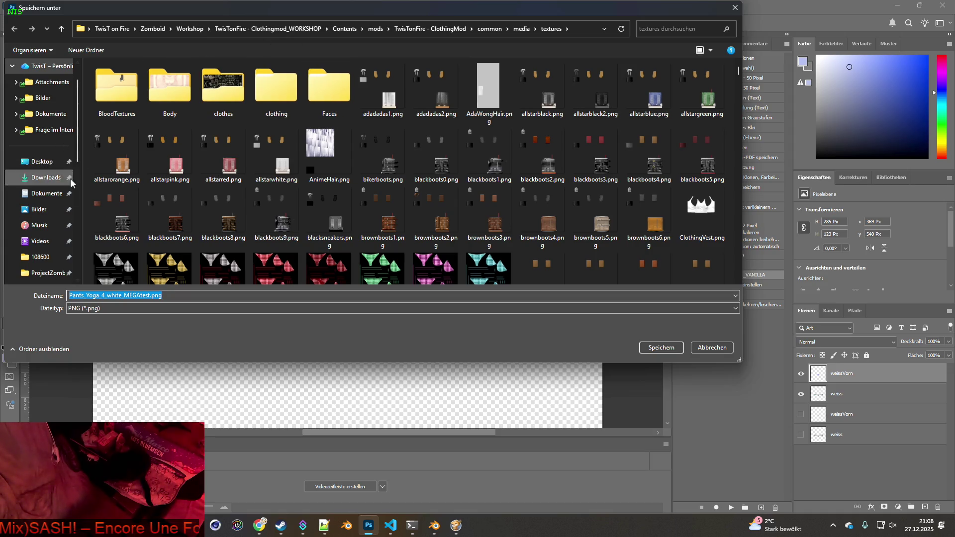
{"action": "scroll", "coordinate": [55, 157], "scroll_direction": "up", "scroll_amount": 1}
{"action": "left_click", "coordinate": [42, 178]}
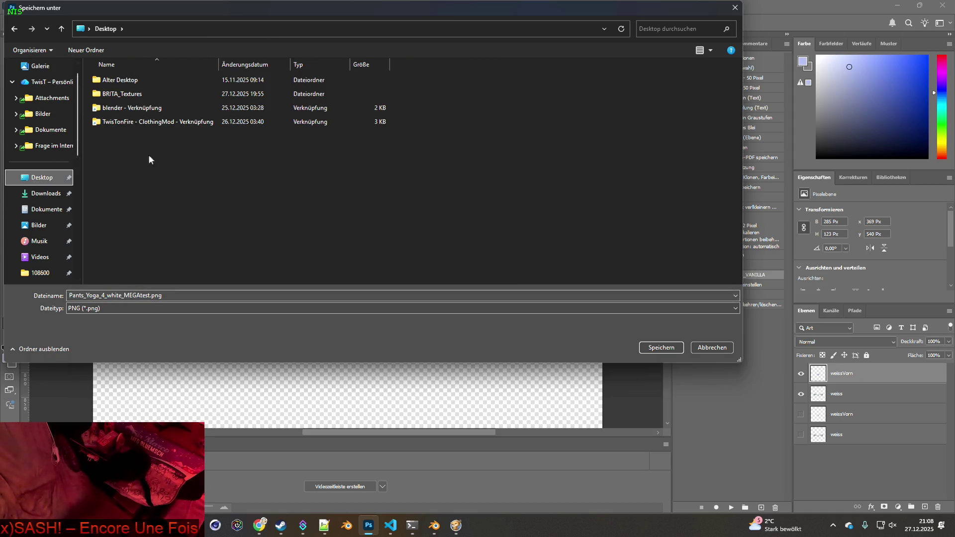
{"action": "double_click", "coordinate": [122, 94]}
Open the Pants_Yoga folder and name the export 11111.png
{"action": "scroll", "coordinate": [129, 208], "scroll_direction": "down", "scroll_amount": 1}
{"action": "scroll", "coordinate": [127, 239], "scroll_direction": "down", "scroll_amount": 2}
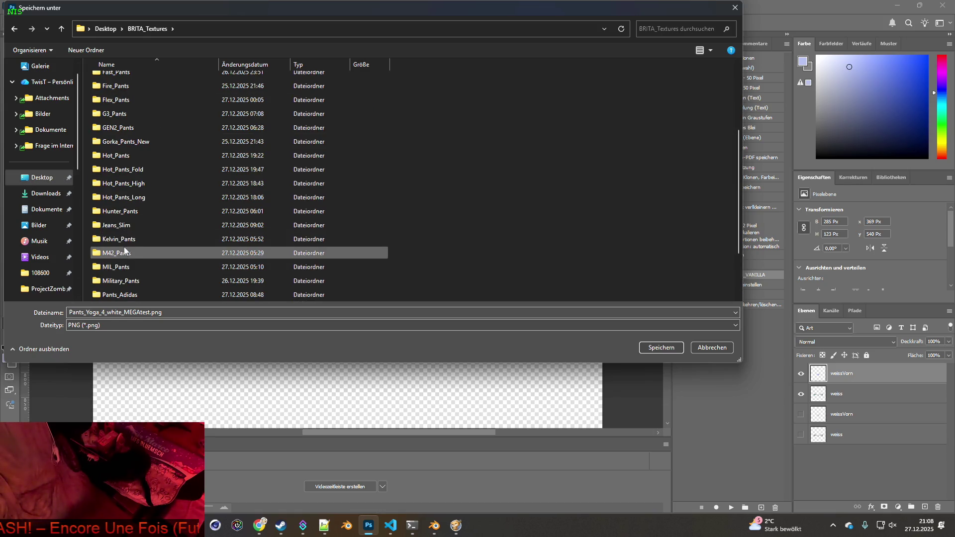
{"action": "scroll", "coordinate": [127, 251], "scroll_direction": "down", "scroll_amount": 2}
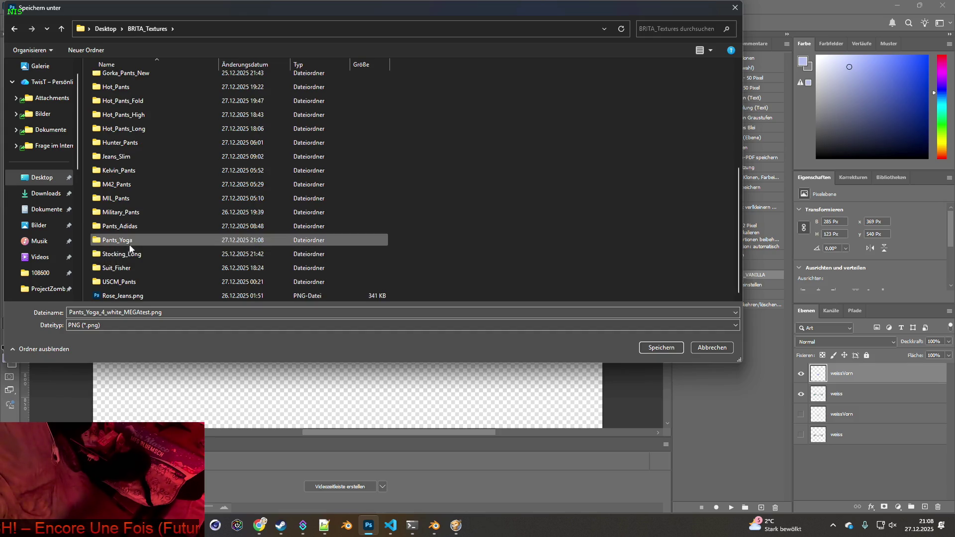
{"action": "double_click", "coordinate": [130, 243]}
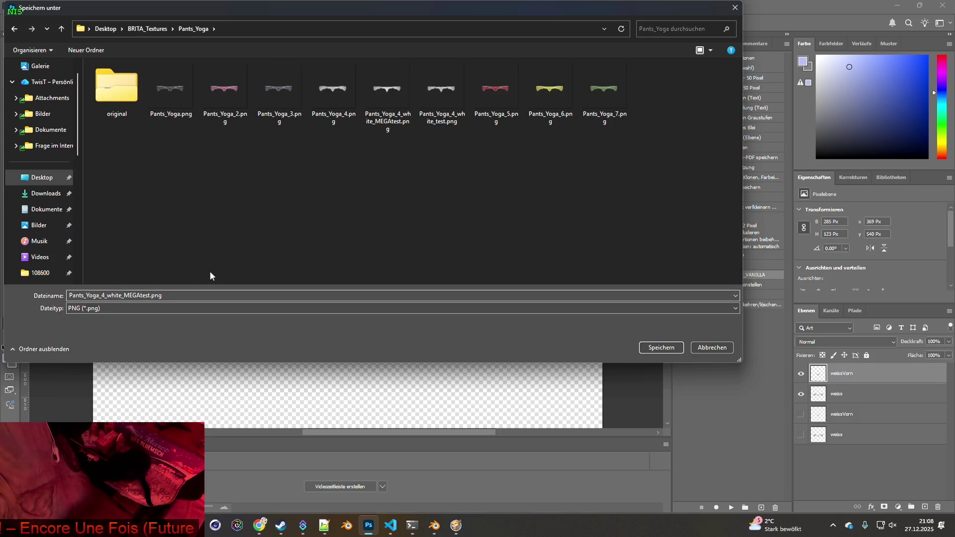
{"action": "left_click", "coordinate": [151, 295]}
{"action": "left_click_drag", "start_coordinate": [151, 295], "coordinate": [61, 291]}
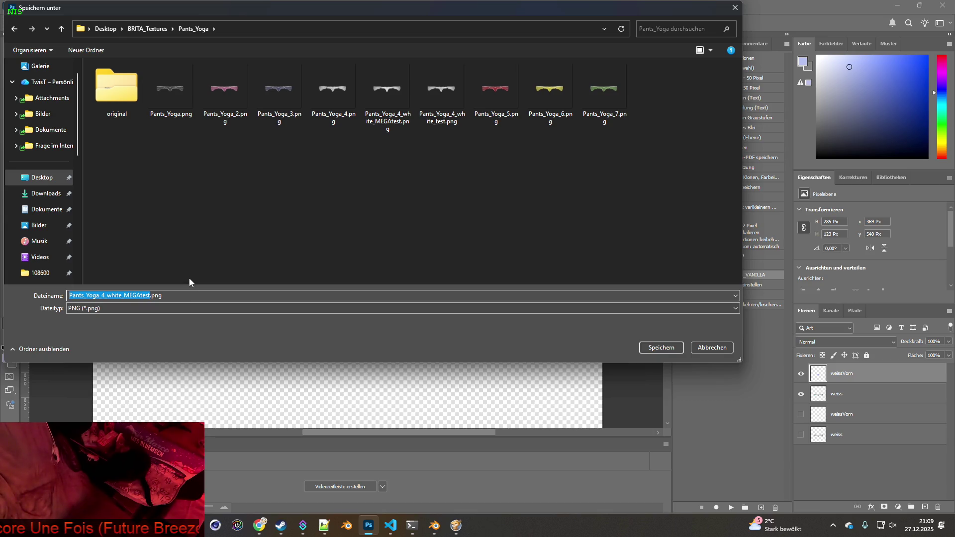
{"action": "type", "text": "11111"}
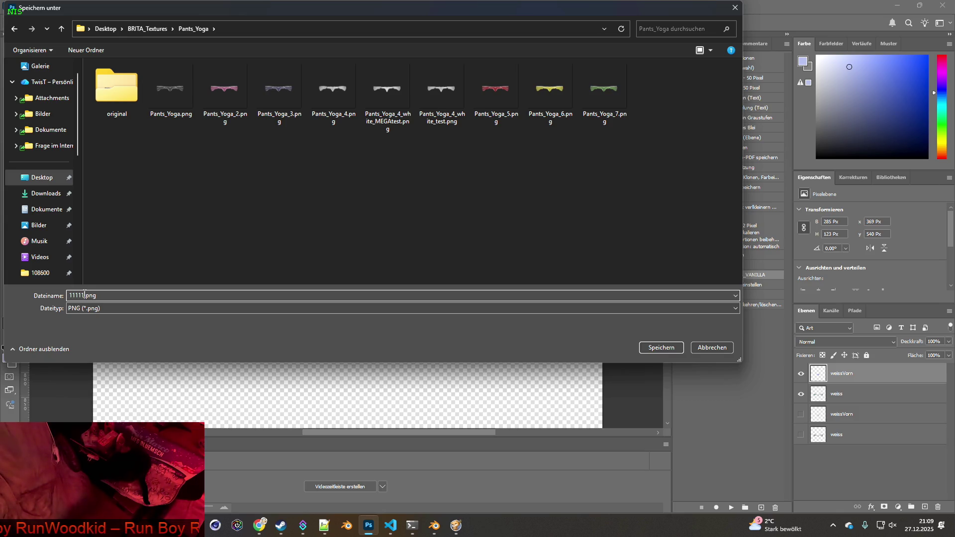
Save the PNG as Pants_Yoga.png inside a new 'Neuer Ordner' folder in Pants_Yoga
{"action": "right_click", "coordinate": [178, 172]}
{"action": "mouse_move", "coordinate": [211, 295]}
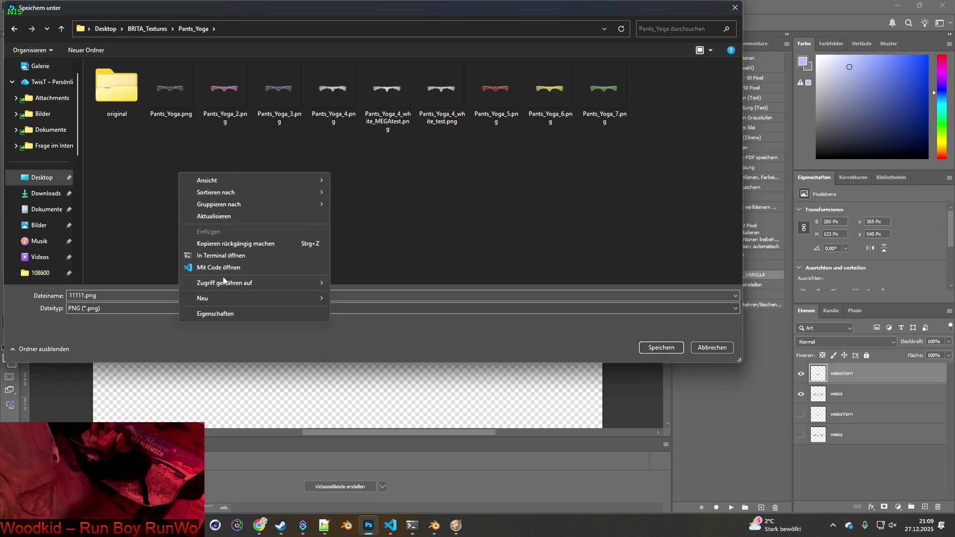
{"action": "left_click", "coordinate": [178, 117]}
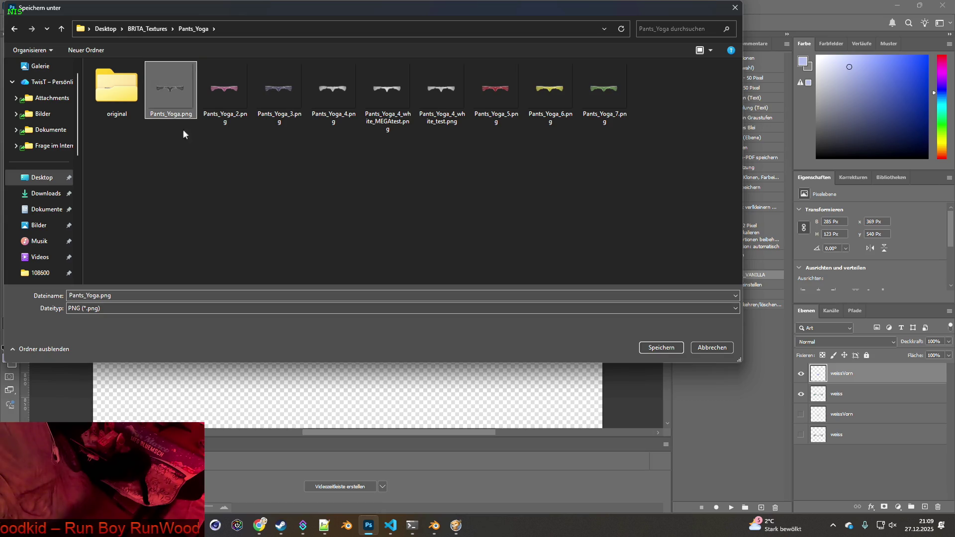
{"action": "right_click", "coordinate": [203, 190]}
{"action": "left_click", "coordinate": [363, 312]}
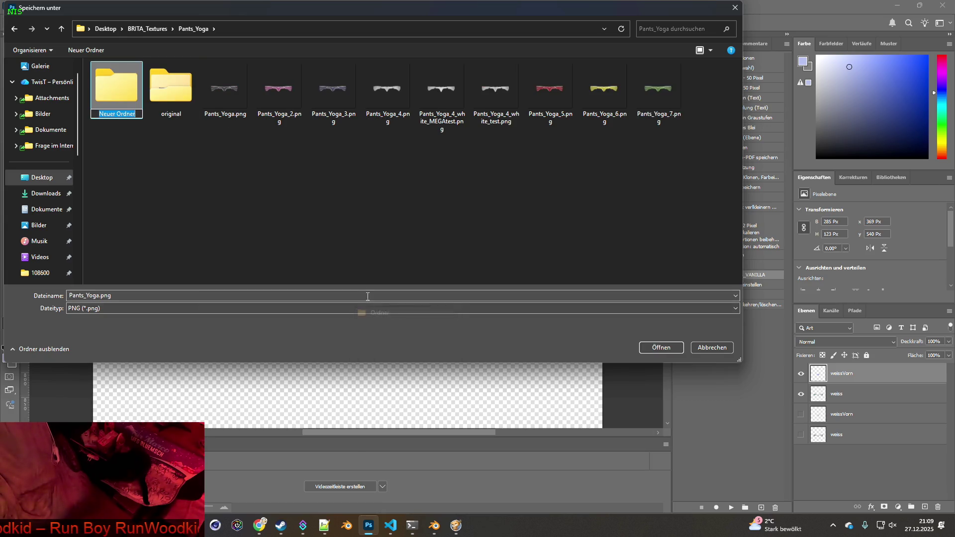
{"action": "left_click", "coordinate": [126, 134]}
{"action": "double_click", "coordinate": [122, 93]}
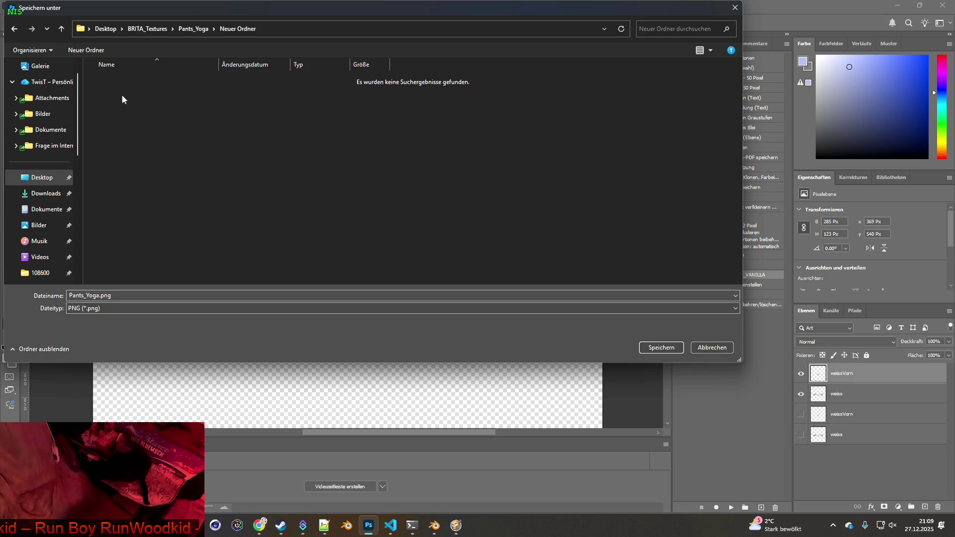
{"action": "left_click", "coordinate": [642, 348]}
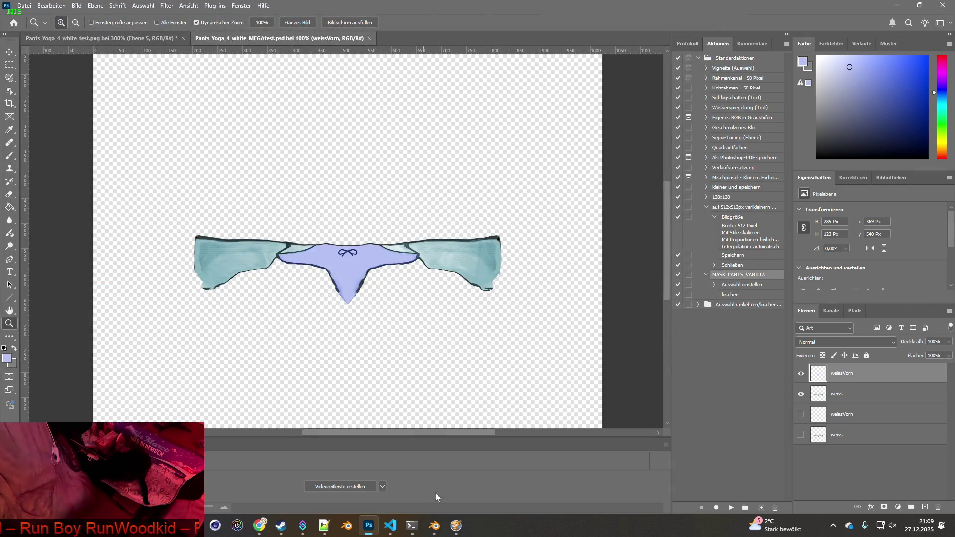
In Blender's Shading workspace, load Neuer Ordner/Pants_Yoga.png as the pants texture and inspect it
{"action": "left_click", "coordinate": [440, 526]}
{"action": "scroll", "coordinate": [406, 430], "scroll_direction": "down", "scroll_amount": 3}
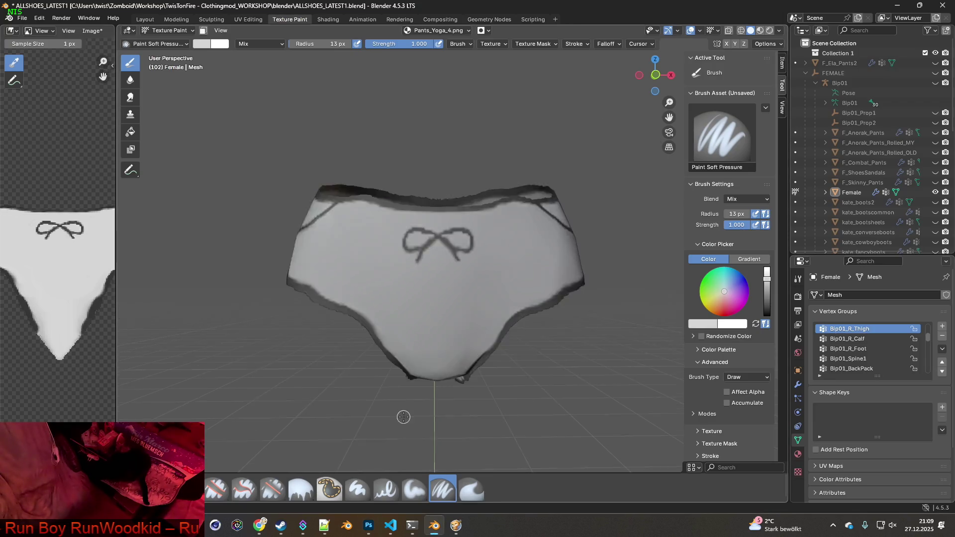
{"action": "scroll", "coordinate": [413, 405], "scroll_direction": "up", "scroll_amount": 3}
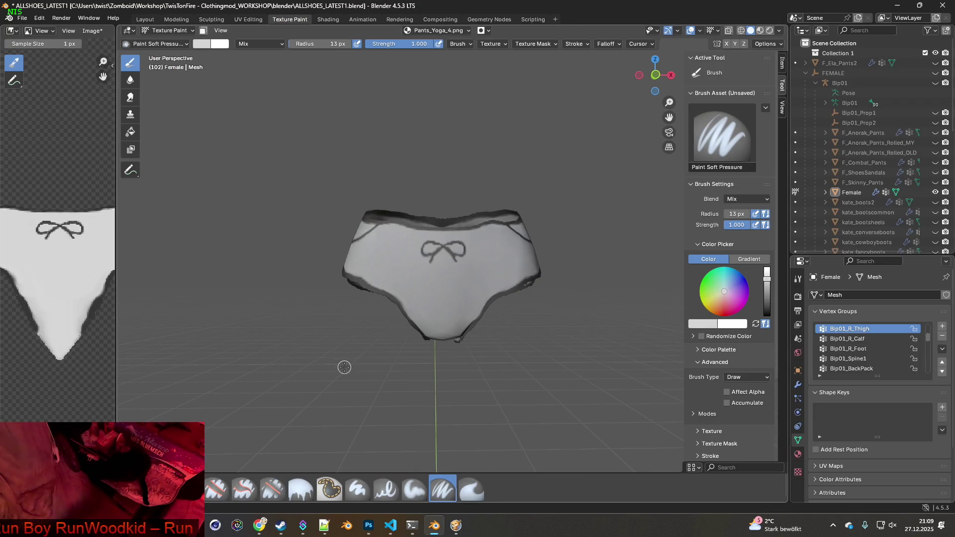
{"action": "left_click", "coordinate": [92, 31]}
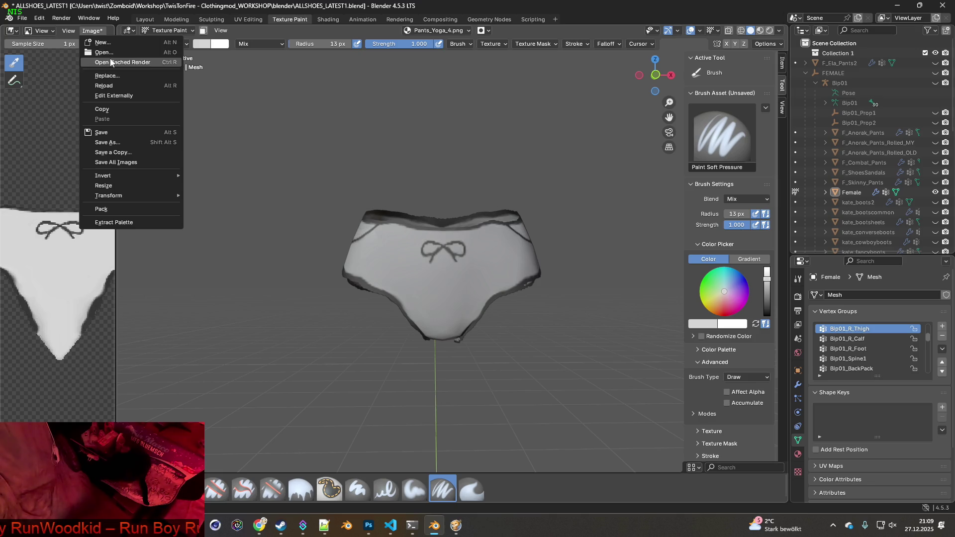
{"action": "left_click", "coordinate": [326, 20]}
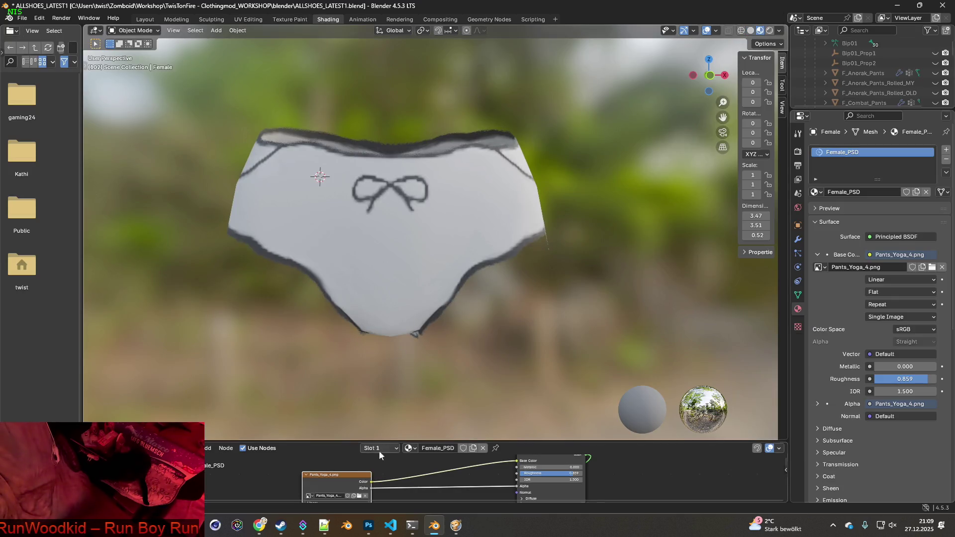
{"action": "left_click", "coordinate": [359, 496]}
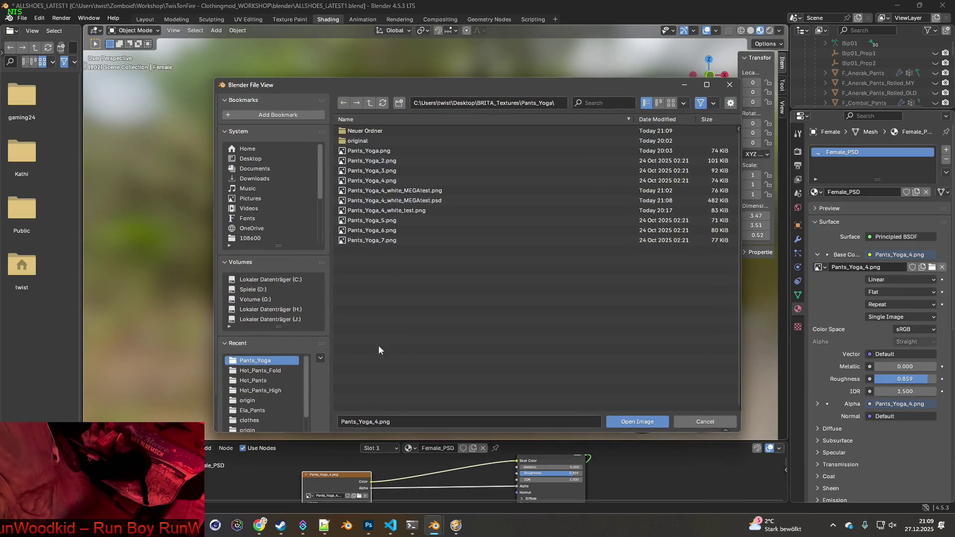
{"action": "double_click", "coordinate": [366, 131]}
{"action": "left_click", "coordinate": [369, 130]}
{"action": "left_click", "coordinate": [625, 421]}
{"action": "mouse_move", "coordinate": [524, 340]}
{"action": "middle_mouse_down"}
{"action": "mouse_move", "coordinate": [384, 305]}
{"action": "mouse_move", "coordinate": [358, 330]}
{"action": "mouse_move", "coordinate": [517, 304]}
{"action": "mouse_move", "coordinate": [398, 273]}
{"action": "mouse_move", "coordinate": [351, 242]}
{"action": "mouse_move", "coordinate": [469, 297]}
{"action": "mouse_move", "coordinate": [550, 307]}
{"action": "mouse_move", "coordinate": [467, 281]}
{"action": "mouse_move", "coordinate": [551, 256]}
{"action": "mouse_move", "coordinate": [429, 277]}
{"action": "mouse_move", "coordinate": [383, 273]}
{"action": "mouse_move", "coordinate": [482, 315]}
{"action": "mouse_move", "coordinate": [616, 305]}
{"action": "mouse_move", "coordinate": [420, 305]}
{"action": "mouse_move", "coordinate": [386, 290]}
{"action": "middle_mouse_up"}
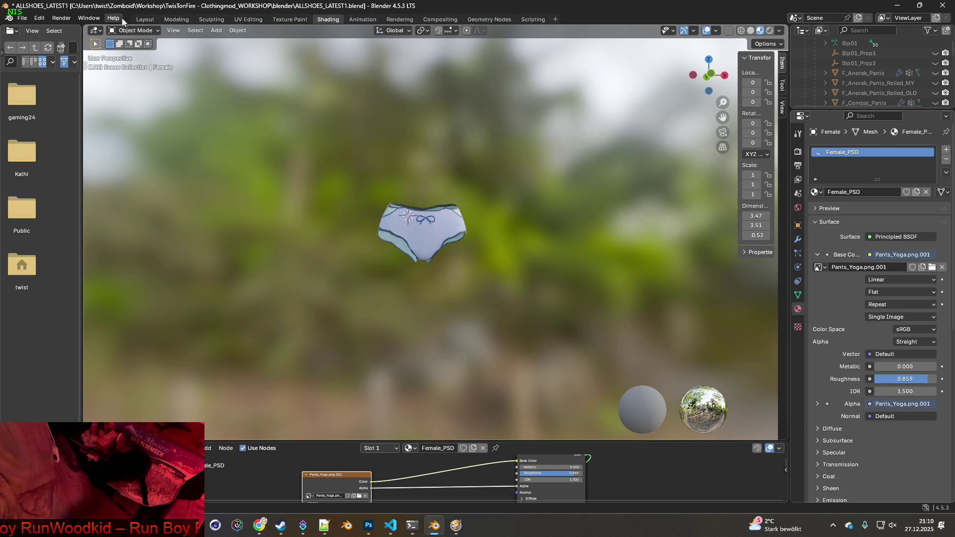
Bring the BRITA_Textures window forward and open Pants_Yoga > Neuer Ordner
{"action": "key", "text": "alt+Tab"}
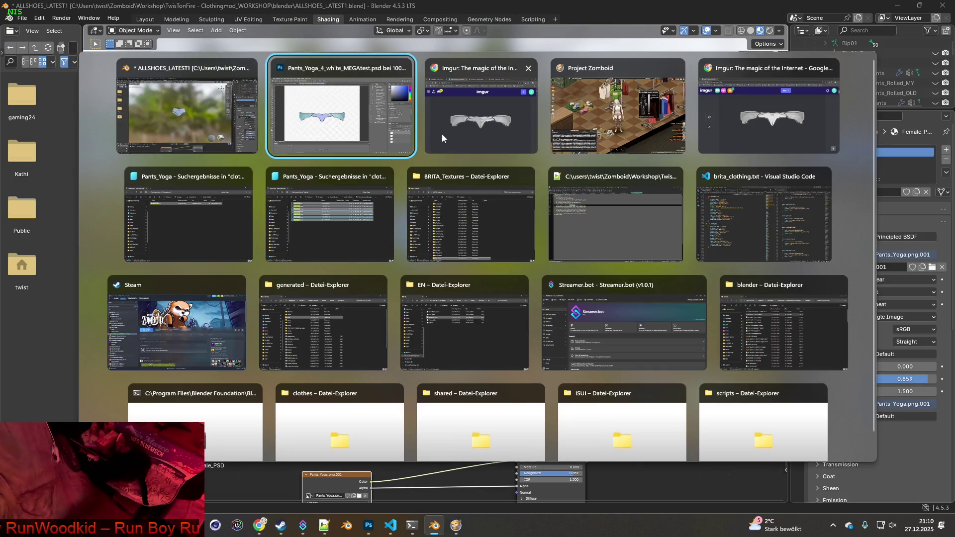
{"action": "key", "text": "alt+Tab"}
{"action": "key", "text": "alt+Tab"}
{"action": "key", "text": "alt+Tab"}
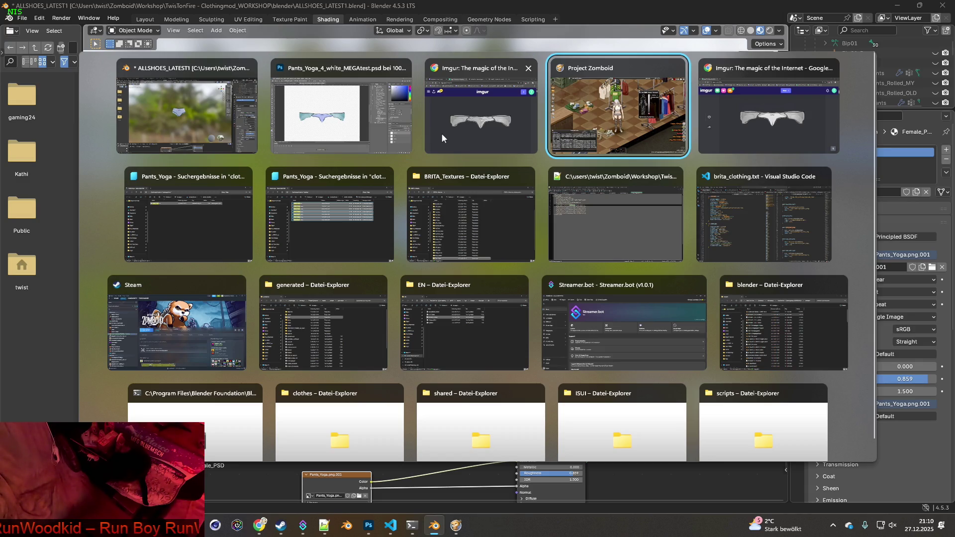
{"action": "key", "text": "alt+Tab"}
{"action": "key", "text": "alt+Tab"}
{"action": "key", "text": "alt+Tab"}
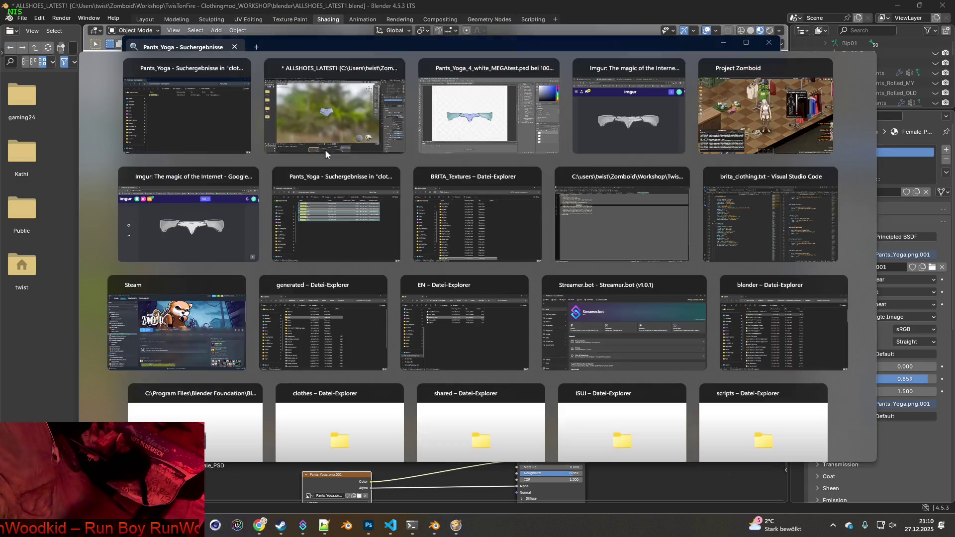
{"action": "key", "text": "alt+Tab"}
{"action": "key", "text": "alt+Tab"}
{"action": "key", "text": "alt+Tab"}
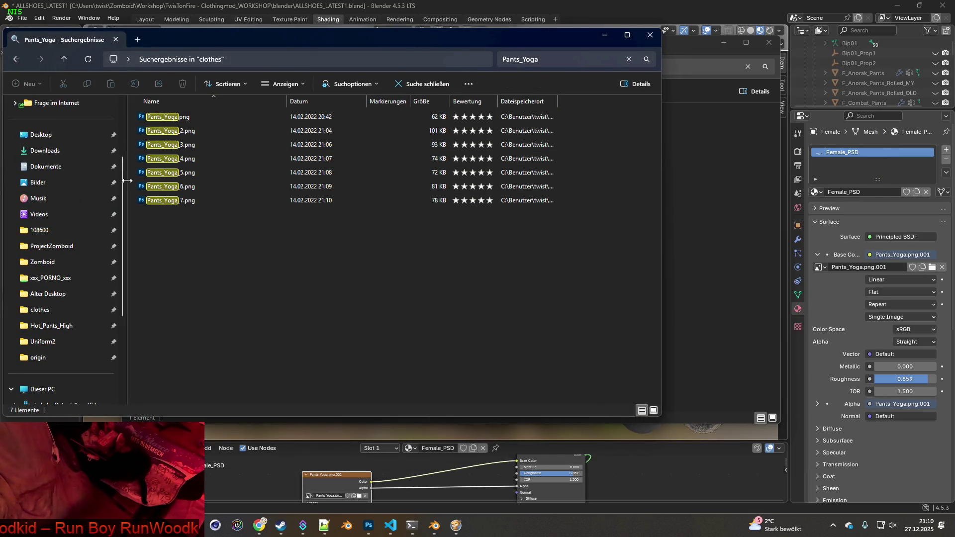
{"action": "left_click", "coordinate": [16, 59]}
{"action": "mouse_move", "coordinate": [205, 486]}
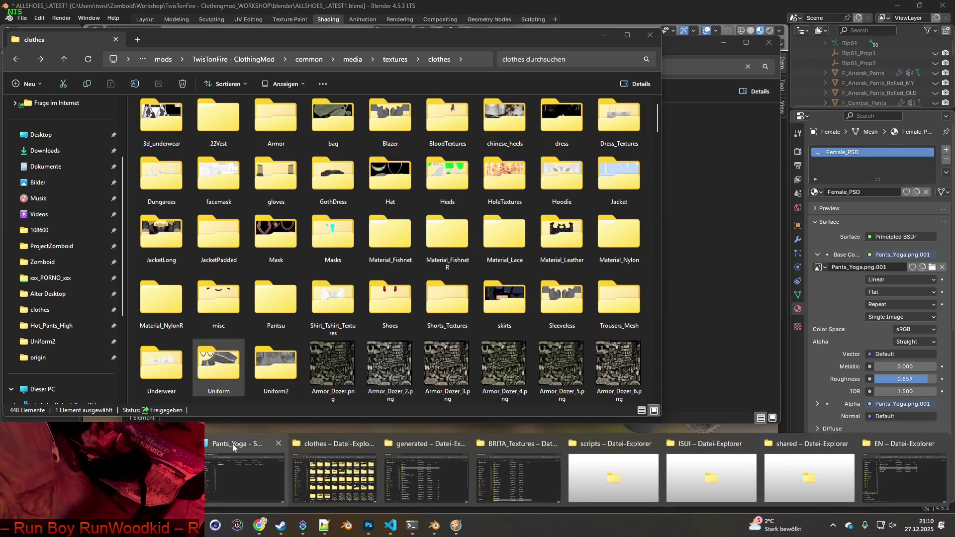
{"action": "left_click", "coordinate": [279, 447]}
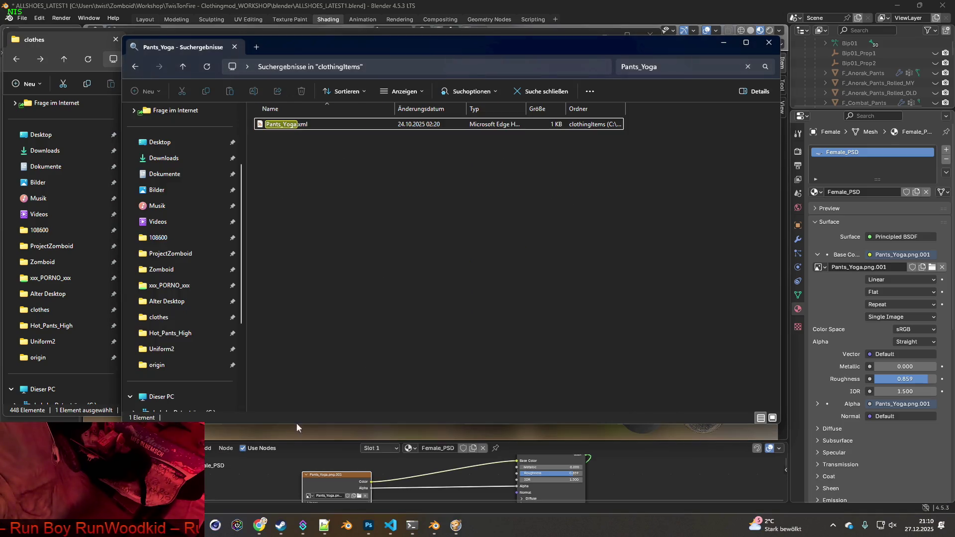
{"action": "key", "text": "super+Tab"}
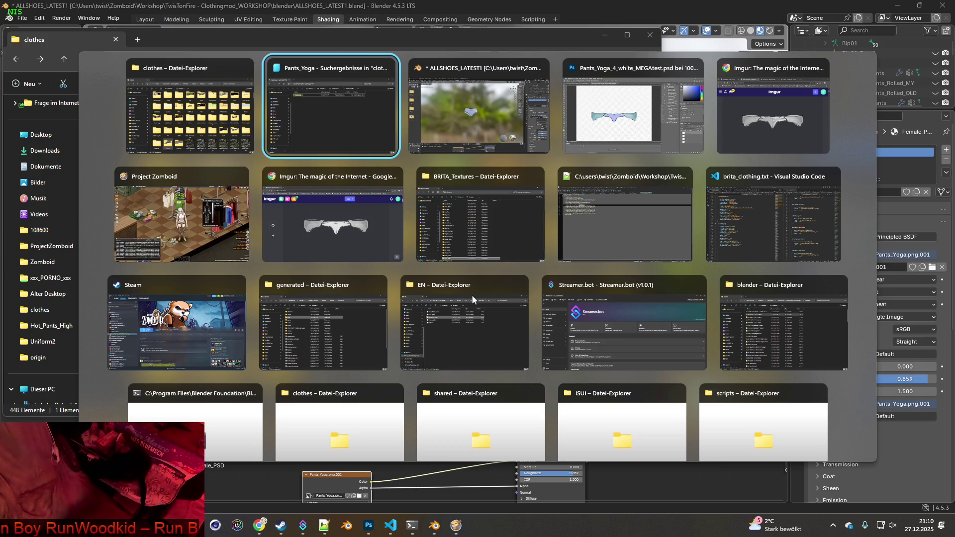
{"action": "key", "text": "Right"}
{"action": "key", "text": "Right"}
{"action": "key", "text": "Right"}
{"action": "key", "text": "Return"}
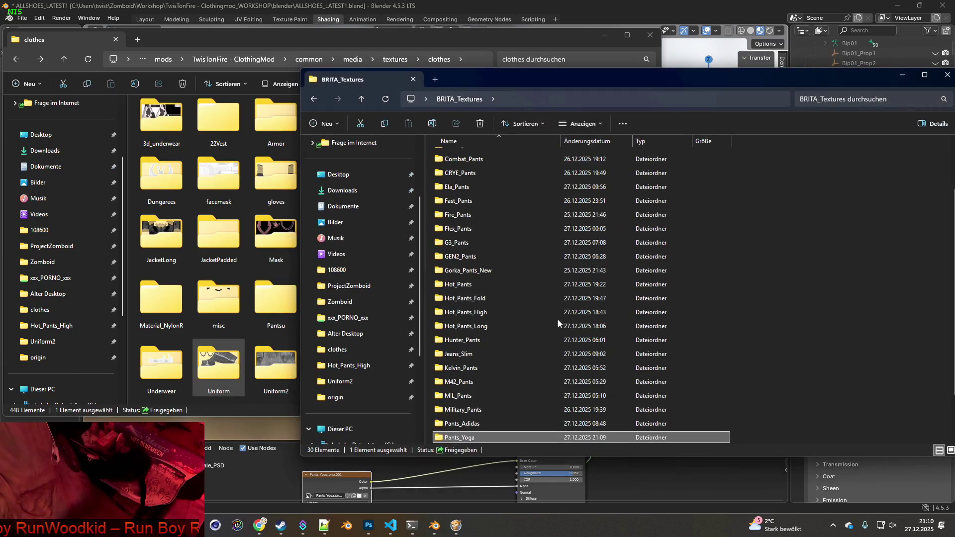
{"action": "double_click", "coordinate": [471, 438]}
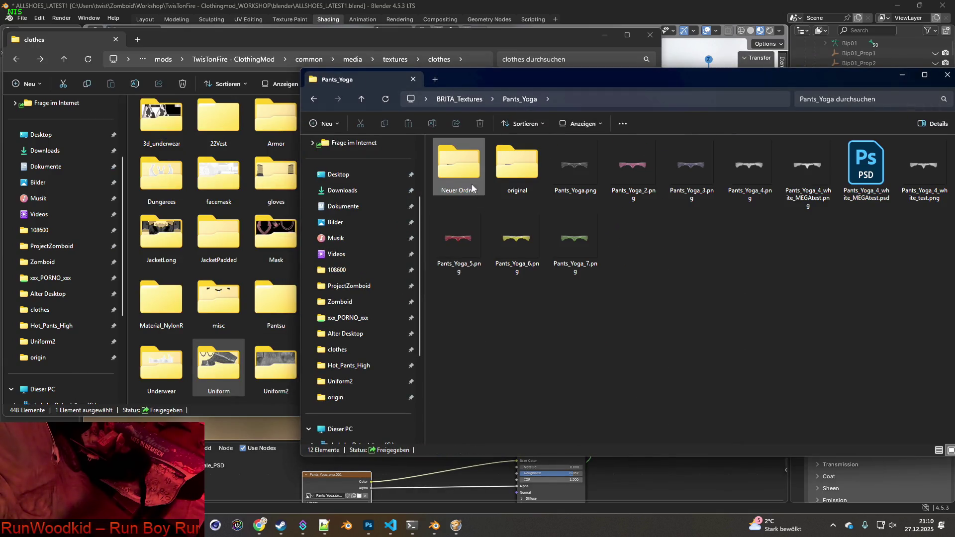
{"action": "double_click", "coordinate": [467, 168]}
Copy Pants_Yoga.png into the clothes textures folder, replacing the existing file
{"action": "left_click_drag", "start_coordinate": [589, 87], "coordinate": [776, 82]}
{"action": "scroll", "coordinate": [372, 297], "scroll_direction": "down", "scroll_amount": 10}
{"action": "left_click", "coordinate": [647, 156]}
{"action": "mouse_move", "coordinate": [646, 154]}
{"action": "right_mouse_down"}
{"action": "mouse_move", "coordinate": [348, 254]}
{"action": "mouse_move", "coordinate": [374, 255]}
{"action": "right_mouse_up"}
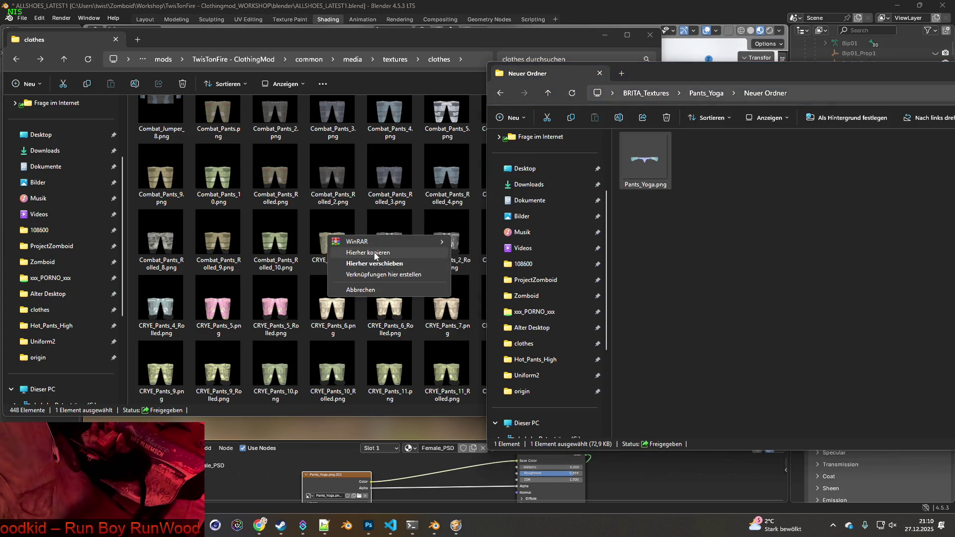
{"action": "left_click", "coordinate": [374, 254]}
{"action": "left_click", "coordinate": [445, 193]}
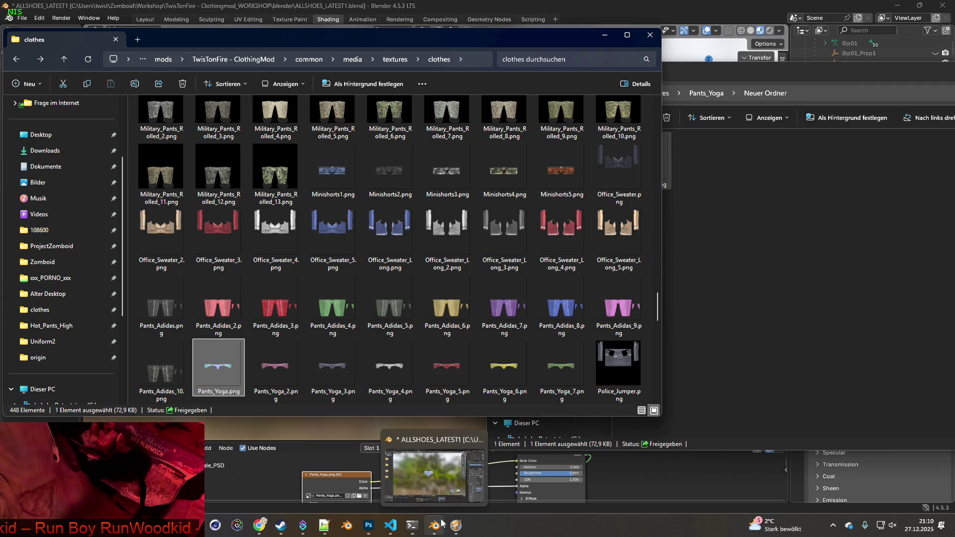
Quit Project Zomboid to desktop and bring up the Steam library
{"action": "left_click", "coordinate": [456, 525]}
{"action": "key", "text": "Escape"}
{"action": "left_click", "coordinate": [195, 384]}
{"action": "left_click", "coordinate": [440, 287]}
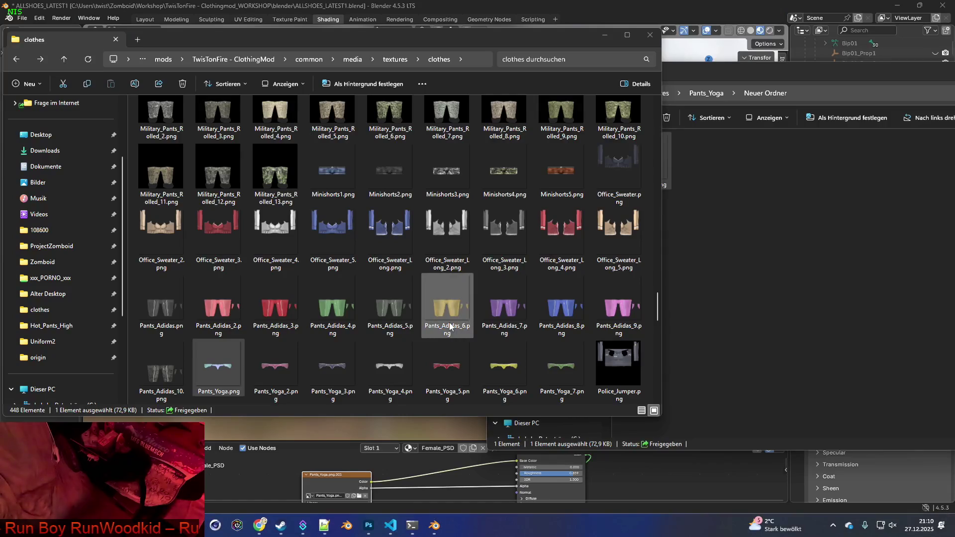
{"action": "left_click", "coordinate": [280, 525]}
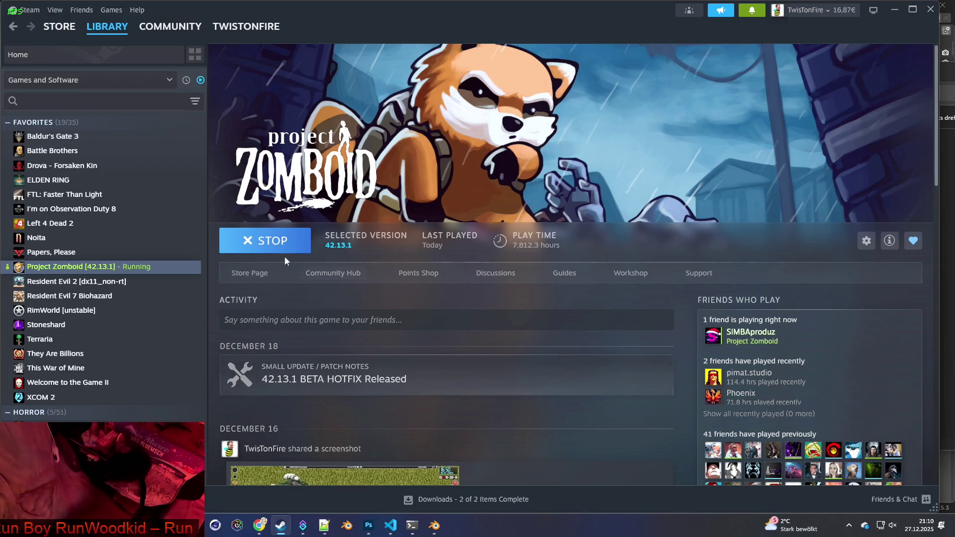
Stop Project Zomboid in the Steam library and relaunch it with Play
{"action": "left_click", "coordinate": [279, 244]}
{"action": "left_click", "coordinate": [500, 360]}
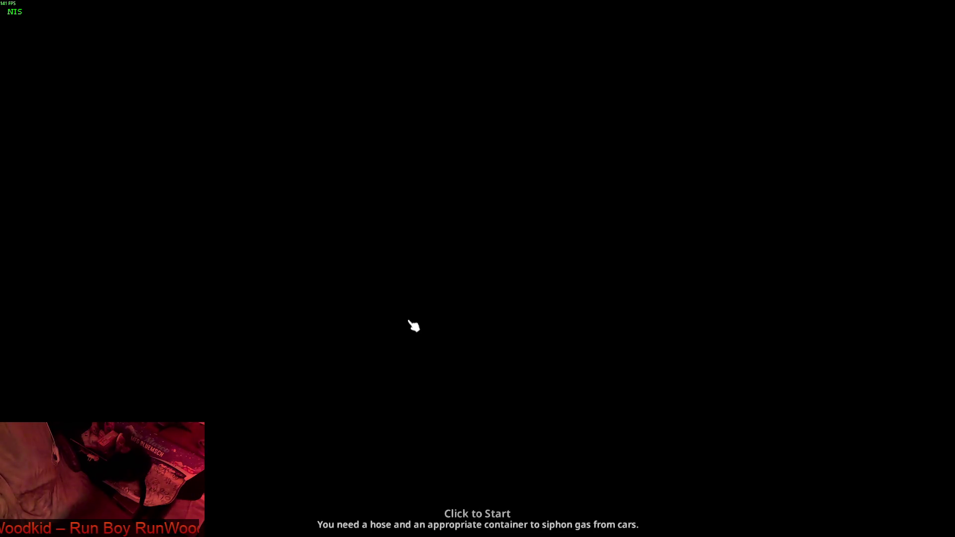
Enter the game, expand Short Shorts in the inventory and wear several pairs
{"action": "left_click", "coordinate": [414, 343]}
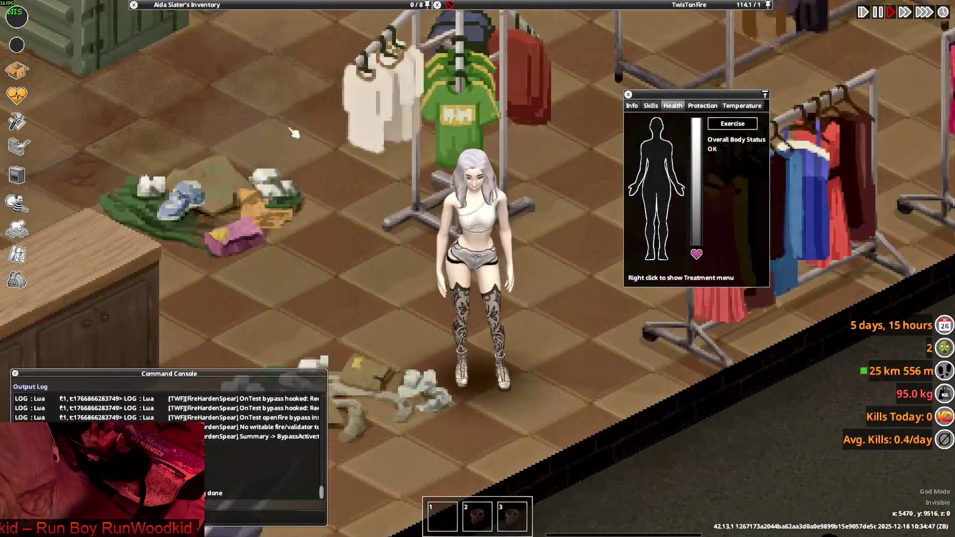
{"action": "mouse_move", "coordinate": [239, 5]}
{"action": "left_click", "coordinate": [142, 80]}
{"action": "right_click", "coordinate": [177, 87]}
{"action": "mouse_move", "coordinate": [199, 95]}
{"action": "left_click", "coordinate": [212, 113]}
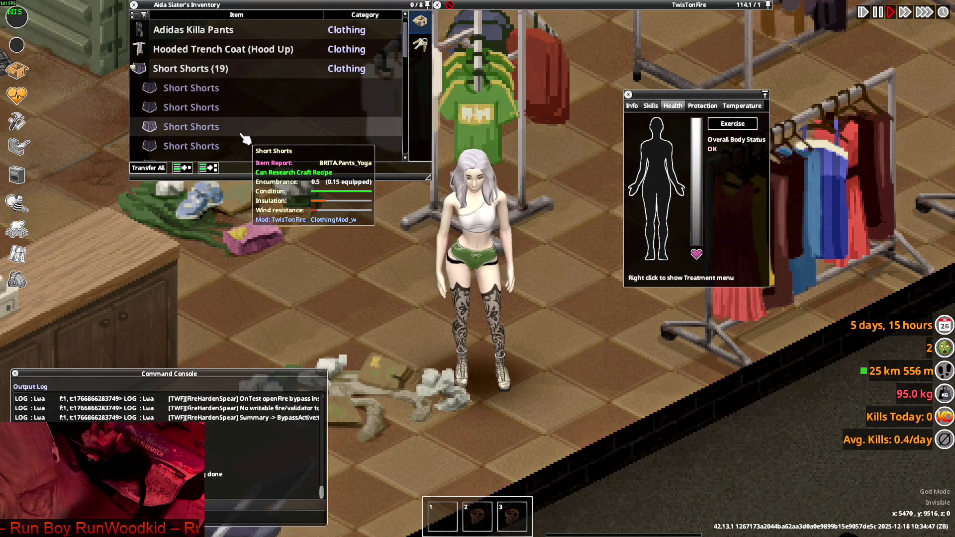
{"action": "right_click", "coordinate": [191, 115]}
{"action": "left_click", "coordinate": [209, 139]}
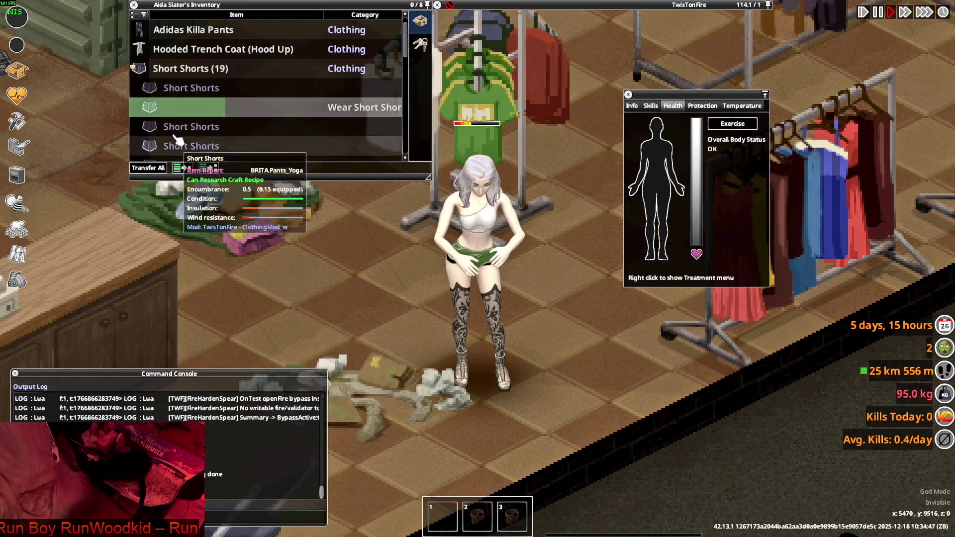
{"action": "right_click", "coordinate": [211, 144]}
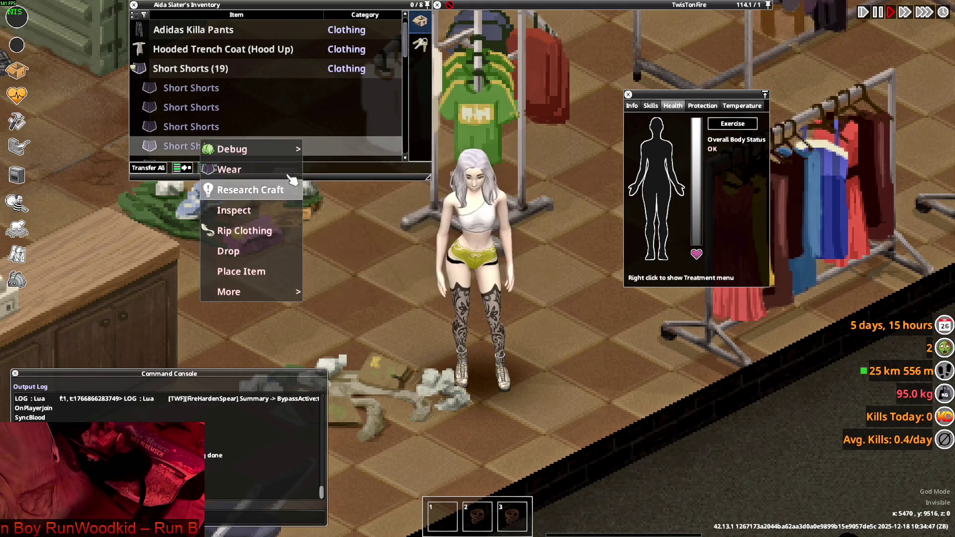
{"action": "left_click", "coordinate": [224, 166]}
{"action": "right_click", "coordinate": [188, 128]}
{"action": "left_click", "coordinate": [224, 164]}
Try on the remaining Short Shorts colour variants, finishing with the pale blue pair
{"action": "scroll", "coordinate": [188, 147], "scroll_direction": "down", "scroll_amount": 1}
{"action": "right_click", "coordinate": [187, 146]}
{"action": "left_click", "coordinate": [195, 149]}
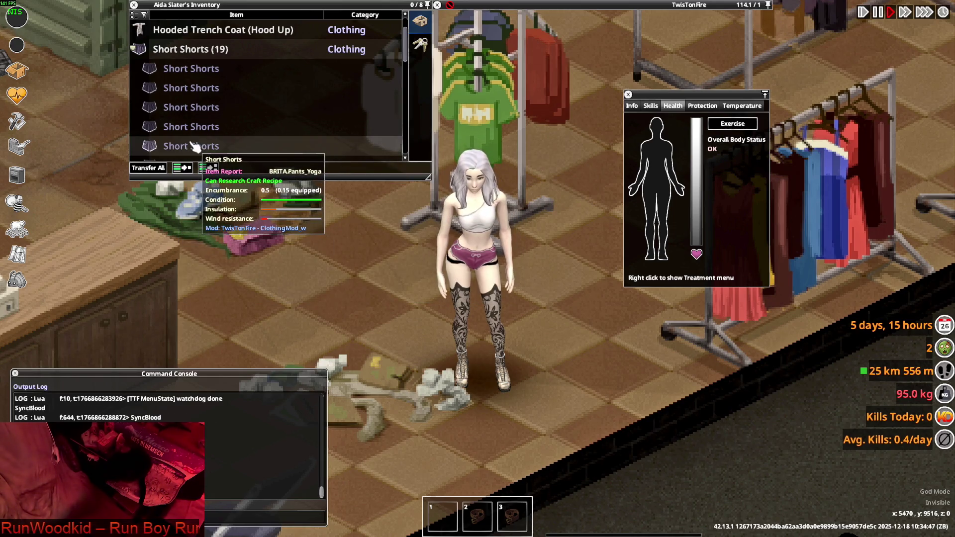
{"action": "scroll", "coordinate": [195, 146], "scroll_direction": "down", "scroll_amount": 1}
{"action": "double_click", "coordinate": [183, 128]}
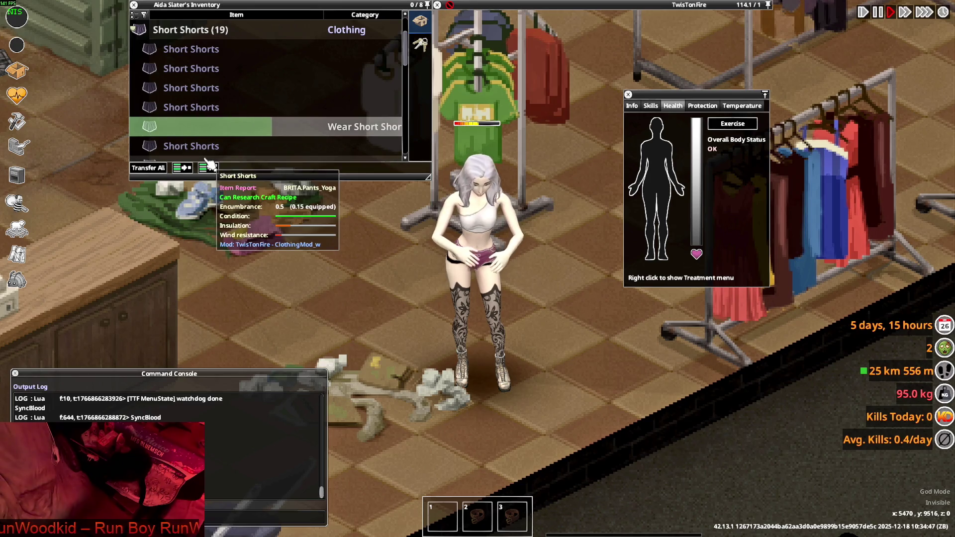
{"action": "right_click", "coordinate": [188, 131]}
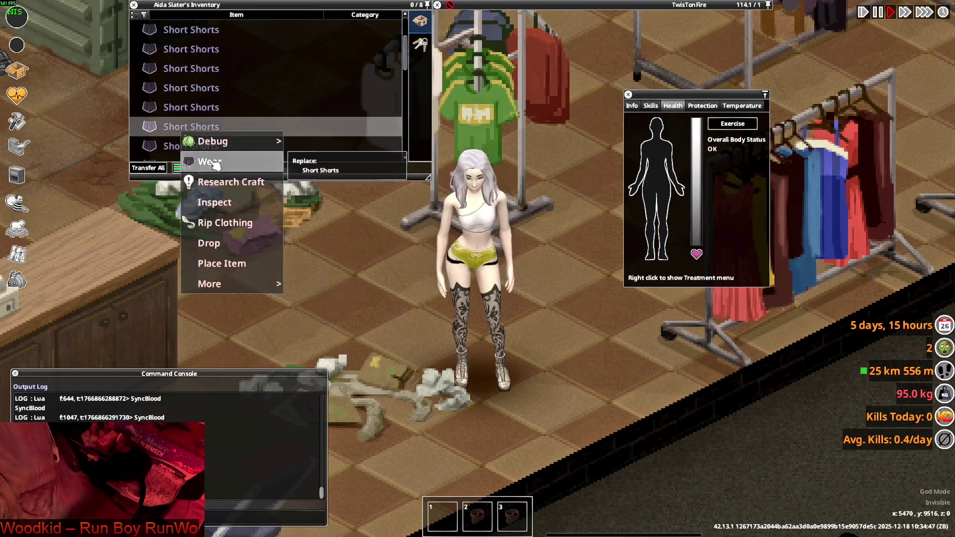
{"action": "left_click", "coordinate": [197, 156]}
{"action": "right_click", "coordinate": [187, 149]}
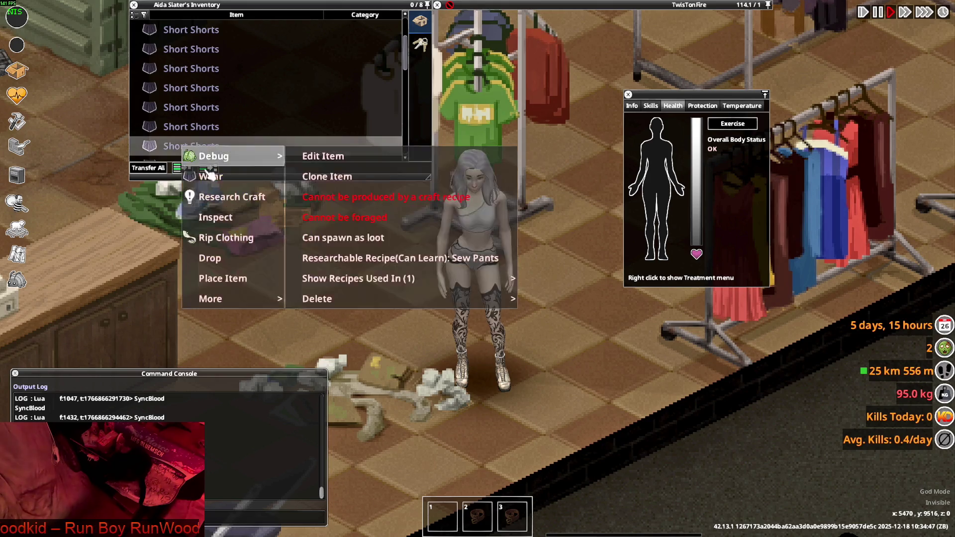
{"action": "left_click", "coordinate": [214, 174]}
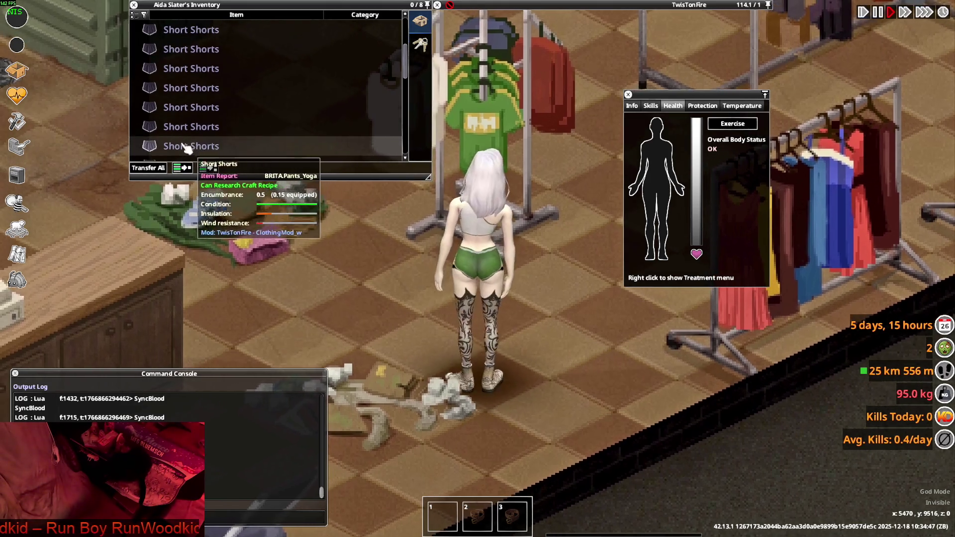
{"action": "right_click", "coordinate": [187, 126]}
{"action": "left_click", "coordinate": [214, 154]}
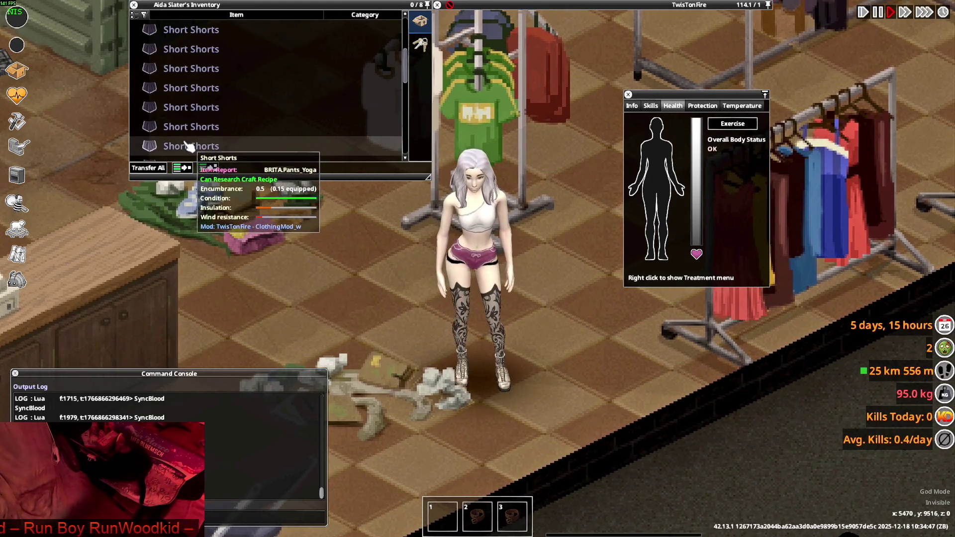
{"action": "right_click", "coordinate": [186, 146]}
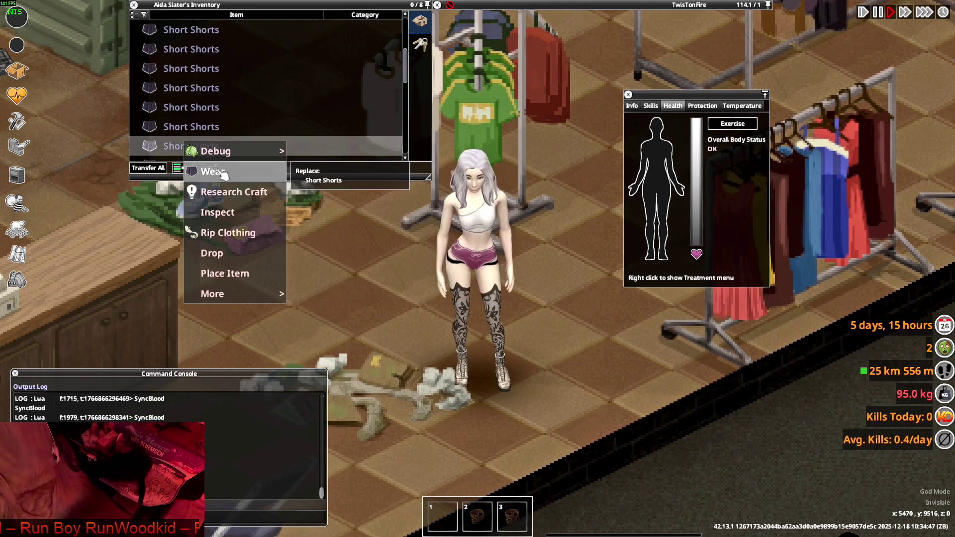
{"action": "left_click", "coordinate": [219, 171]}
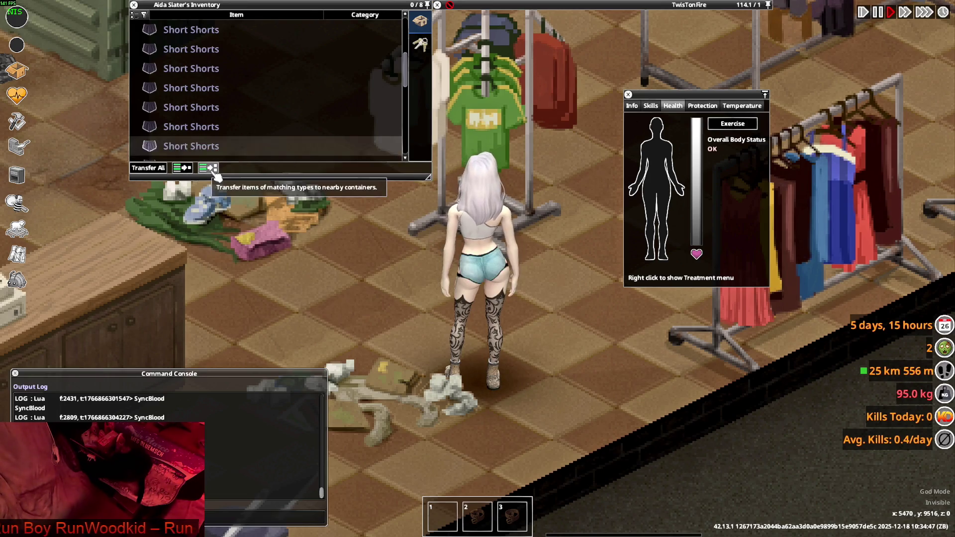
Walk the character around the shop to show the teal shorts from front and back
{"action": "key", "text": "a"}
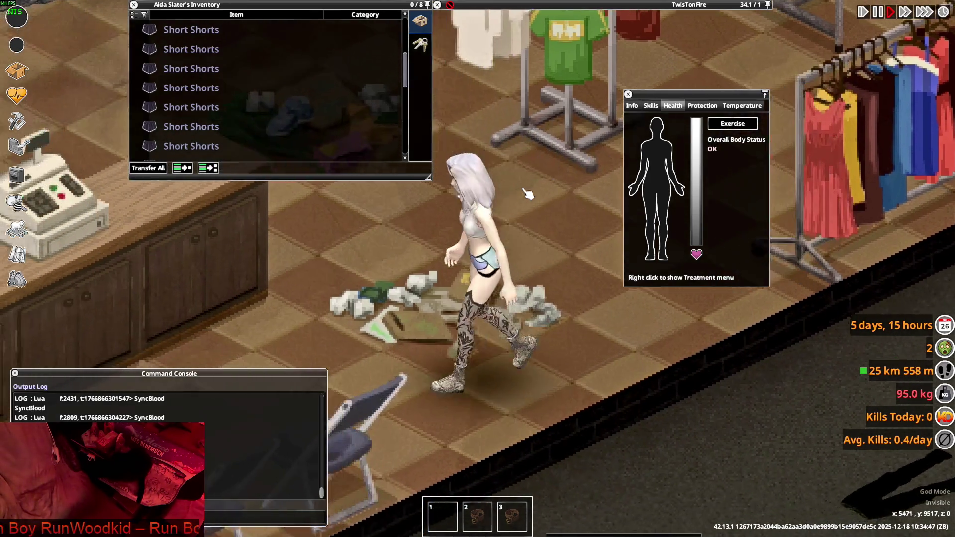
{"action": "key", "text": "d"}
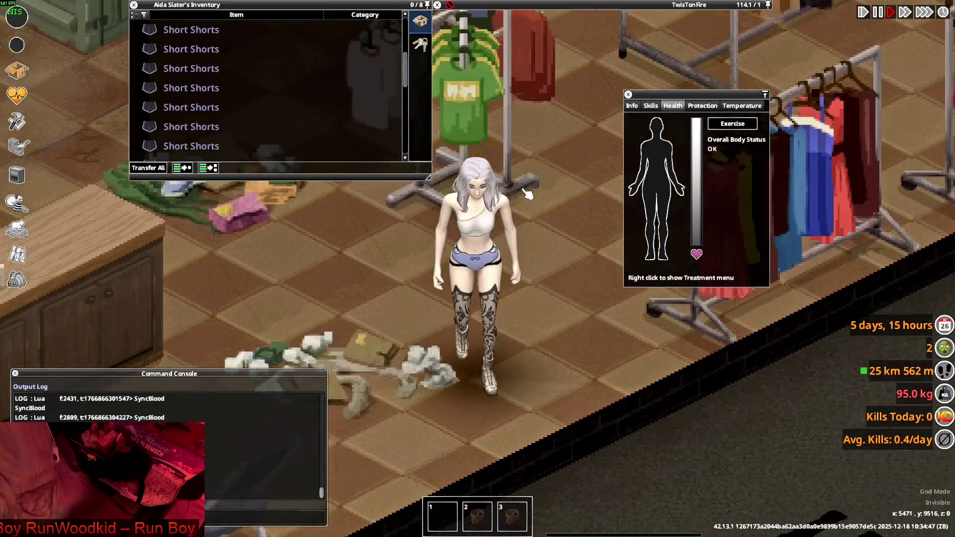
{"action": "key", "text": "a"}
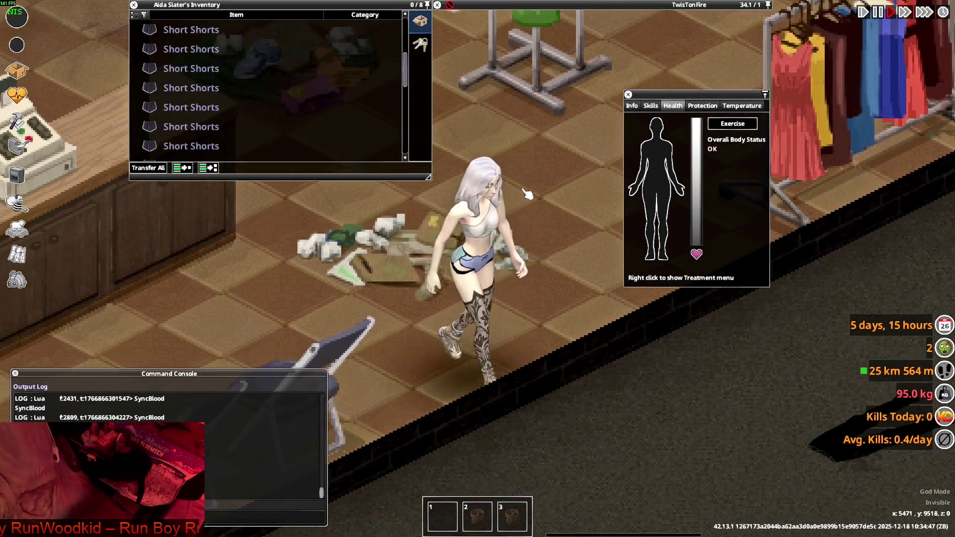
{"action": "key", "text": "w"}
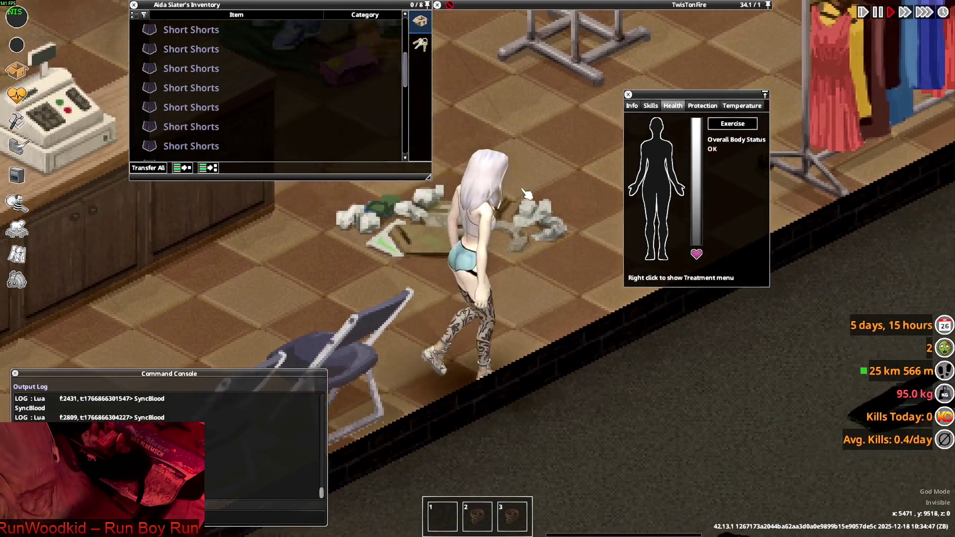
{"action": "key", "text": "s"}
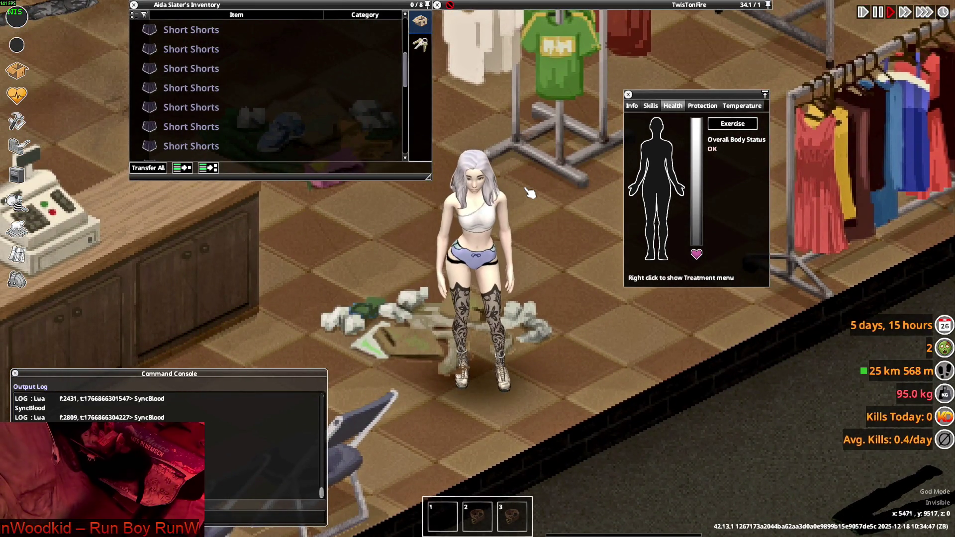
{"action": "key", "text": "d"}
{"action": "key", "text": "w"}
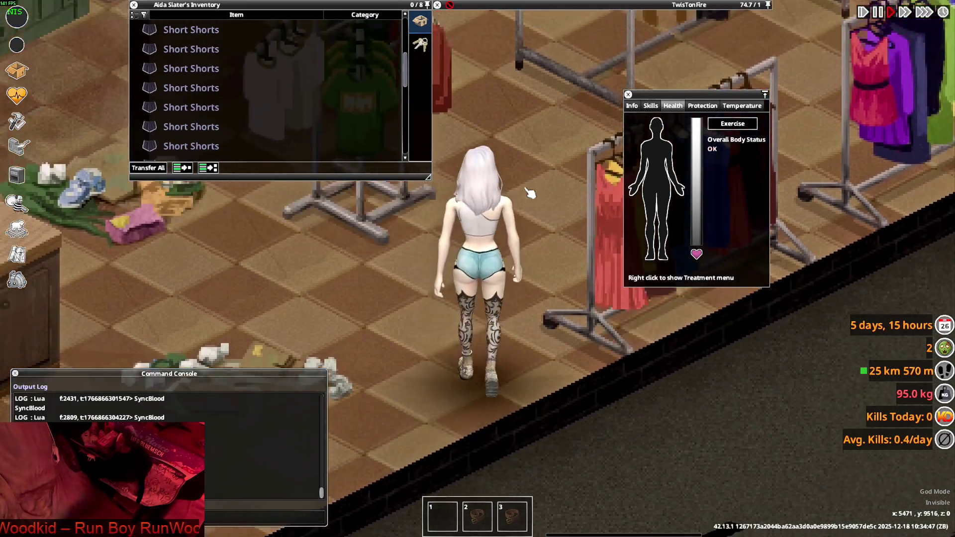
{"action": "key", "text": "s"}
{"action": "key", "text": "w"}
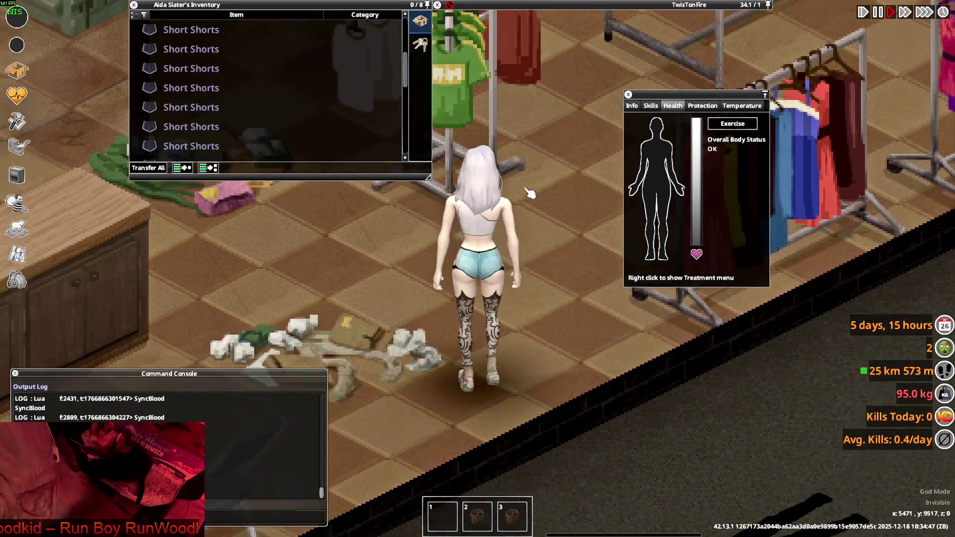
{"action": "key", "text": "a"}
{"action": "key", "text": "w"}
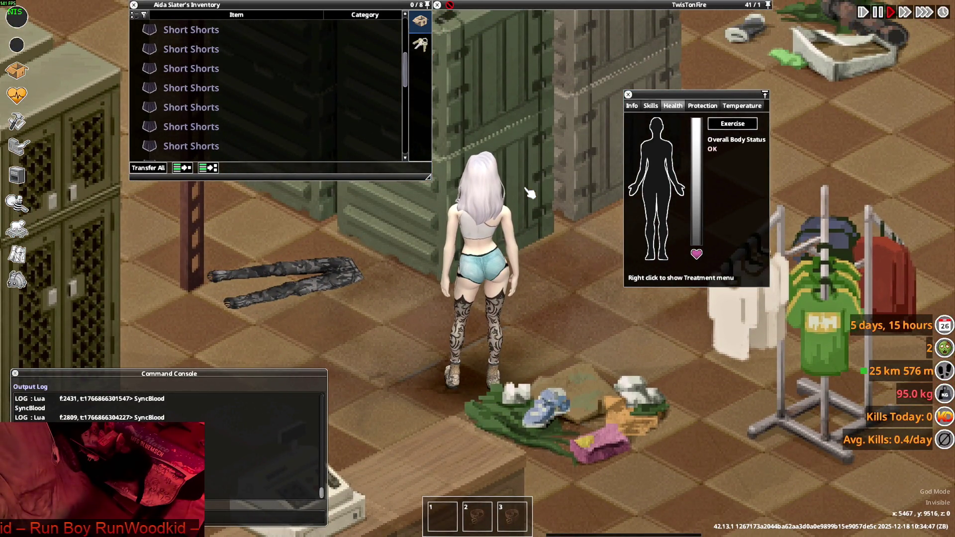
Pace the character around the clothing store to view the recoloured shorts from front, back and sides
{"action": "key", "text": "d"}
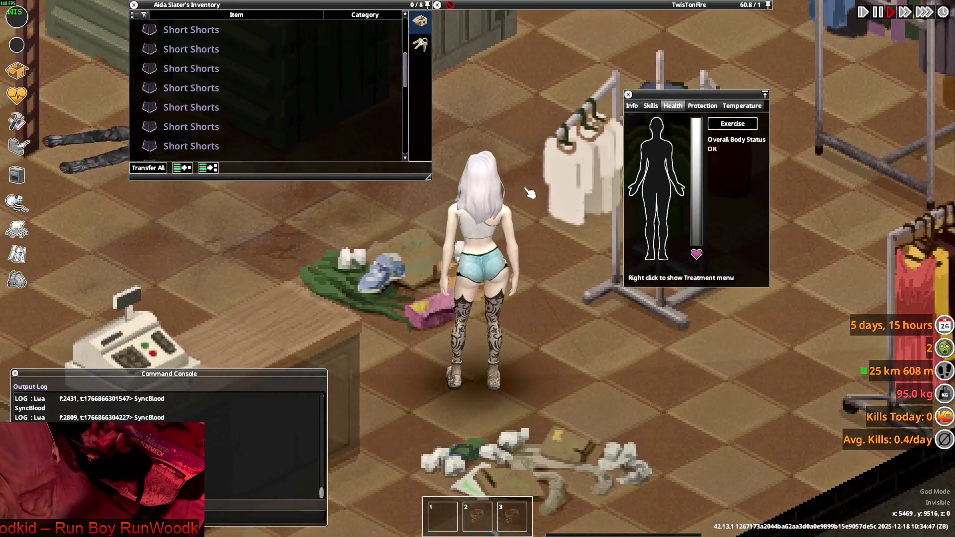
{"action": "key", "text": "w"}
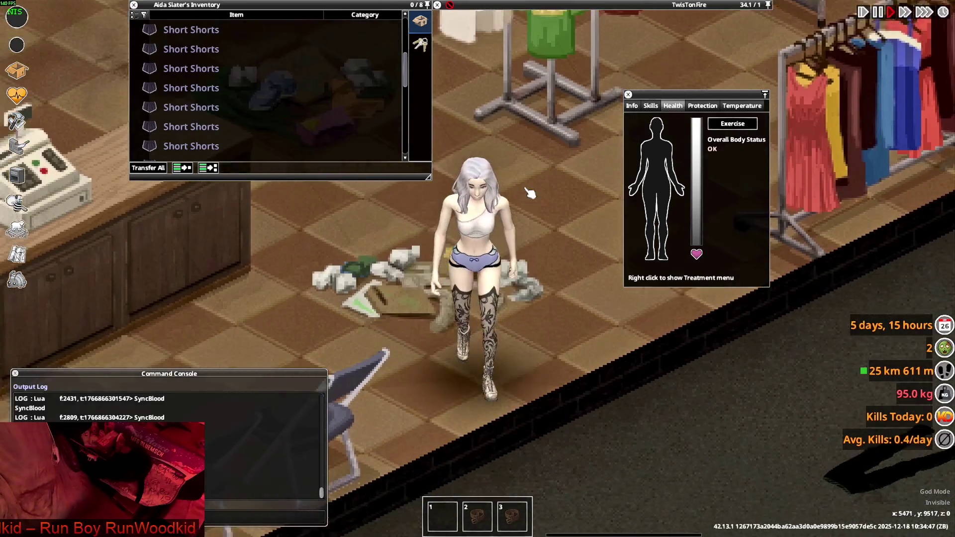
{"action": "key", "text": "a"}
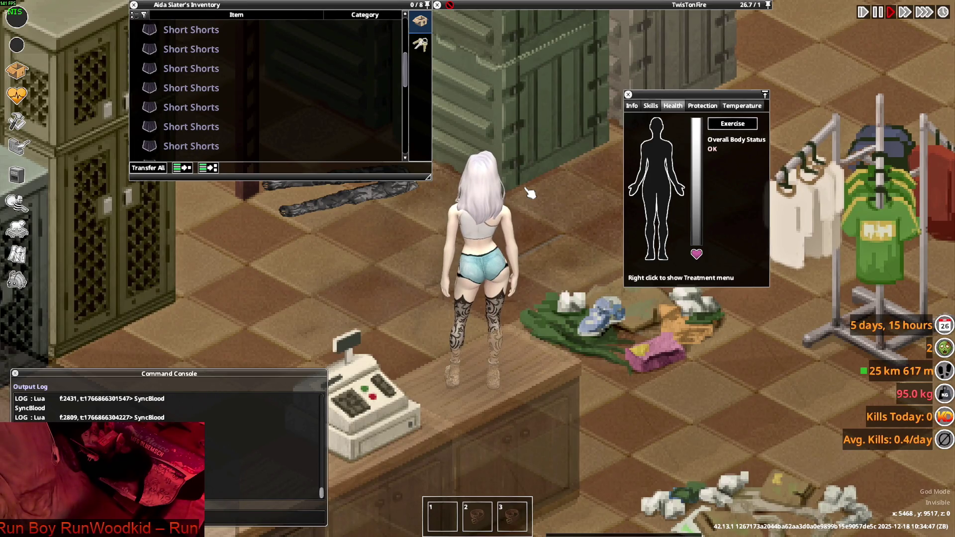
{"action": "key", "text": "d"}
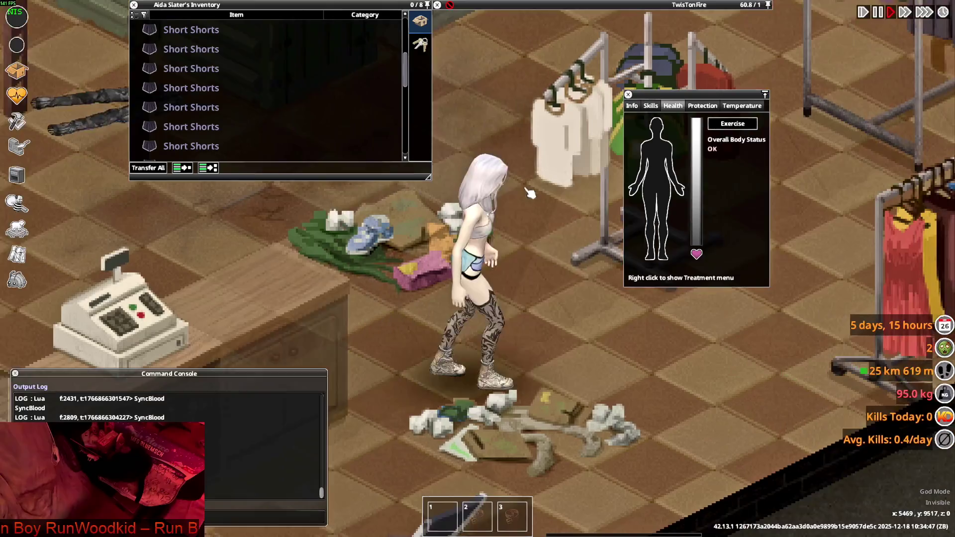
{"action": "key", "text": "w"}
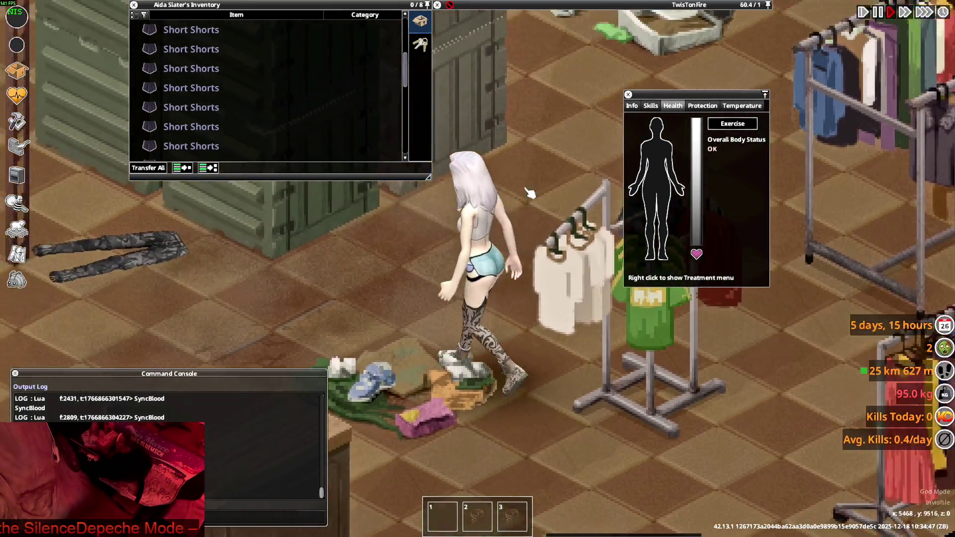
{"action": "key", "text": "s"}
{"action": "key", "text": "d"}
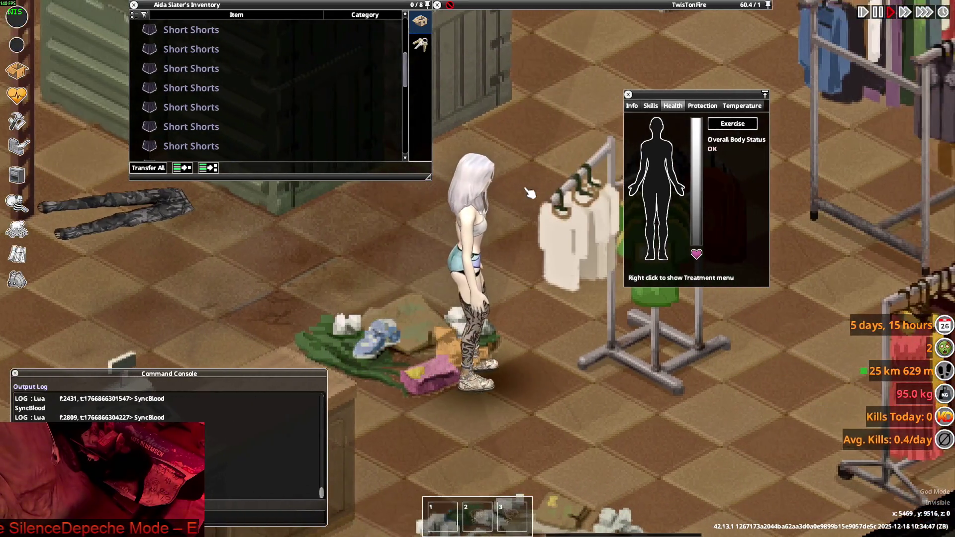
{"action": "key", "text": "a"}
{"action": "scroll", "coordinate": [191, 144], "scroll_direction": "up", "scroll_amount": 3}
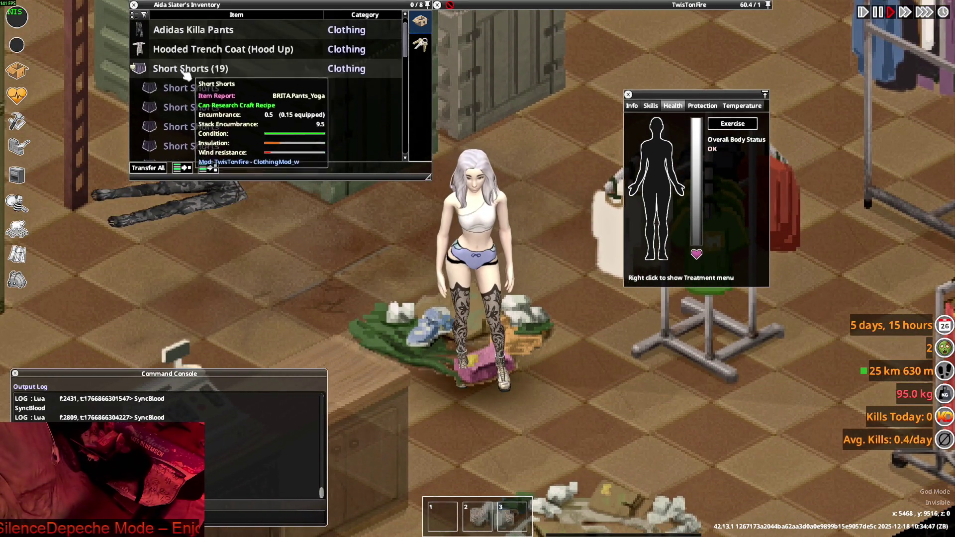
Wear a different Short Shorts pair from the inventory, ending in grey, and step toward the camera
{"action": "right_click", "coordinate": [184, 82]}
{"action": "left_click", "coordinate": [194, 88]}
{"action": "right_click", "coordinate": [194, 88]}
{"action": "left_click", "coordinate": [209, 113]}
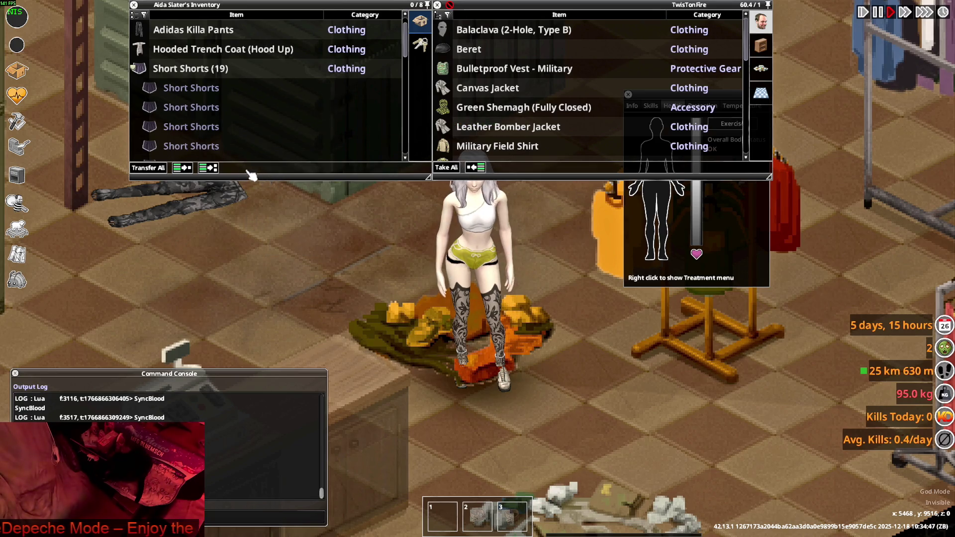
{"action": "key", "text": "s"}
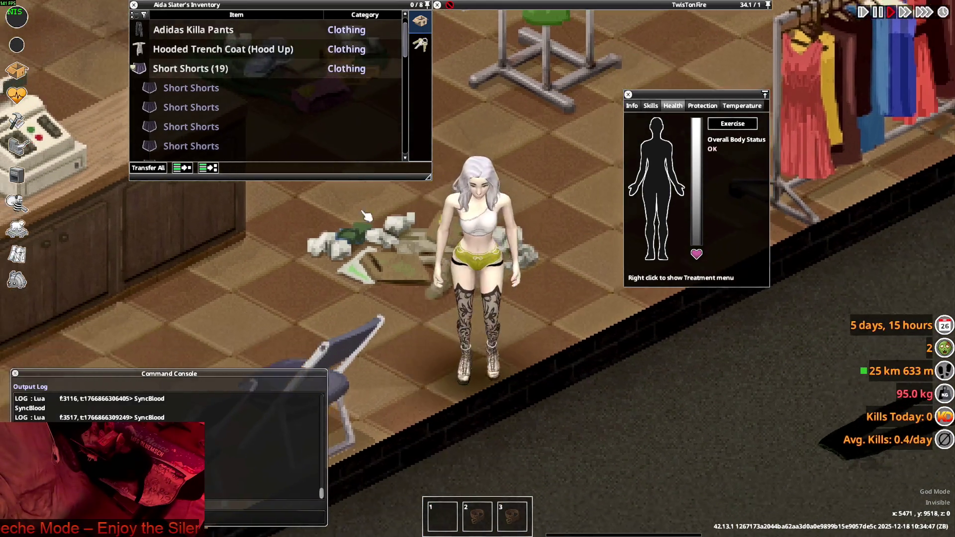
{"action": "mouse_move", "coordinate": [193, 132]}
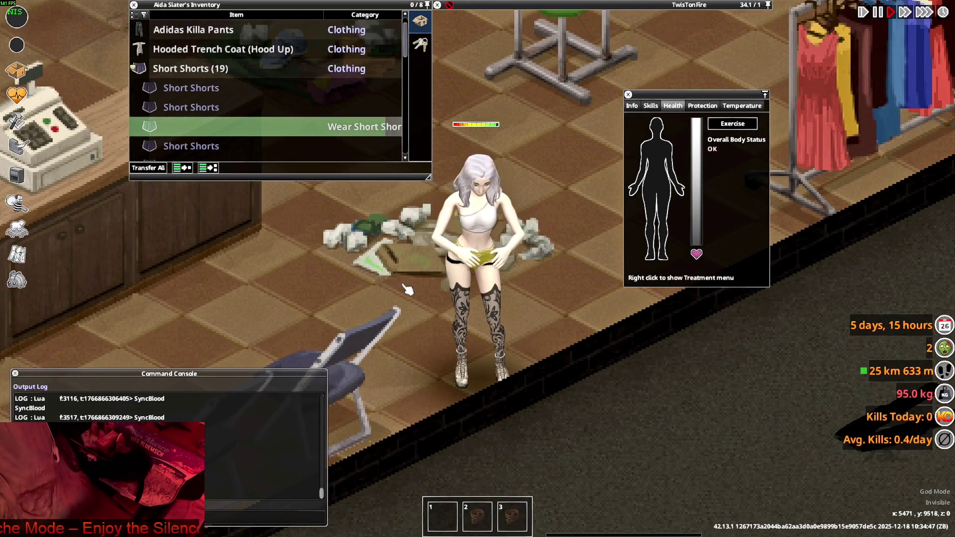
Walk the character across the store, viewing the grey shorts from behind and front
{"action": "key", "text": "a"}
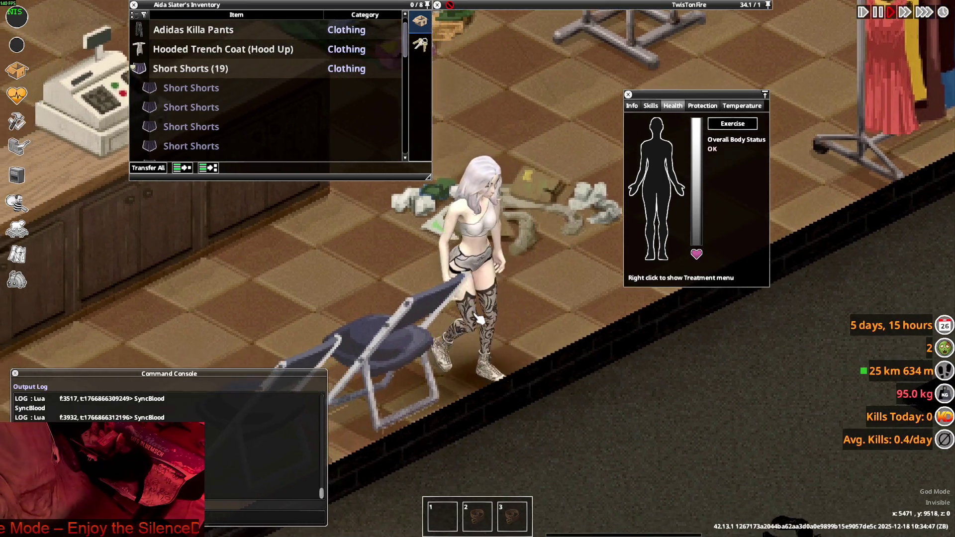
{"action": "key", "text": "w+d"}
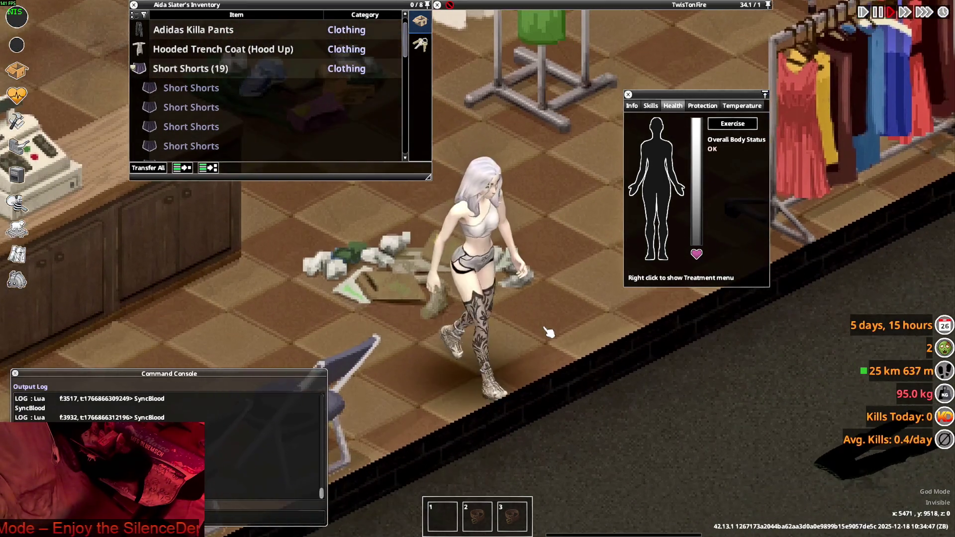
{"action": "key", "text": "w"}
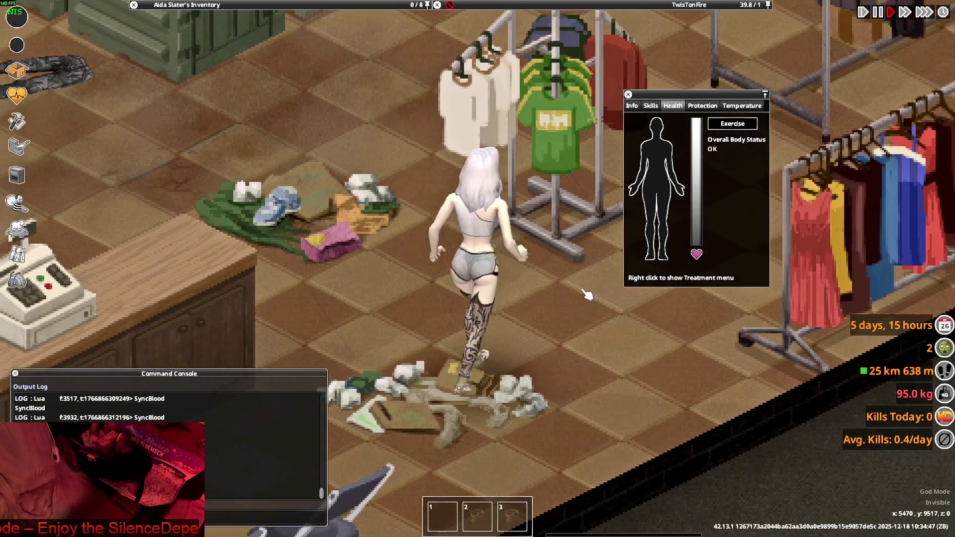
{"action": "key", "text": "a"}
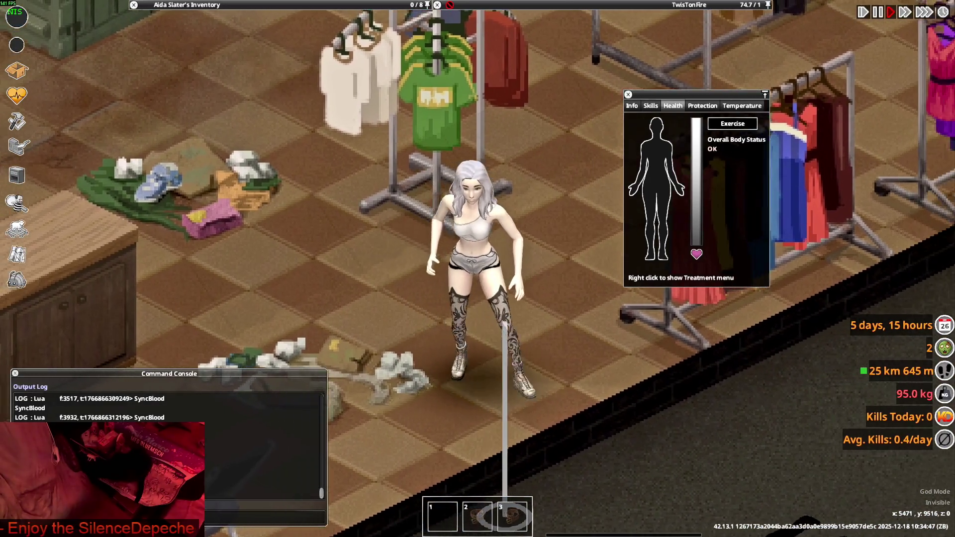
{"action": "key", "text": "a"}
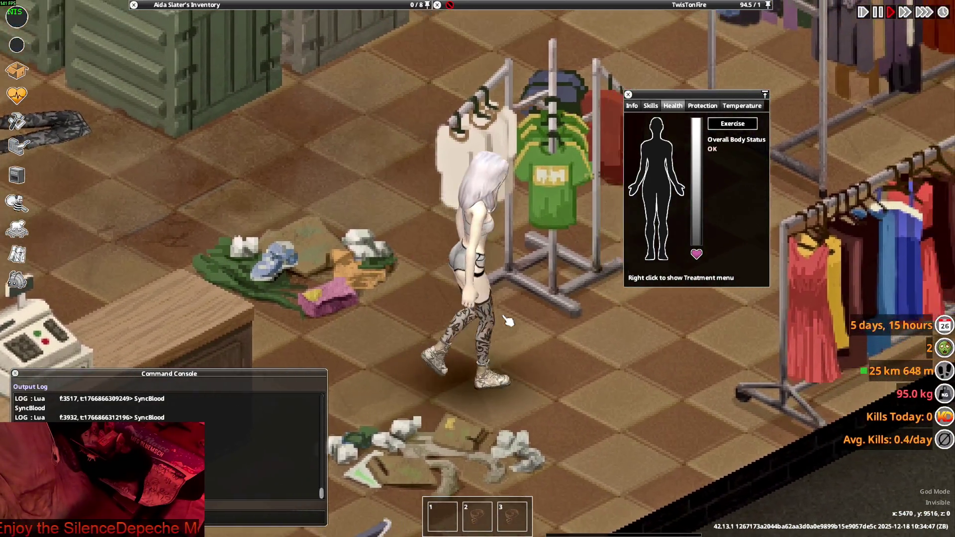
{"action": "key", "text": "s"}
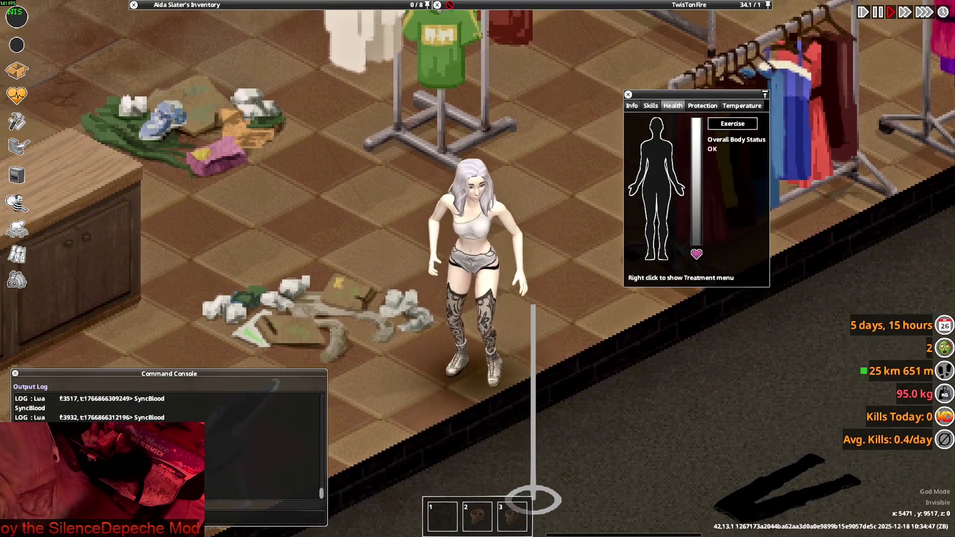
{"action": "key", "text": "w"}
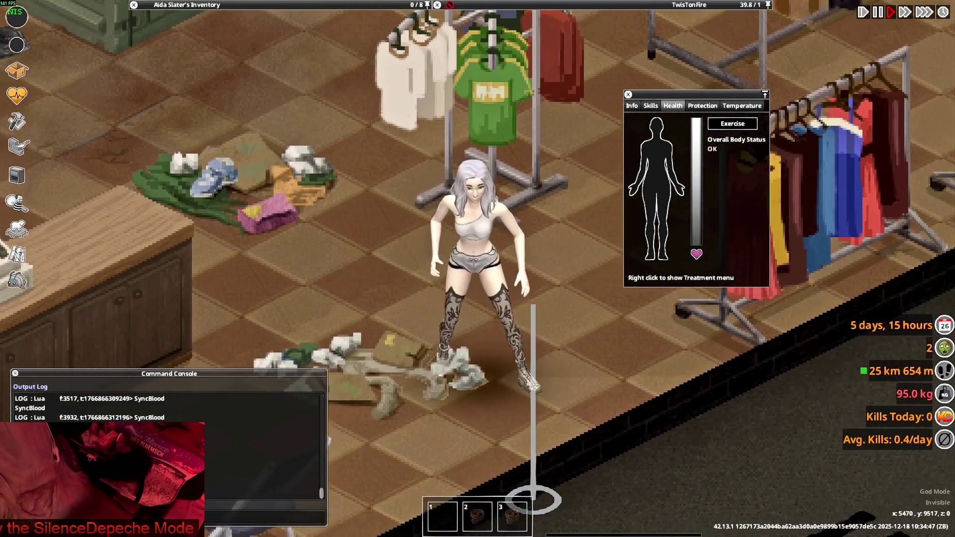
{"action": "key", "text": "a"}
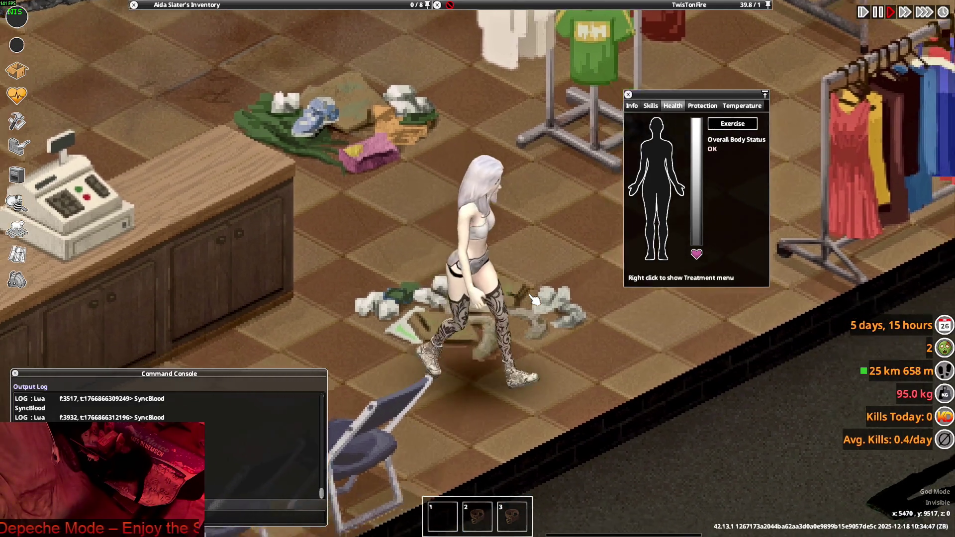
Keep pacing to compare front and back views, then open the appearance editor with K
{"action": "key", "text": "d"}
{"action": "key", "text": "w"}
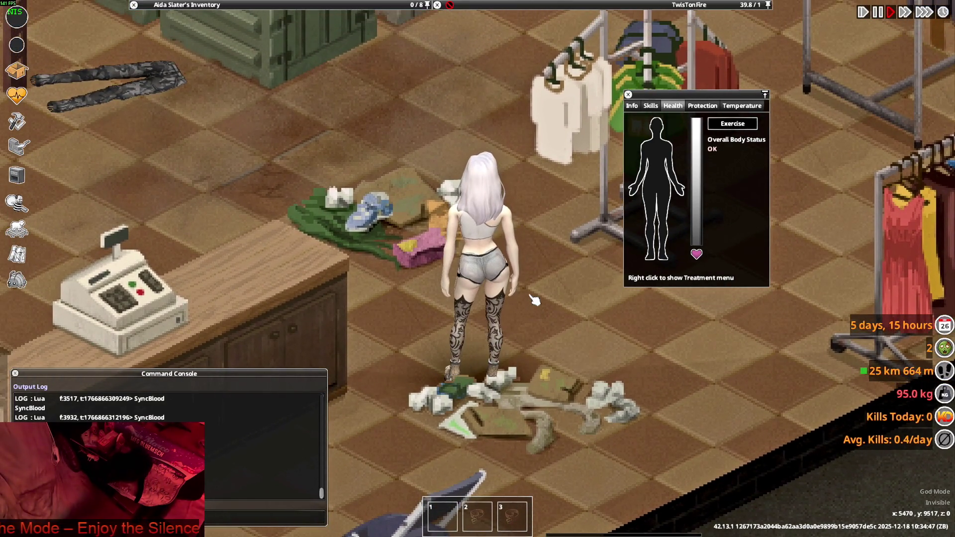
{"action": "key", "text": "w"}
{"action": "key", "text": "w"}
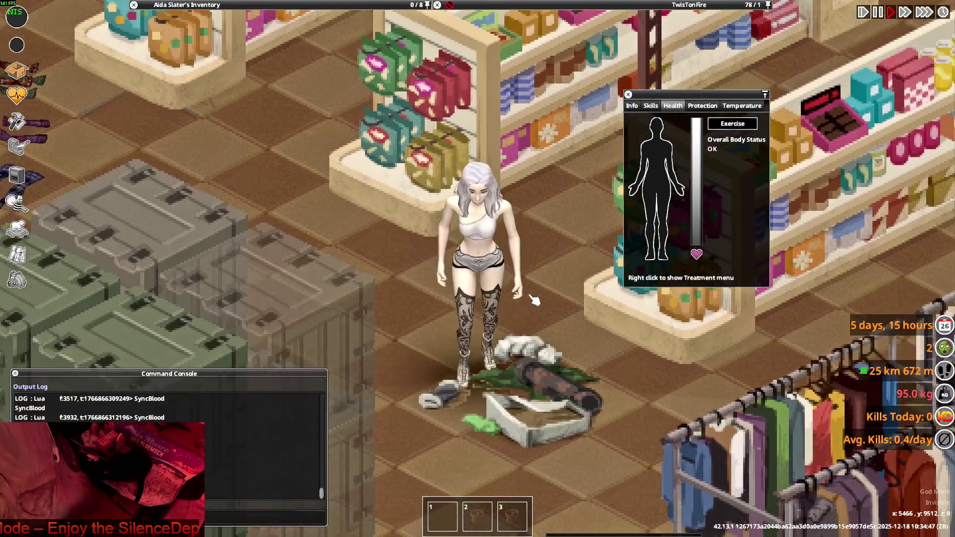
{"action": "key", "text": "s"}
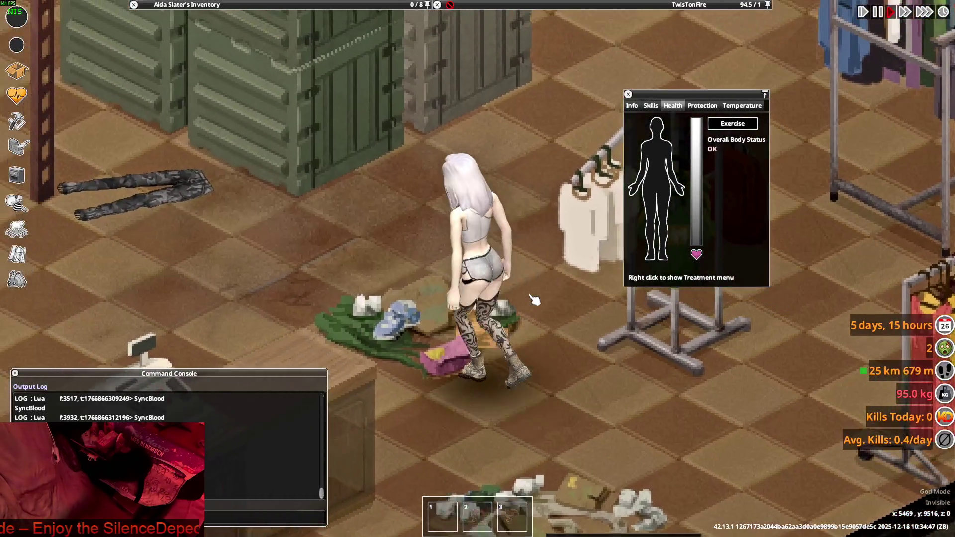
{"action": "key", "text": "w"}
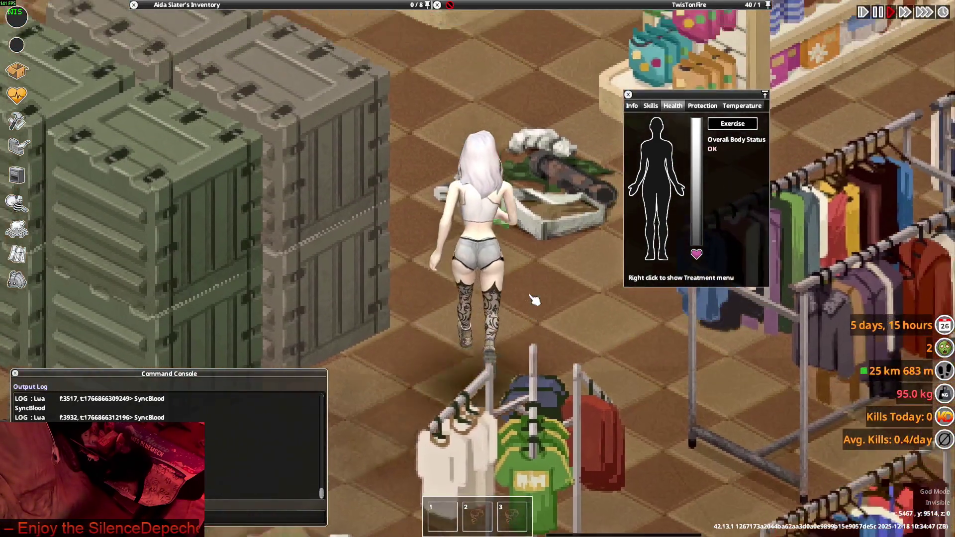
{"action": "key", "text": "s"}
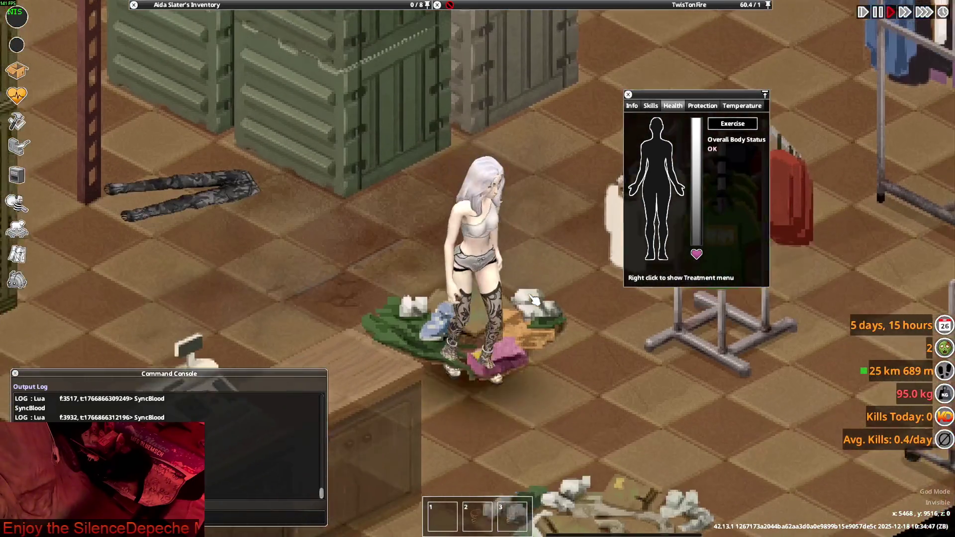
{"action": "key", "text": "d"}
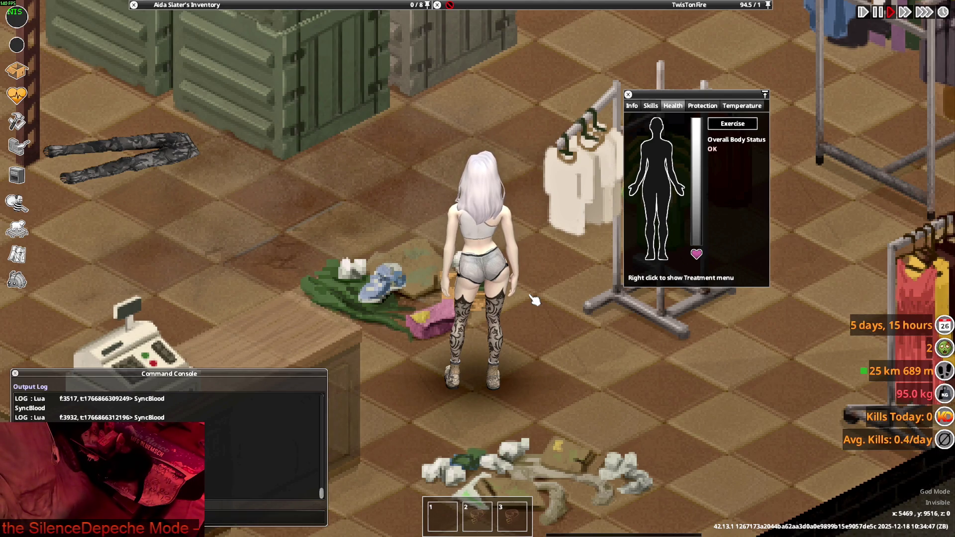
{"action": "key", "text": "k"}
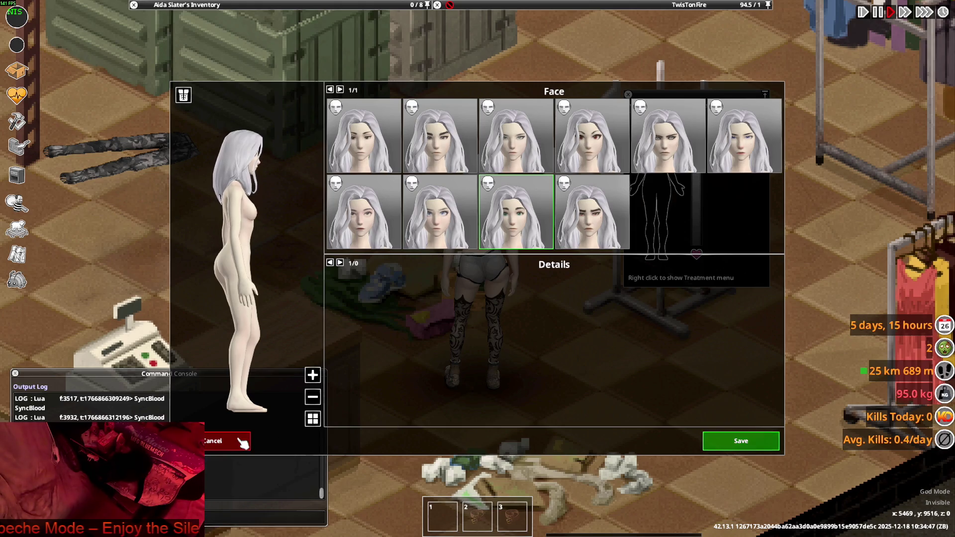
Cancel the appearance editor, toggle the debug chunk viewer on and off, and zoom the camera
{"action": "left_click", "coordinate": [240, 441]}
{"action": "key", "text": "F3"}
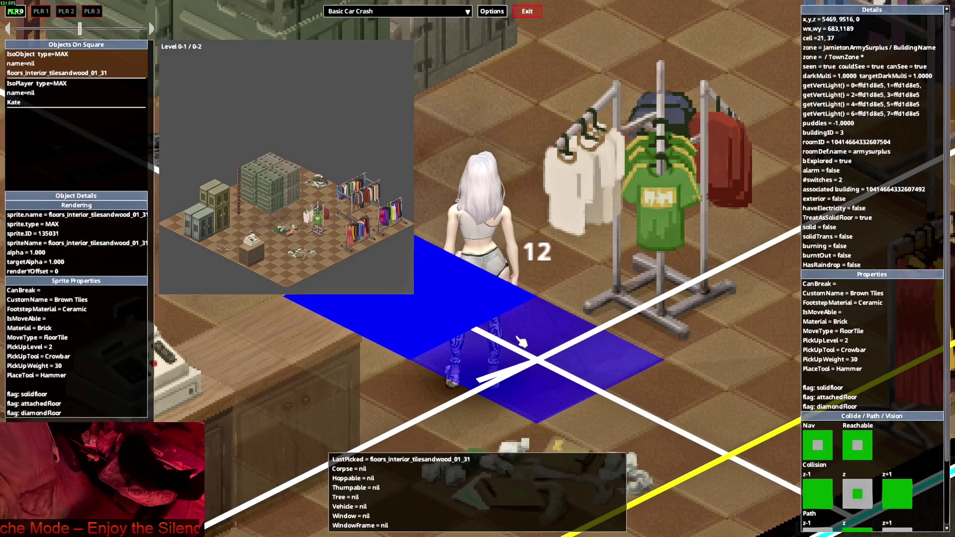
{"action": "key", "text": "F3"}
{"action": "scroll", "coordinate": [521, 341], "scroll_direction": "down", "scroll_amount": 4}
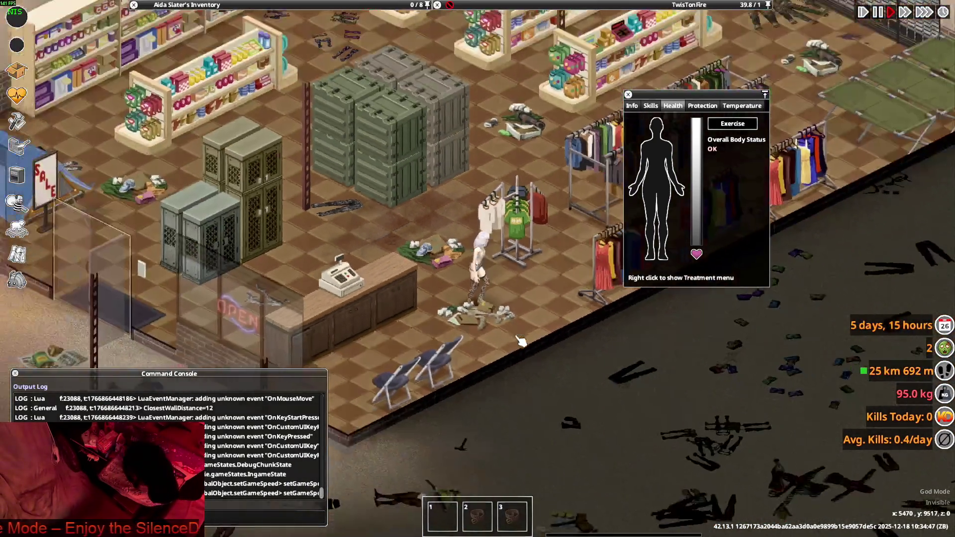
{"action": "scroll", "coordinate": [521, 341], "scroll_direction": "up", "scroll_amount": 5}
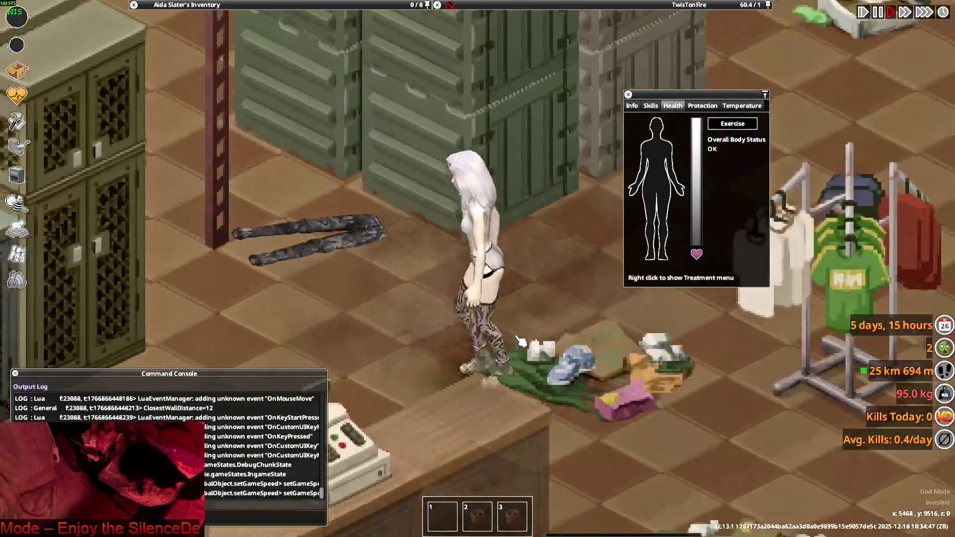
Walk the character to the clothes rack, viewing the grey shorts from front and back
{"action": "key", "text": "d"}
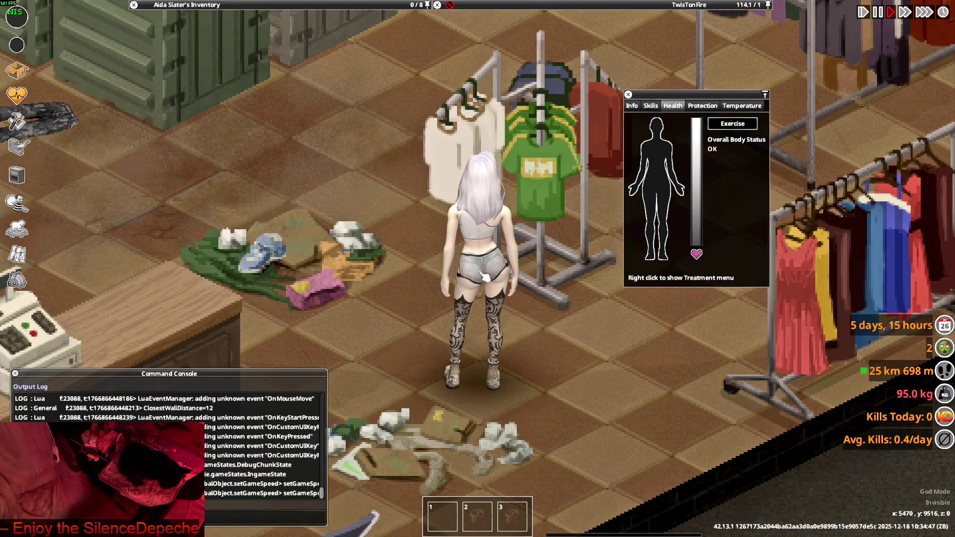
{"action": "key", "text": "s"}
{"action": "key", "text": "w"}
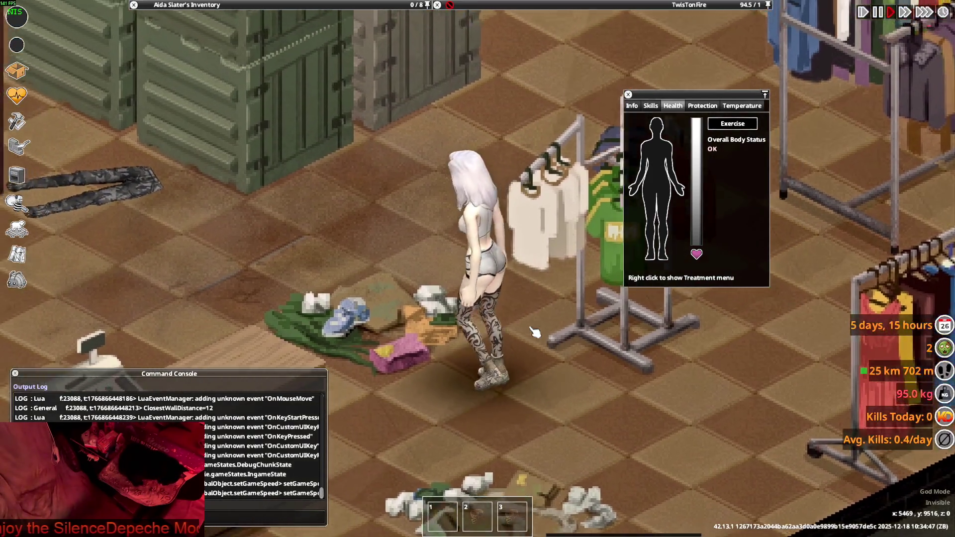
{"action": "key", "text": "a"}
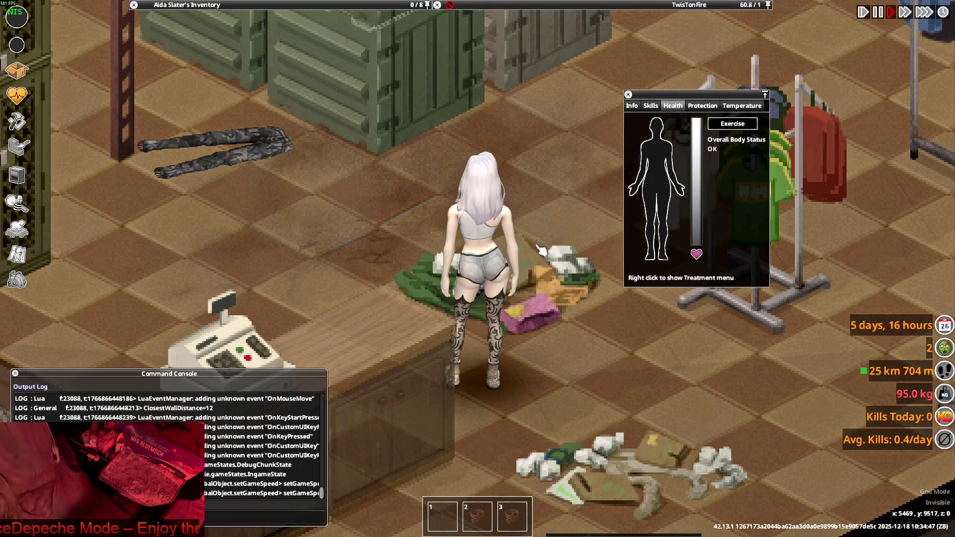
Walk the character back and forth through the store in the grey shorts
{"action": "key", "text": "s"}
{"action": "key", "text": "d"}
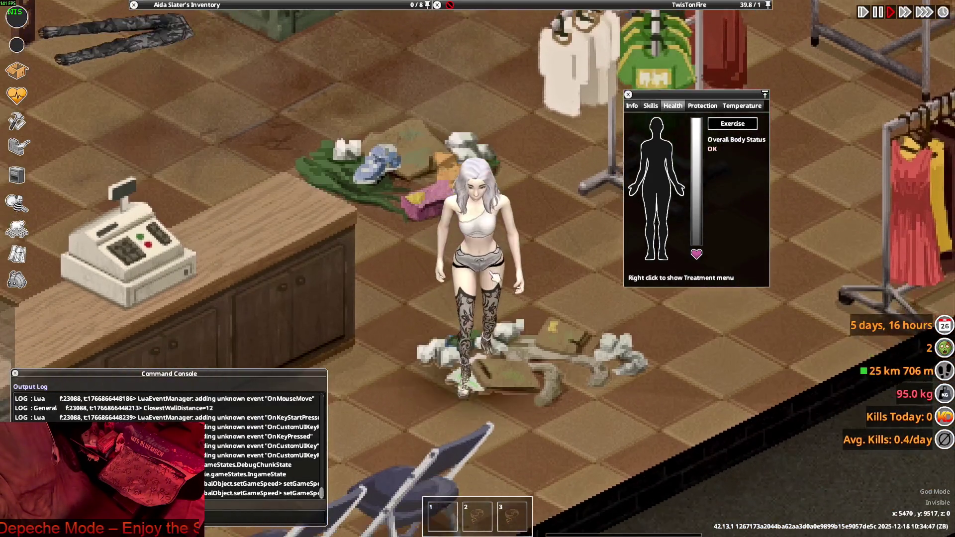
{"action": "key", "text": "a"}
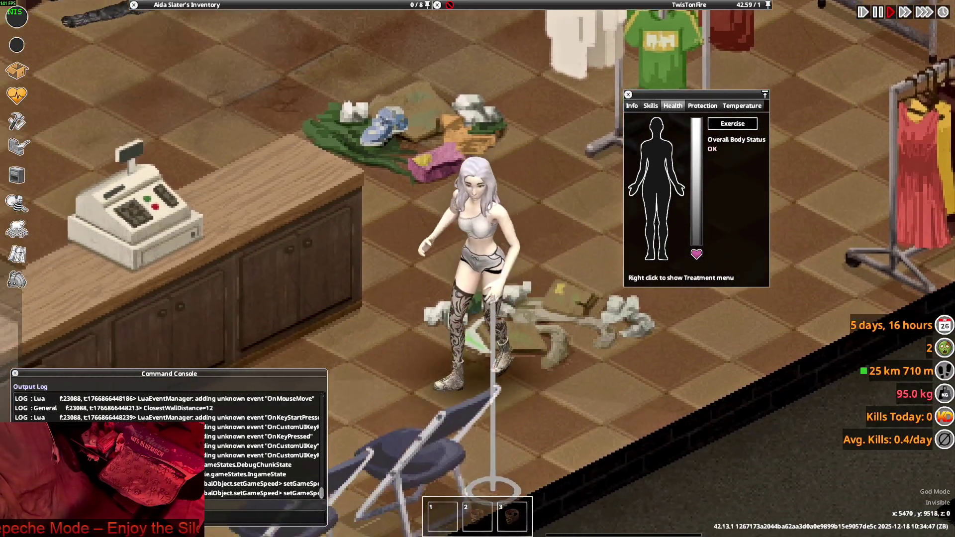
{"action": "key", "text": "s"}
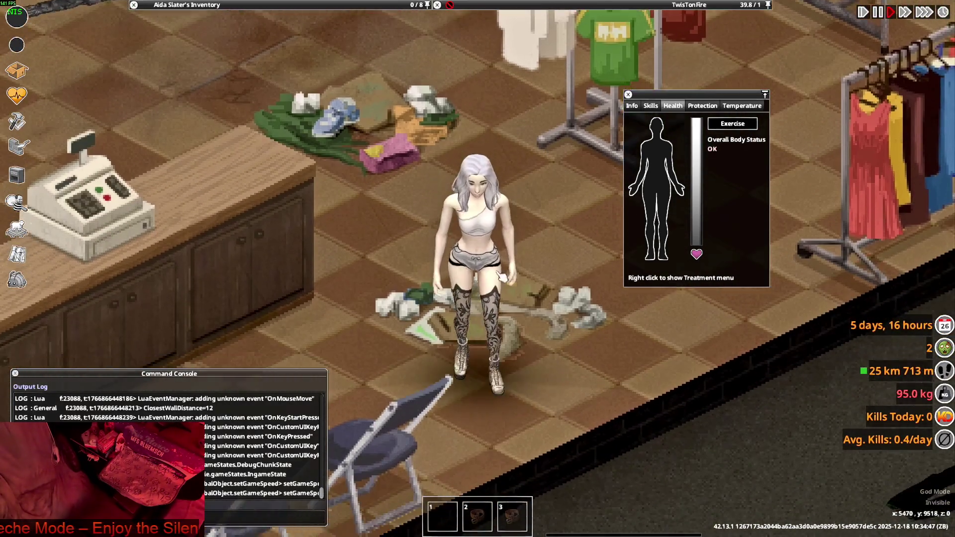
{"action": "key", "text": "d"}
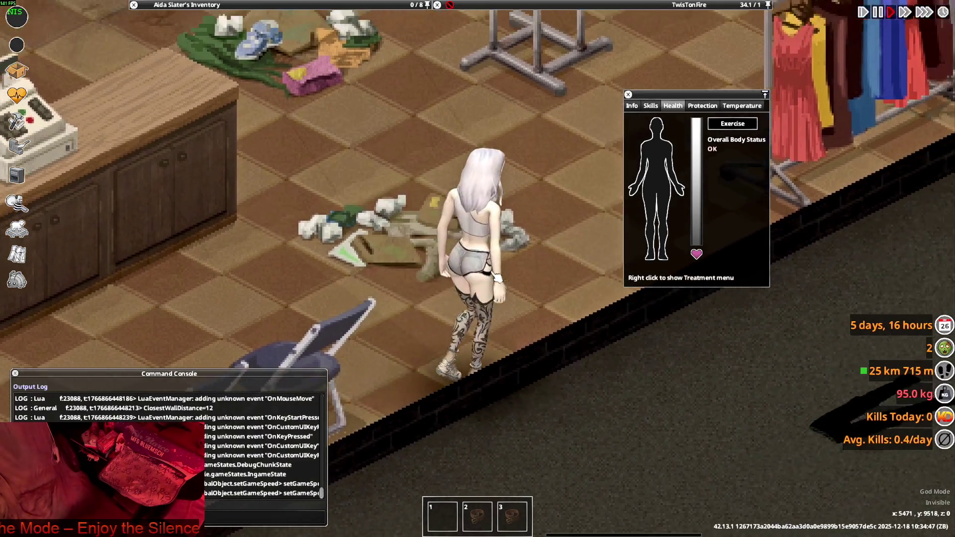
{"action": "key", "text": "s"}
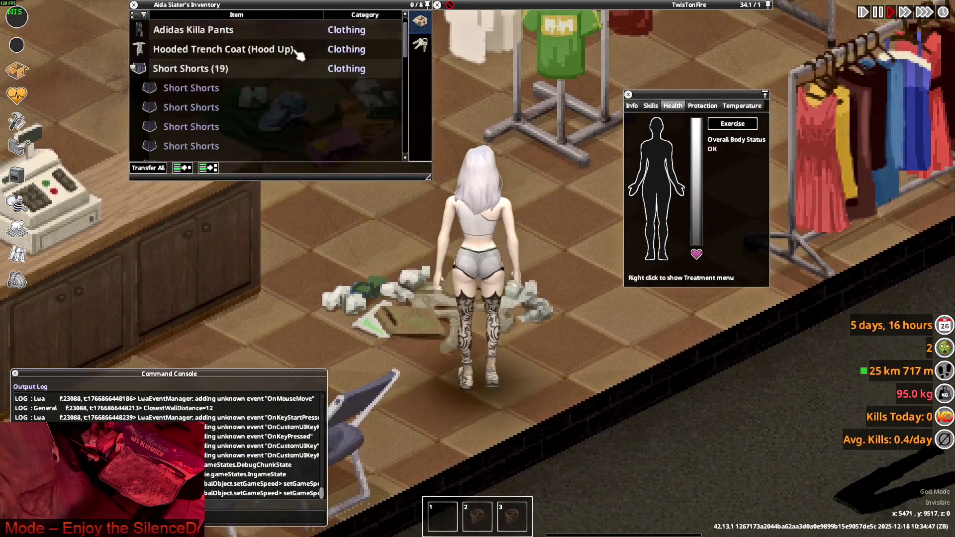
{"action": "mouse_move", "coordinate": [195, 97]}
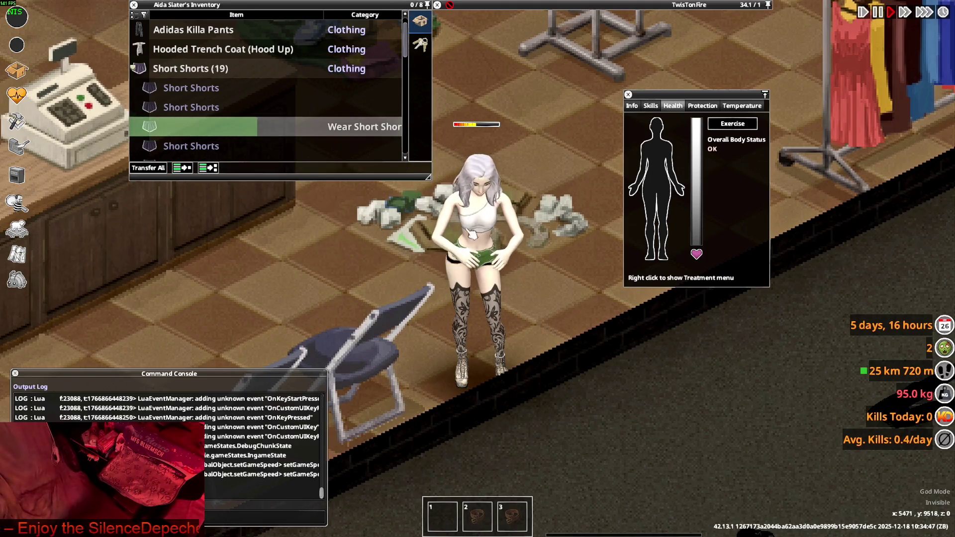
{"action": "key", "text": "w"}
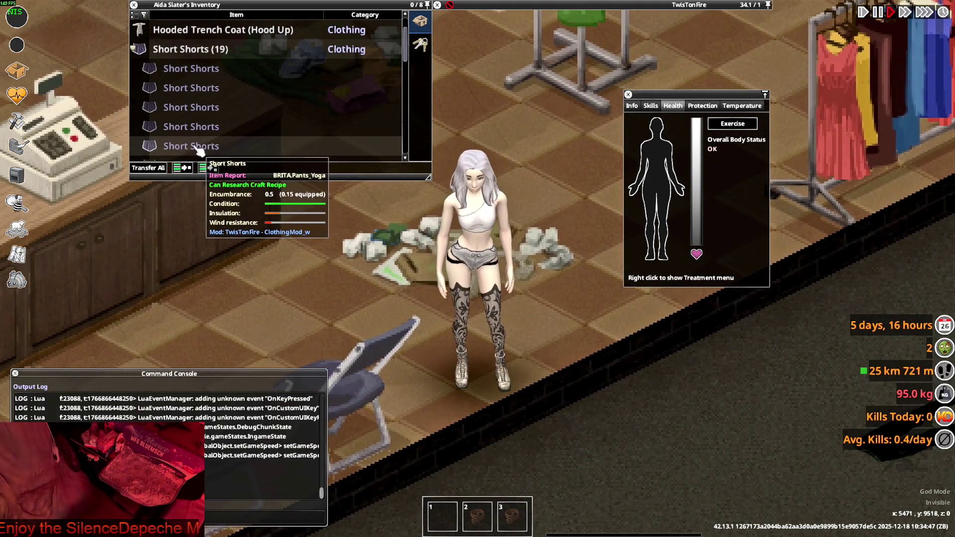
Try on a pink pair of Short Shorts, then switch to the white test pair
{"action": "right_click", "coordinate": [199, 150]}
{"action": "left_click", "coordinate": [214, 167]}
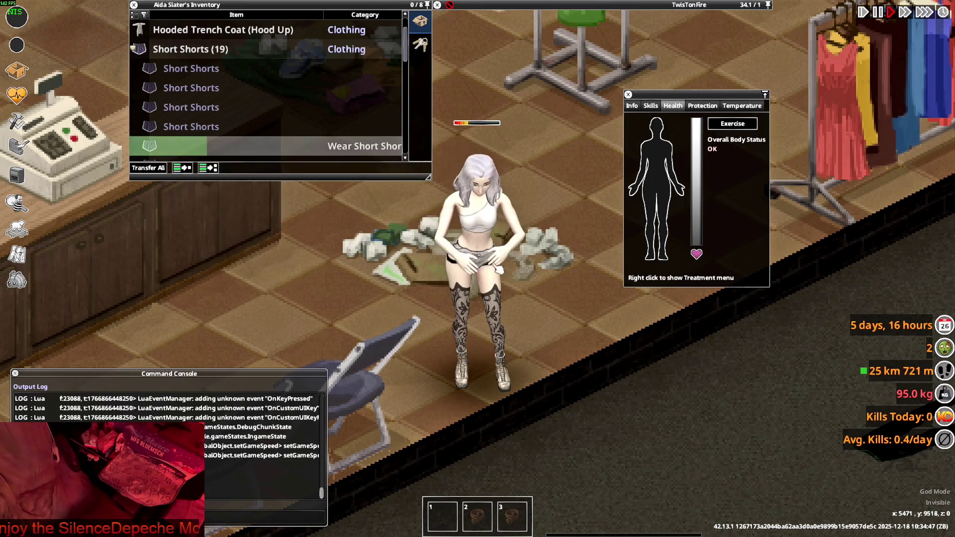
{"action": "key", "text": "a"}
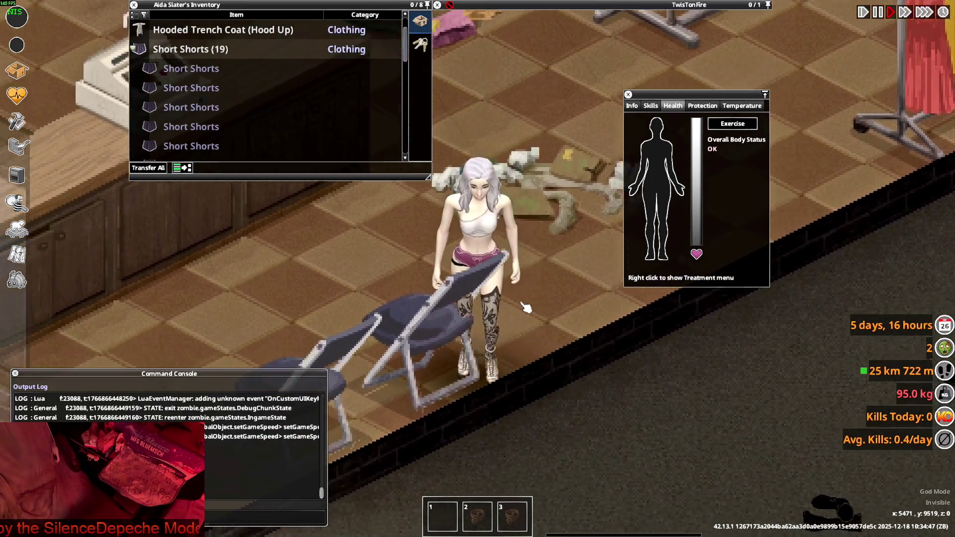
{"action": "scroll", "coordinate": [239, 152], "scroll_direction": "down", "scroll_amount": 2}
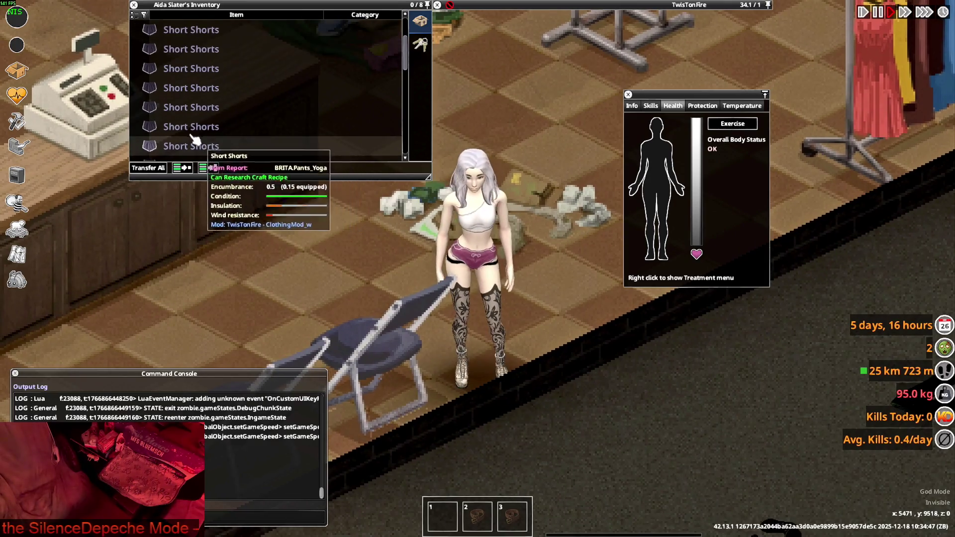
{"action": "right_click", "coordinate": [192, 131]}
{"action": "left_click", "coordinate": [214, 160]}
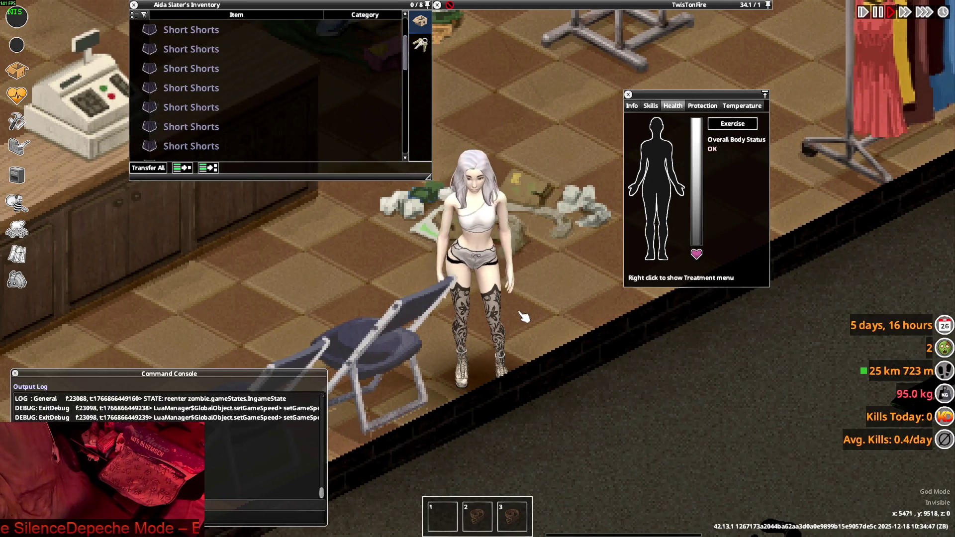
Walk the character past the folding chair to the lockers to inspect the white shorts
{"action": "key", "text": "w"}
{"action": "key", "text": "s"}
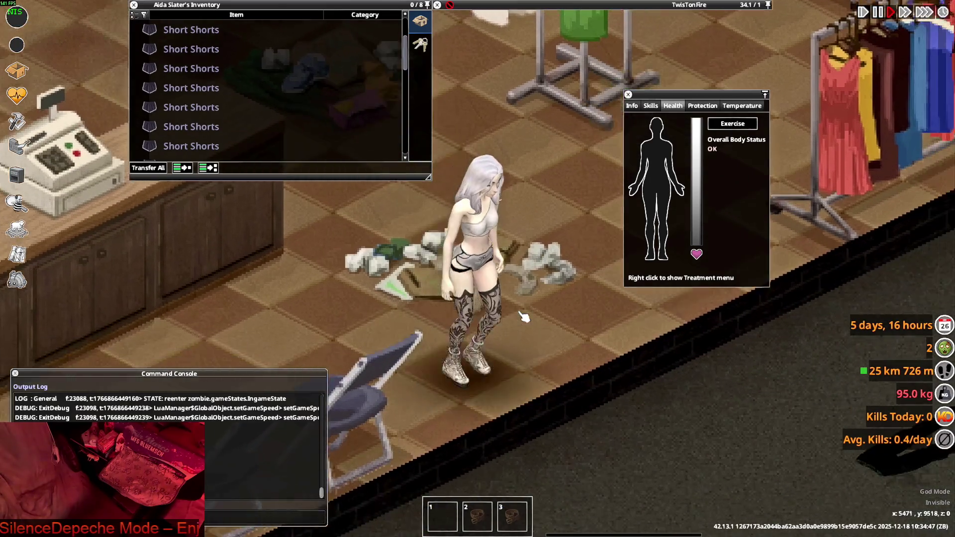
{"action": "key", "text": "w"}
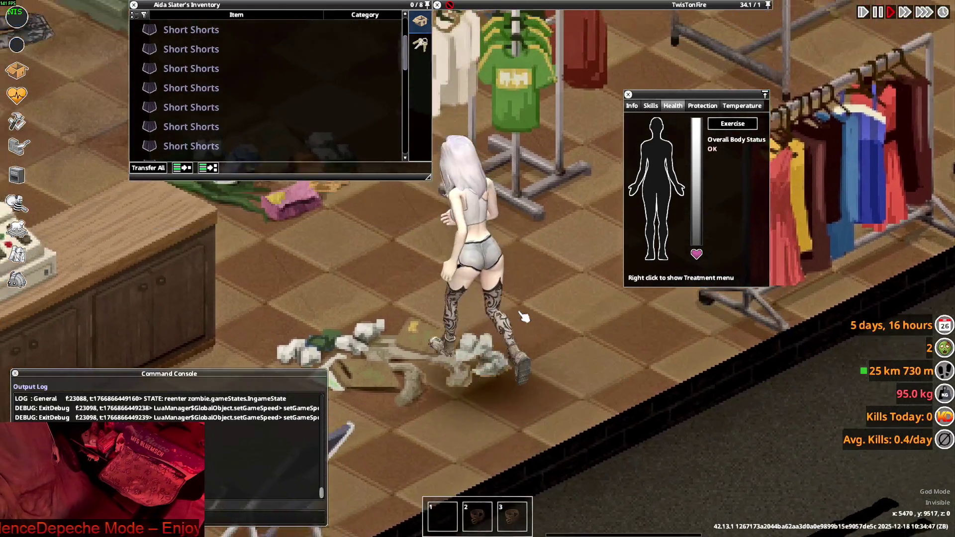
{"action": "key", "text": "w+a"}
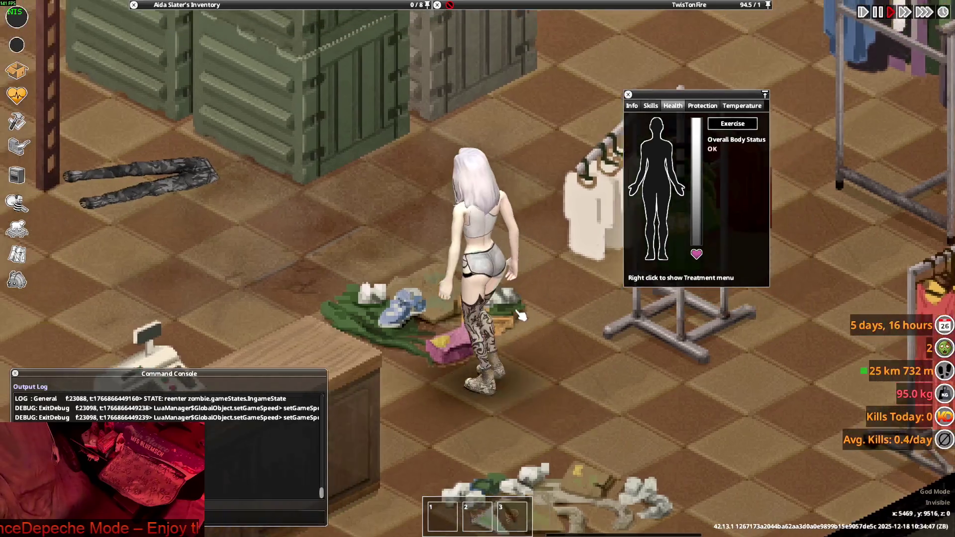
{"action": "scroll", "coordinate": [518, 313], "scroll_direction": "down", "scroll_amount": 3}
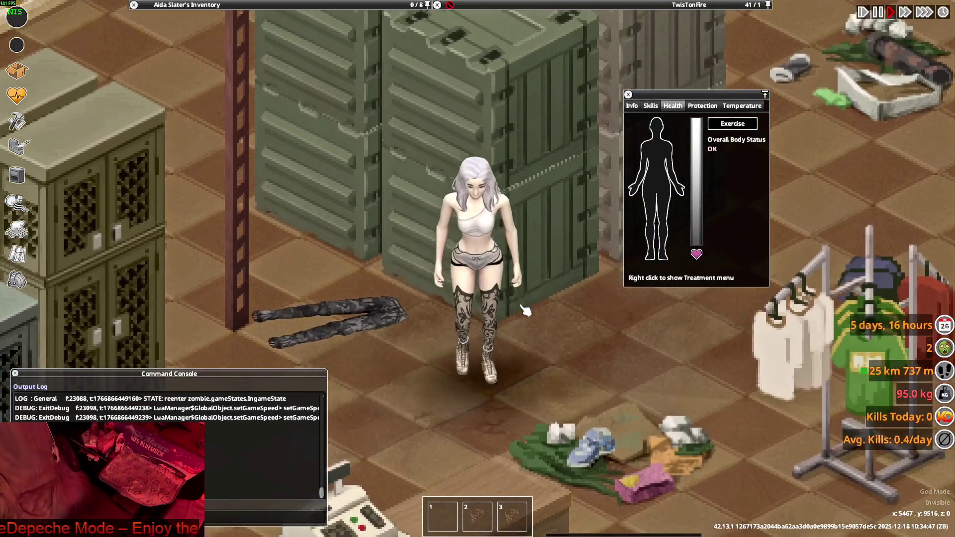
{"action": "scroll", "coordinate": [518, 314], "scroll_direction": "up", "scroll_amount": 3}
{"action": "key", "text": "alt+Tab"}
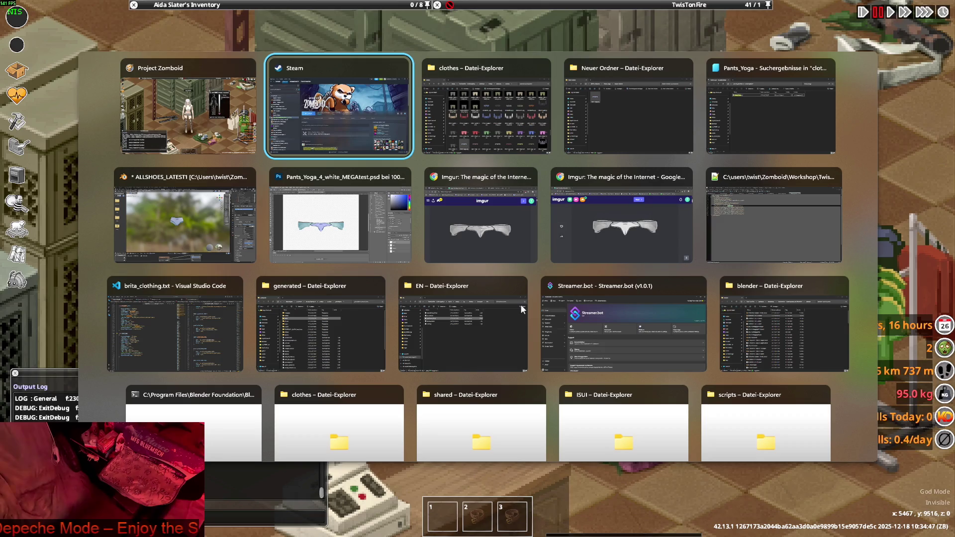
Cycle past Photoshop and Blender to bring Chrome's Imgur pants-texture image to the front
{"action": "key", "text": "alt+Tab"}
{"action": "key", "text": "alt+Tab"}
{"action": "key", "text": "alt+Tab"}
{"action": "key", "text": "alt+Tab"}
{"action": "key", "text": "alt+Tab"}
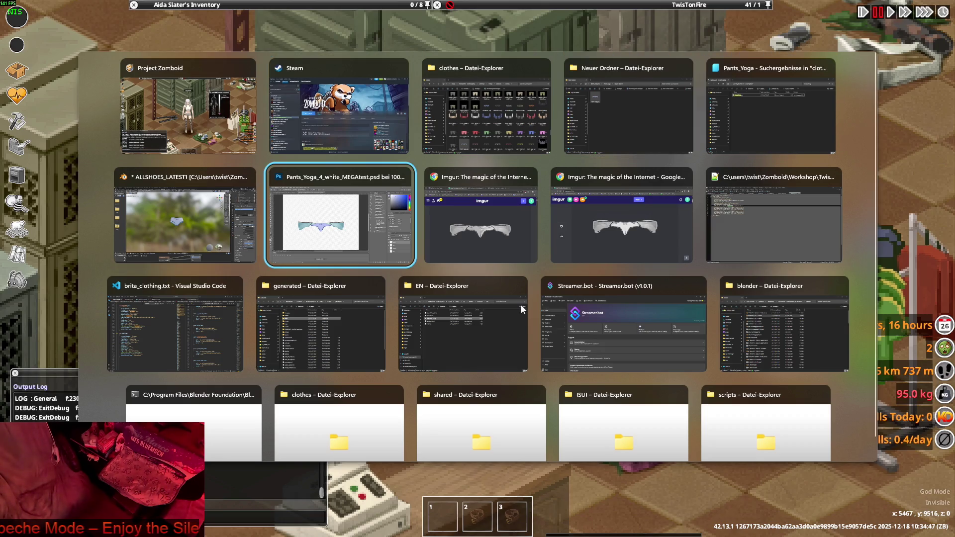
{"action": "key", "text": "alt+Tab"}
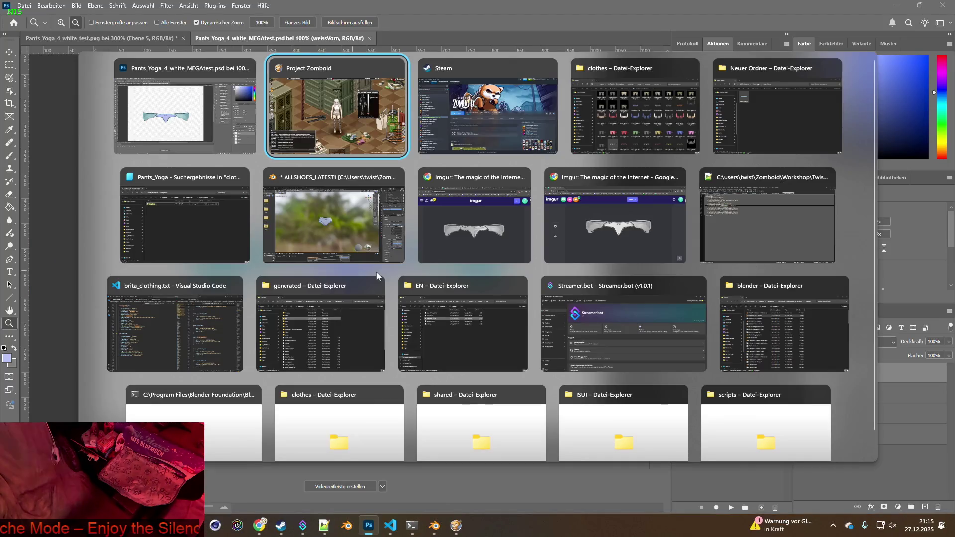
{"action": "key", "text": "alt+Tab"}
{"action": "key", "text": "alt+Tab"}
{"action": "key", "text": "alt+Tab"}
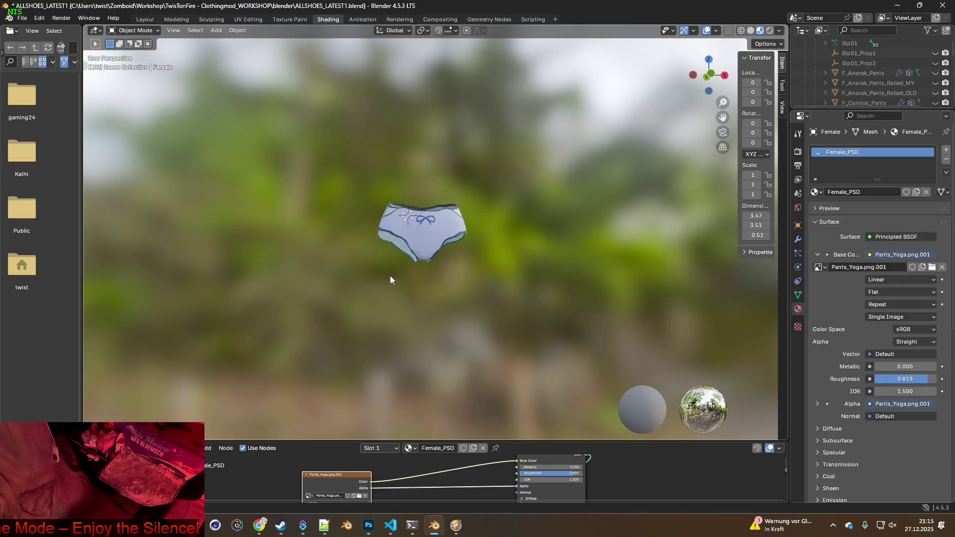
{"action": "key", "text": "alt+Tab"}
{"action": "key", "text": "alt+Tab"}
{"action": "key", "text": "alt+Tab"}
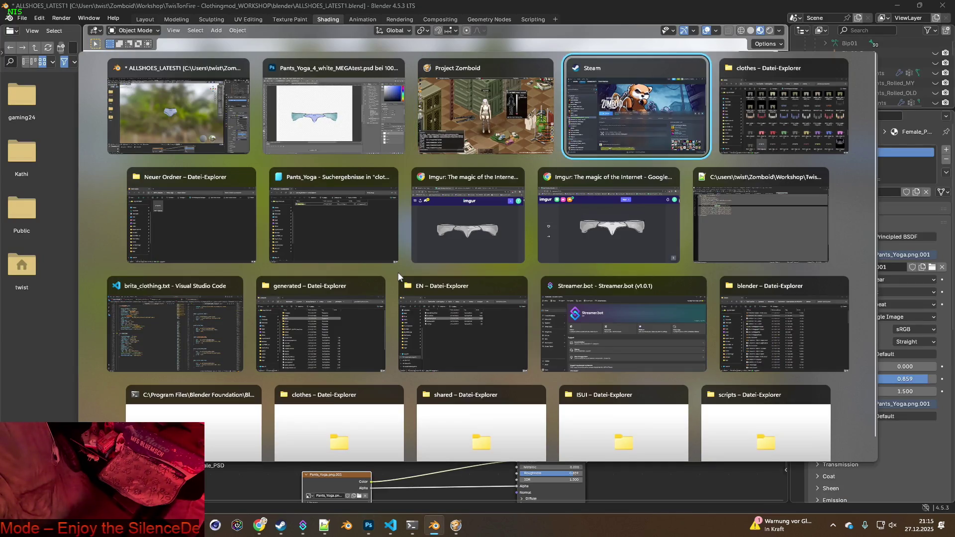
{"action": "key", "text": "alt+Tab"}
{"action": "key", "text": "alt+Tab"}
{"action": "key", "text": "alt+Tab"}
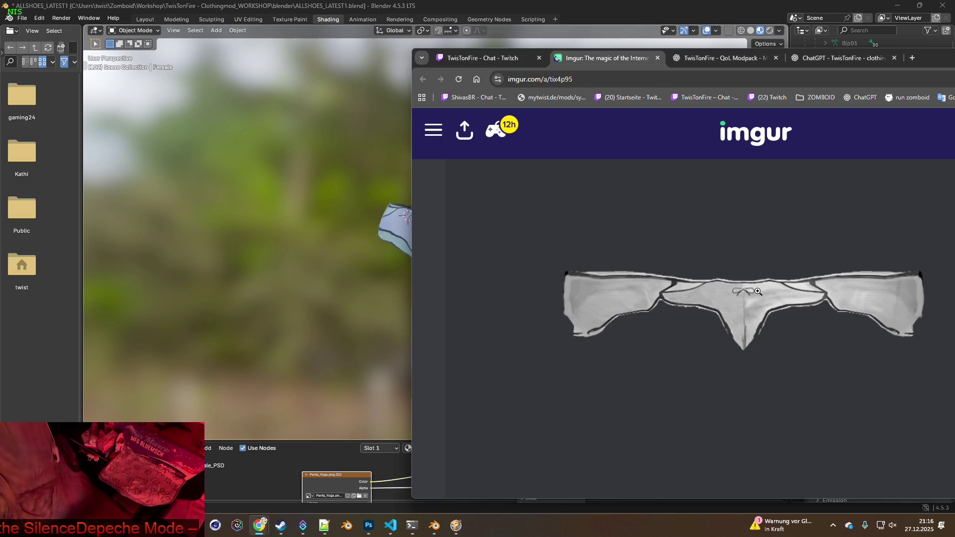
View the Twitch chat tab, then cycle windows to the Neuer Ordner folder
{"action": "left_click", "coordinate": [483, 57]}
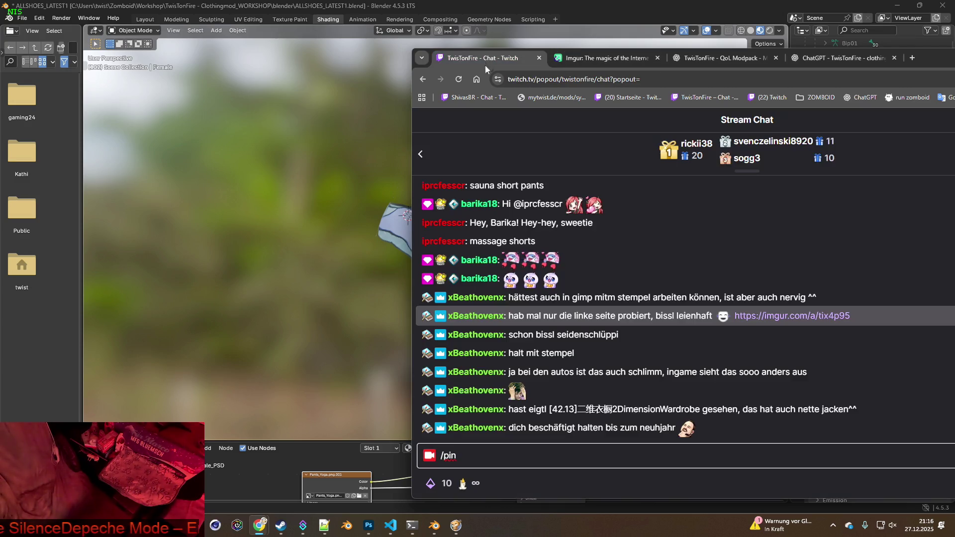
{"action": "key", "text": "alt+Tab"}
{"action": "key", "text": "Tab"}
{"action": "key", "text": "Tab"}
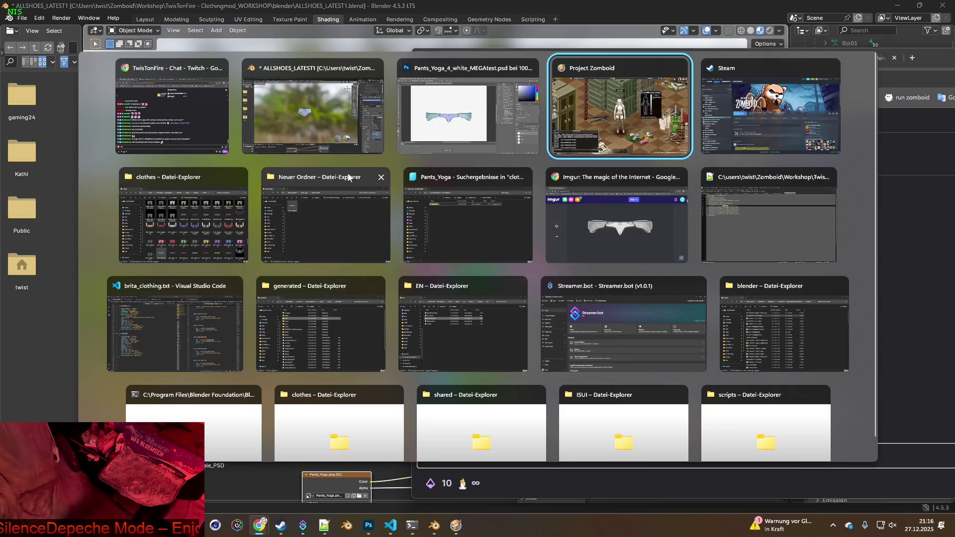
{"action": "key", "text": "Tab"}
{"action": "key", "text": "Tab"}
{"action": "key", "text": "Tab"}
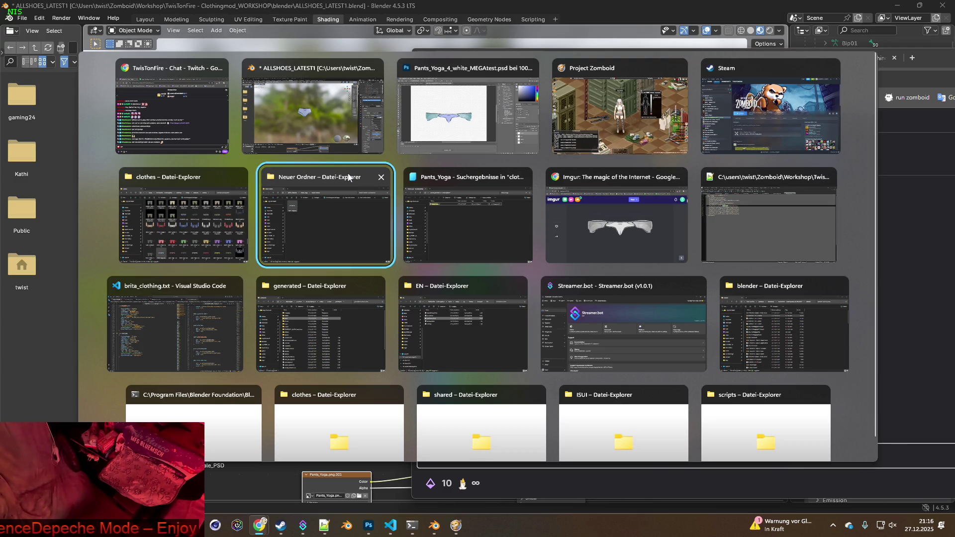
Navigate Explorer up to the Pants_Yoga folder, move the window left, and return to Blender
{"action": "left_click", "coordinate": [347, 175]}
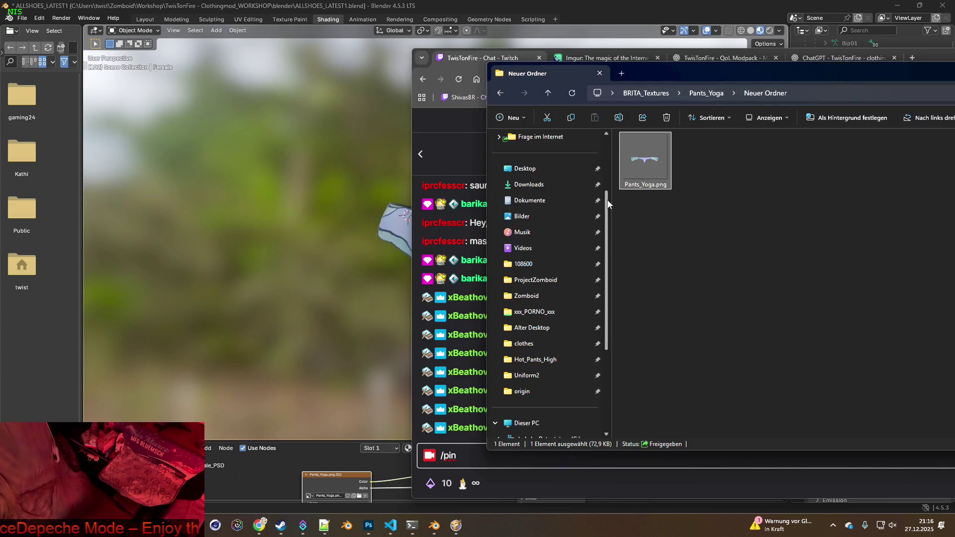
{"action": "left_click", "coordinate": [706, 93]}
{"action": "left_click_drag", "start_coordinate": [749, 74], "coordinate": [485, 78]}
{"action": "key", "text": "alt+Tab"}
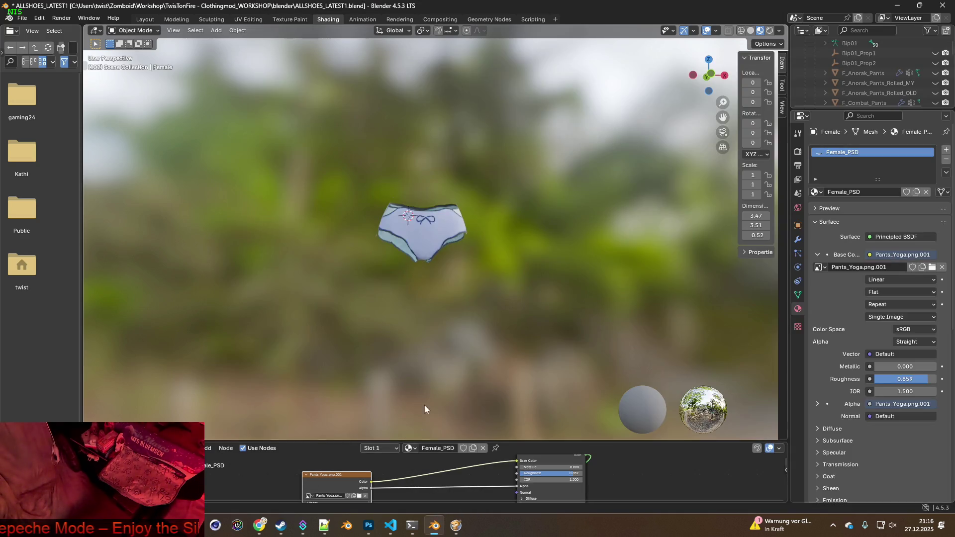
Load Pants_Yoga_4_white_MEGAtest.png from the Pants_Yoga folder into the pants image texture
{"action": "mouse_move", "coordinate": [403, 300]}
{"action": "middle_mouse_down"}
{"action": "mouse_move", "coordinate": [497, 294]}
{"action": "mouse_move", "coordinate": [356, 294]}
{"action": "mouse_move", "coordinate": [401, 408]}
{"action": "middle_mouse_up"}
{"action": "left_click", "coordinate": [359, 496]}
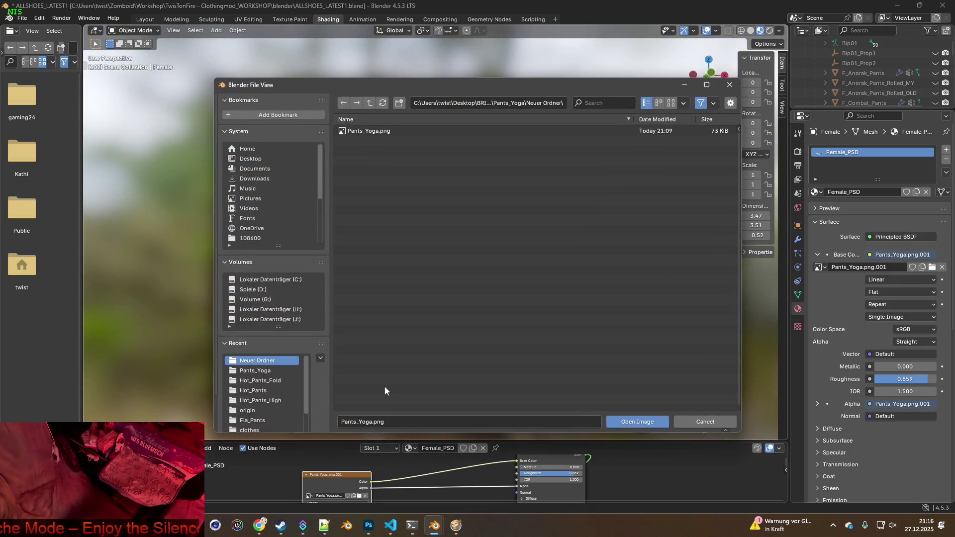
{"action": "left_click", "coordinate": [370, 103]}
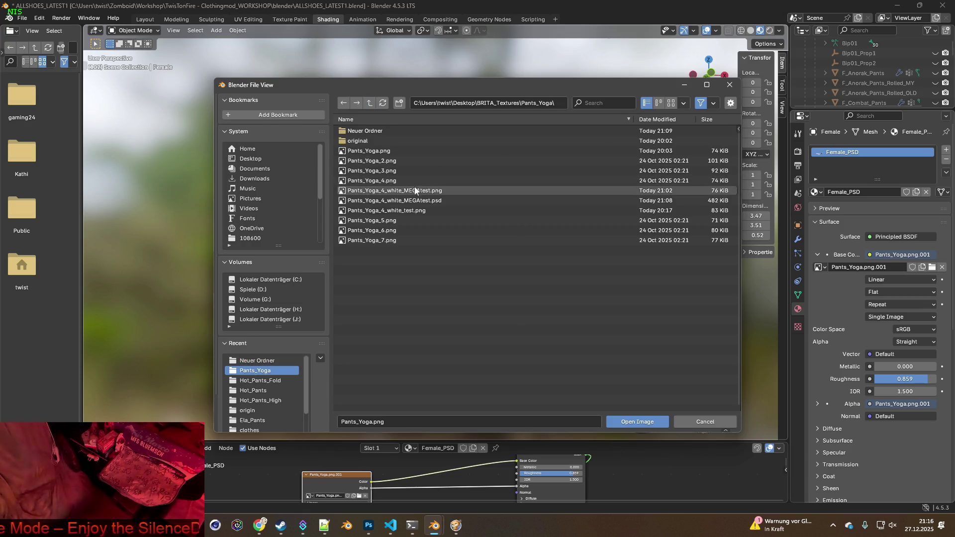
{"action": "mouse_move", "coordinate": [416, 214]}
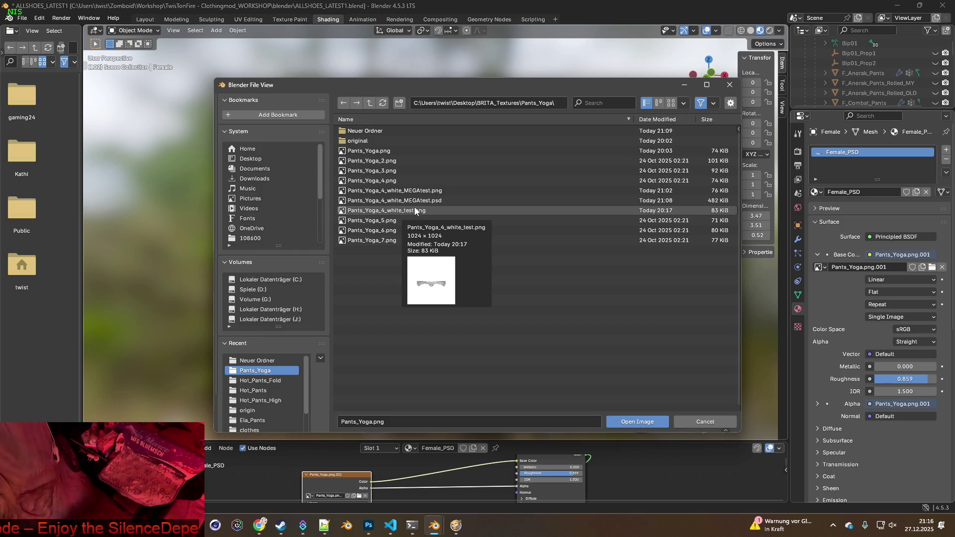
{"action": "left_click", "coordinate": [410, 191]}
{"action": "left_click", "coordinate": [637, 422]}
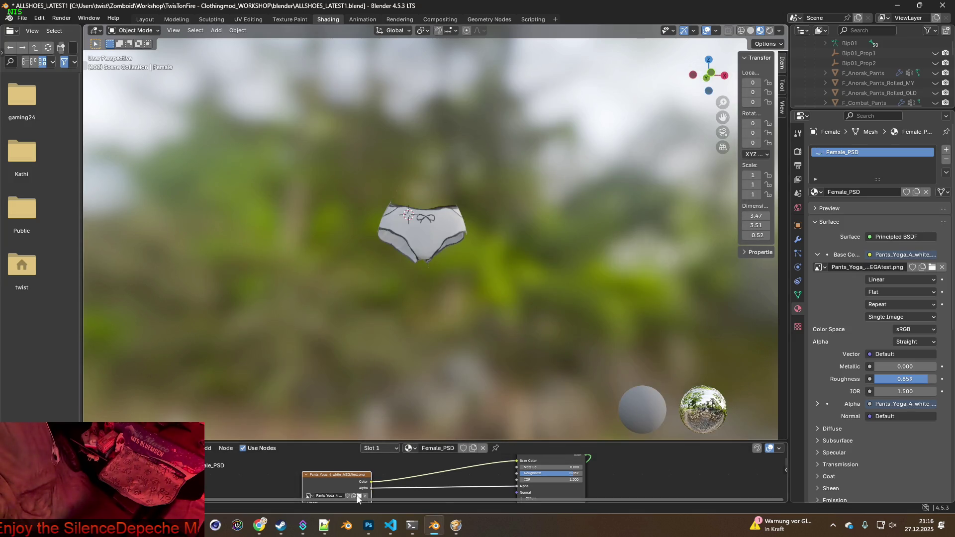
Replace it with Pants_Yoga_4_white_test.png and orbit around the textured pants
{"action": "left_click", "coordinate": [353, 496]}
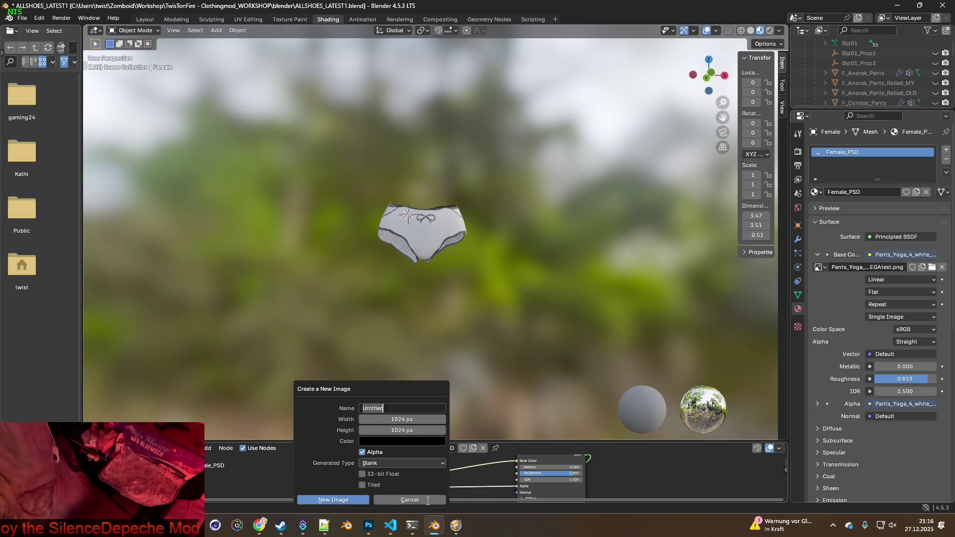
{"action": "left_click", "coordinate": [428, 501]}
{"action": "left_click", "coordinate": [358, 497]}
{"action": "left_click", "coordinate": [393, 211]}
{"action": "left_click", "coordinate": [630, 422]}
{"action": "scroll", "coordinate": [495, 352], "scroll_direction": "up", "scroll_amount": 5}
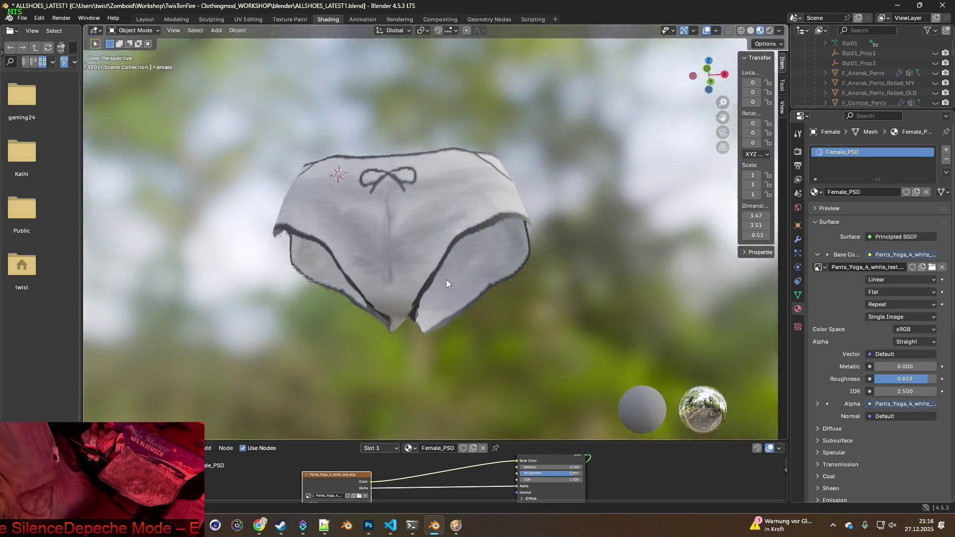
{"action": "mouse_move", "coordinate": [447, 284]}
{"action": "middle_mouse_down"}
{"action": "mouse_move", "coordinate": [473, 326]}
{"action": "mouse_move", "coordinate": [454, 278]}
{"action": "mouse_move", "coordinate": [526, 297]}
{"action": "mouse_move", "coordinate": [533, 288]}
{"action": "mouse_move", "coordinate": [504, 232]}
{"action": "mouse_move", "coordinate": [420, 224]}
{"action": "mouse_move", "coordinate": [595, 292]}
{"action": "mouse_move", "coordinate": [428, 275]}
{"action": "mouse_move", "coordinate": [372, 258]}
{"action": "mouse_move", "coordinate": [393, 252]}
{"action": "mouse_move", "coordinate": [326, 276]}
{"action": "mouse_move", "coordinate": [398, 259]}
{"action": "mouse_move", "coordinate": [369, 267]}
{"action": "middle_mouse_up"}
{"action": "scroll", "coordinate": [392, 265], "scroll_direction": "up", "scroll_amount": 3}
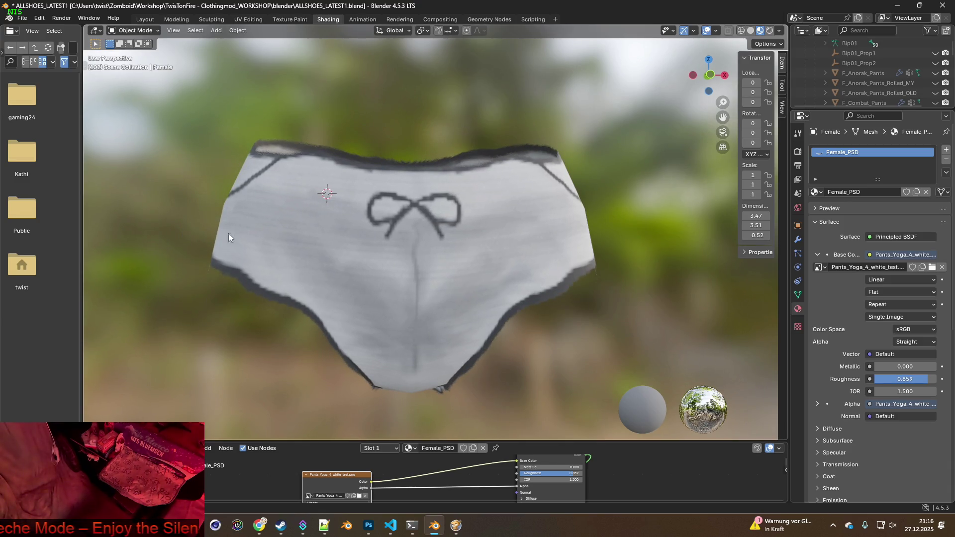
{"action": "left_click", "coordinate": [287, 20]}
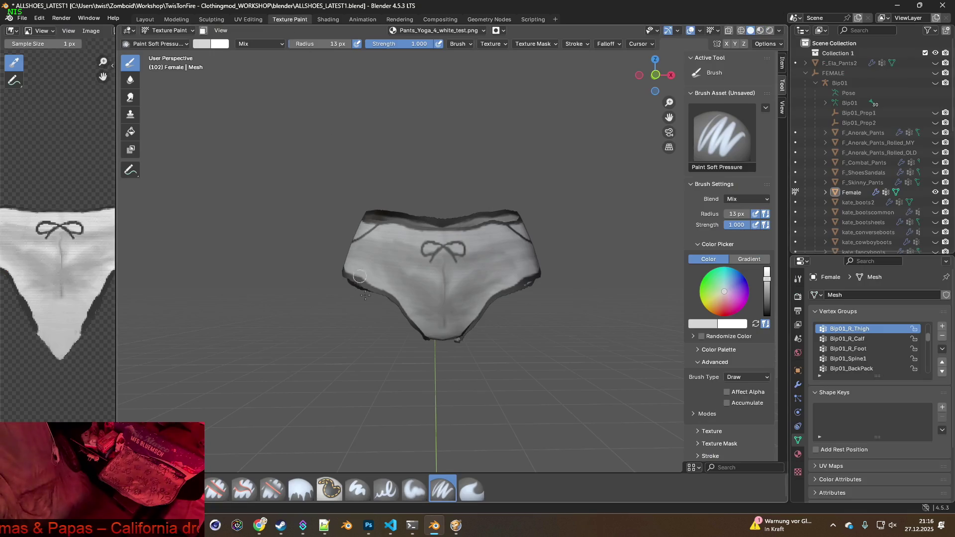
Set the Clone brush to 86 px radius, pick a source point, and clone-paint the pants' left side
{"action": "scroll", "coordinate": [396, 294], "scroll_direction": "up", "scroll_amount": 5}
{"action": "mouse_move", "coordinate": [342, 290]}
{"action": "middle_mouse_down", "text": "shift"}
{"action": "mouse_move", "coordinate": [341, 308]}
{"action": "mouse_move", "coordinate": [330, 308]}
{"action": "middle_mouse_up", "text": "shift"}
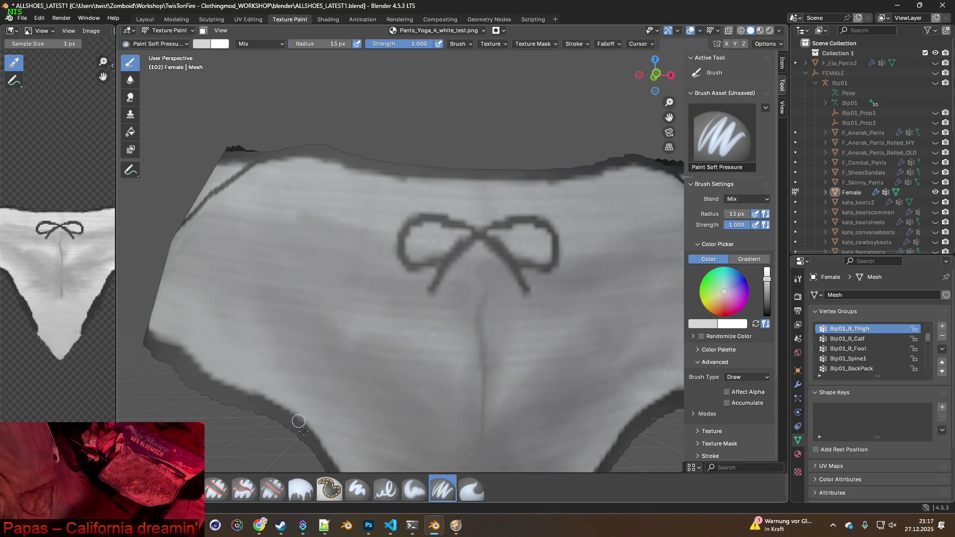
{"action": "left_click", "coordinate": [130, 115]}
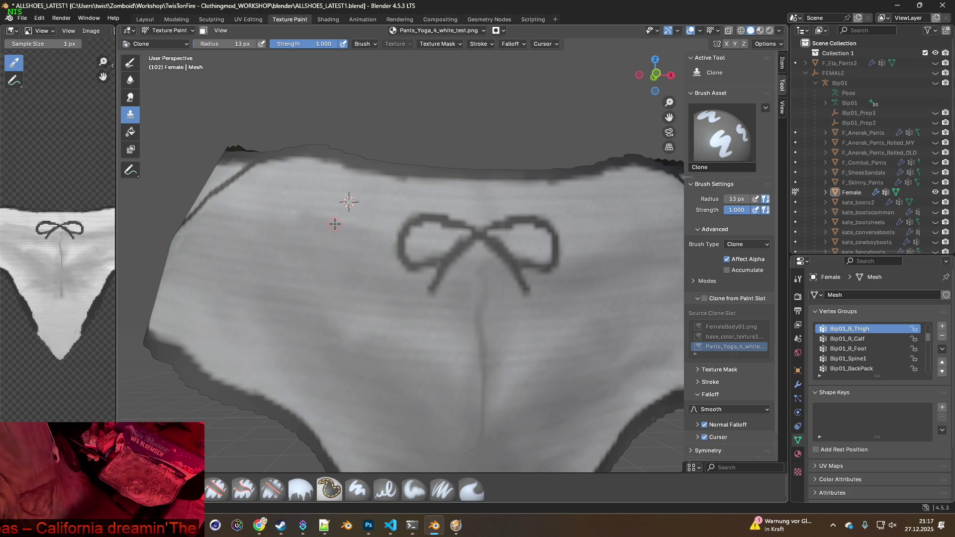
{"action": "left_click_drag", "start_coordinate": [219, 44], "coordinate": [255, 44]}
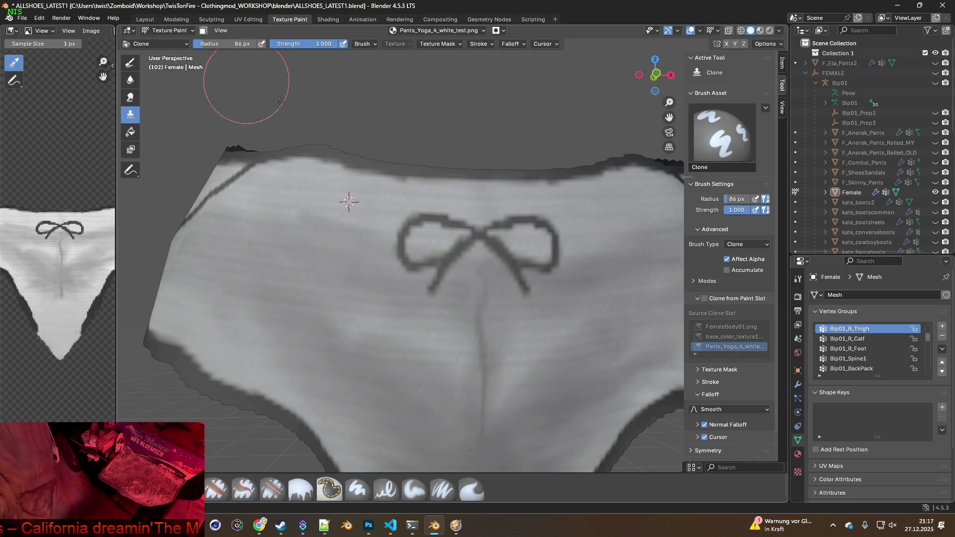
{"action": "left_click", "coordinate": [362, 203], "text": "ctrl"}
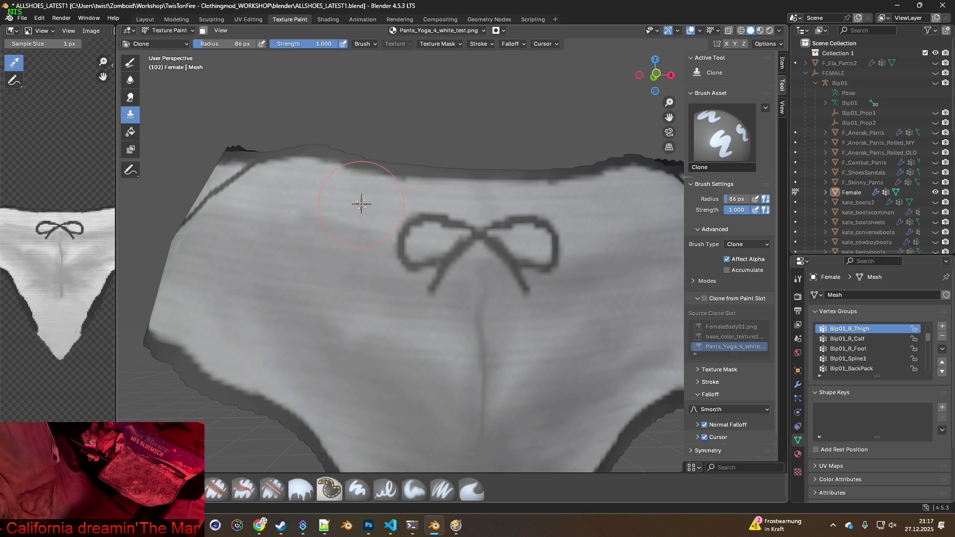
{"action": "left_click_drag", "start_coordinate": [324, 228], "coordinate": [281, 232]}
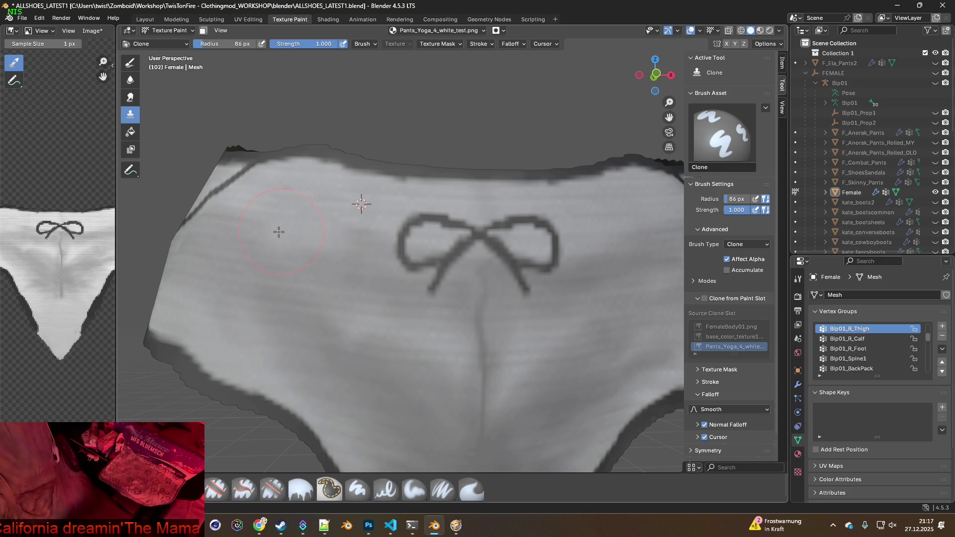